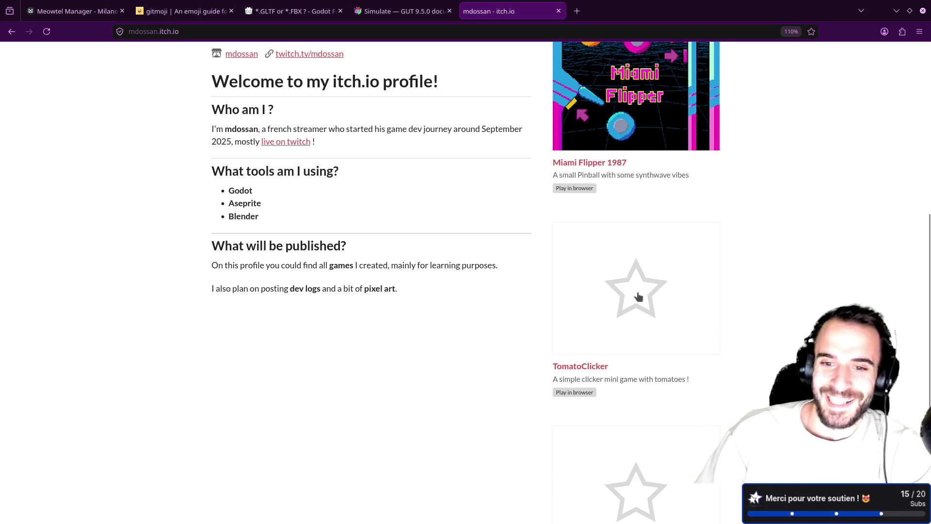
Step: Open the My Mini Farm game page on itch.io and start the game
scroll(638, 297, down, 3)
scroll(658, 326, up, 7)
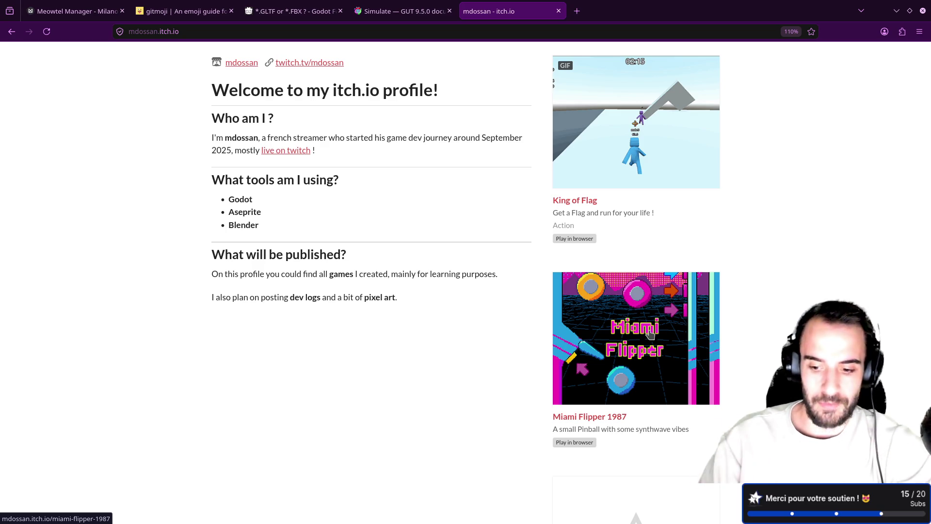
scroll(650, 334, down, 9)
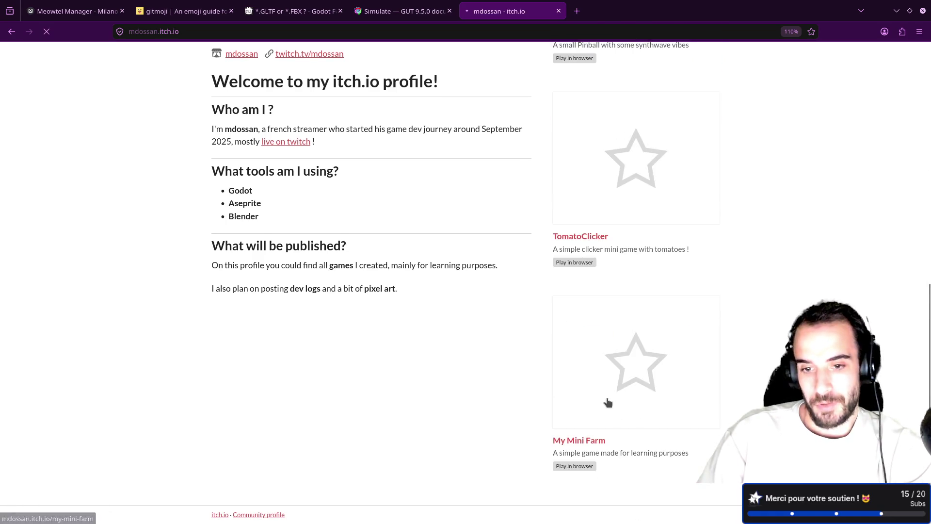
click(607, 401)
click(469, 211)
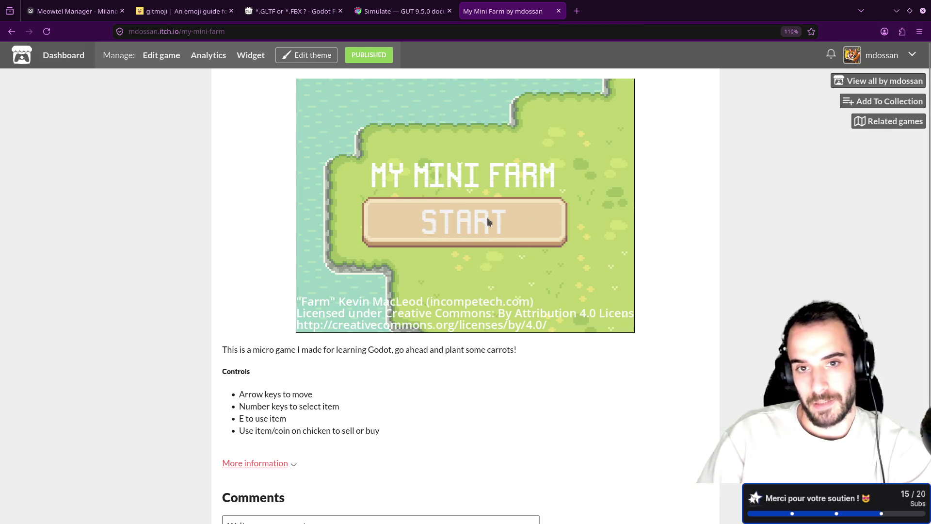
click(533, 197)
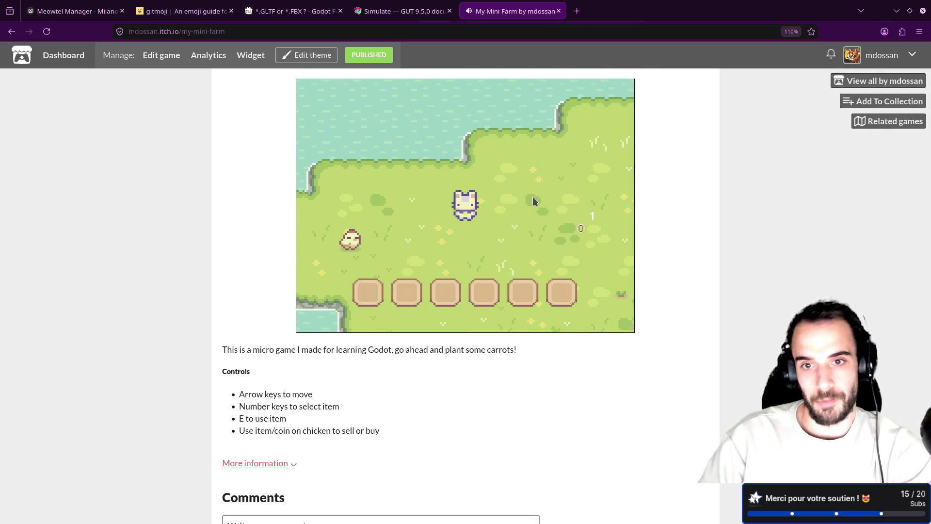
Step: Walk the farmer around the farm, picking up the carrot and heading toward the water
key(Up)
key(Right)
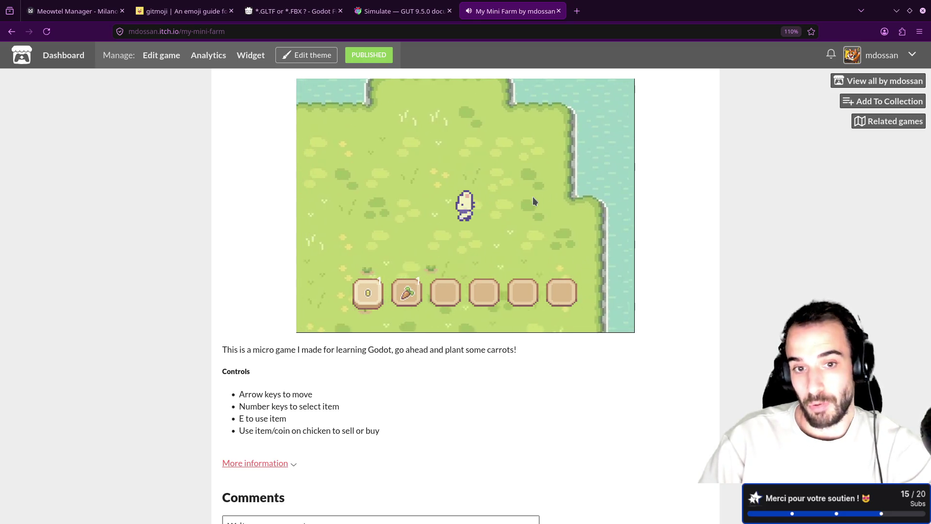
key(Left)
key(Down)
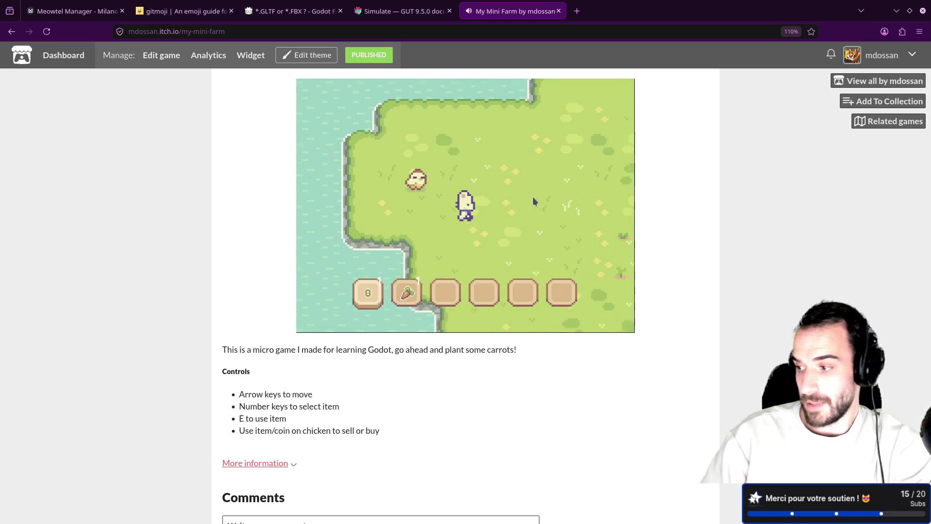
key(Right)
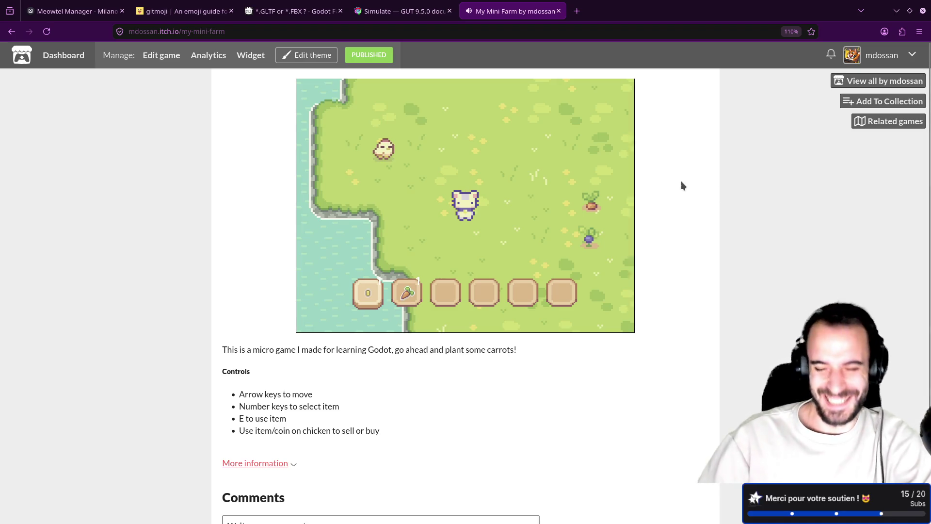
Step: Return to the developer's itch.io profile listing all their games
click(869, 81)
scroll(795, 243, down, 9)
scroll(798, 239, up, 8)
scroll(803, 242, up, 3)
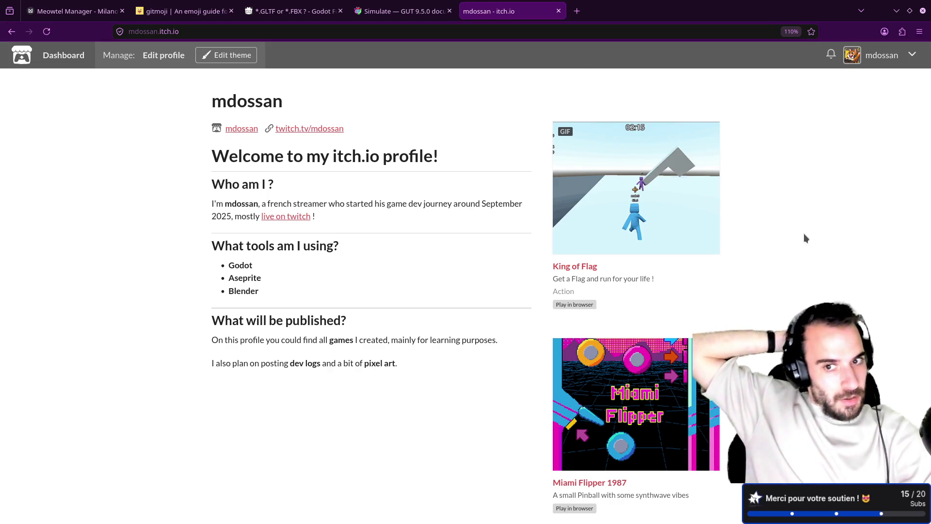
Step: Search the web for 'godot' in a new tab and open the official Godot Engine website
click(579, 11)
text(godot)
key(Return)
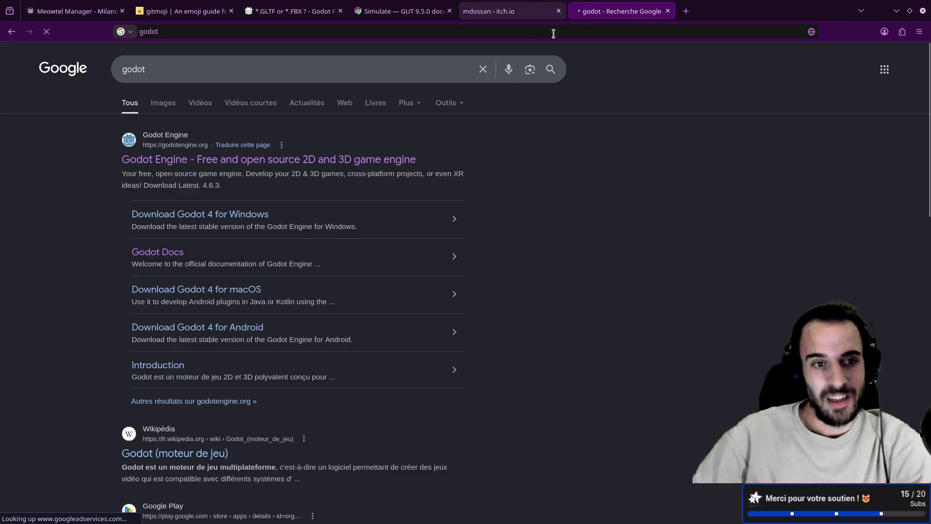
click(287, 160)
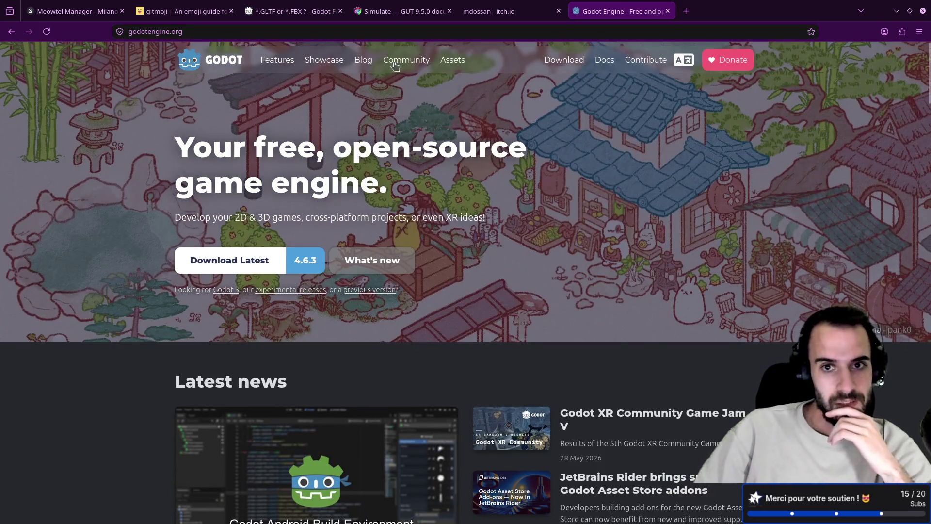
Step: Open the Godot Docs tutorial Getting Started > Your first 2D game
click(605, 60)
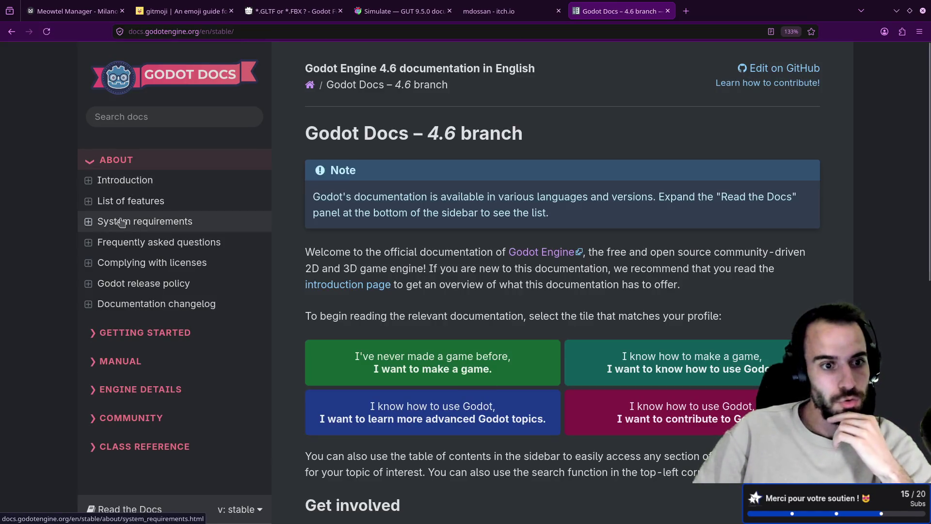
click(93, 332)
click(92, 259)
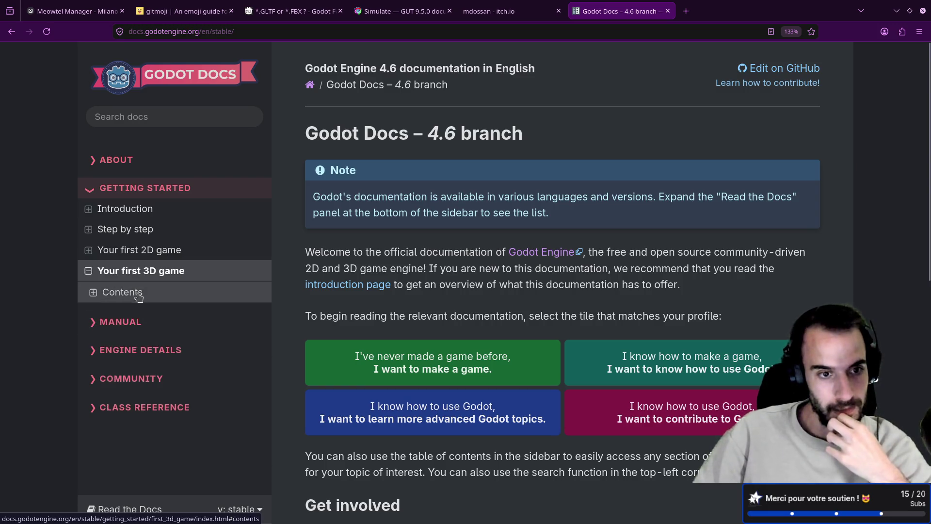
click(127, 251)
scroll(409, 267, down, 10)
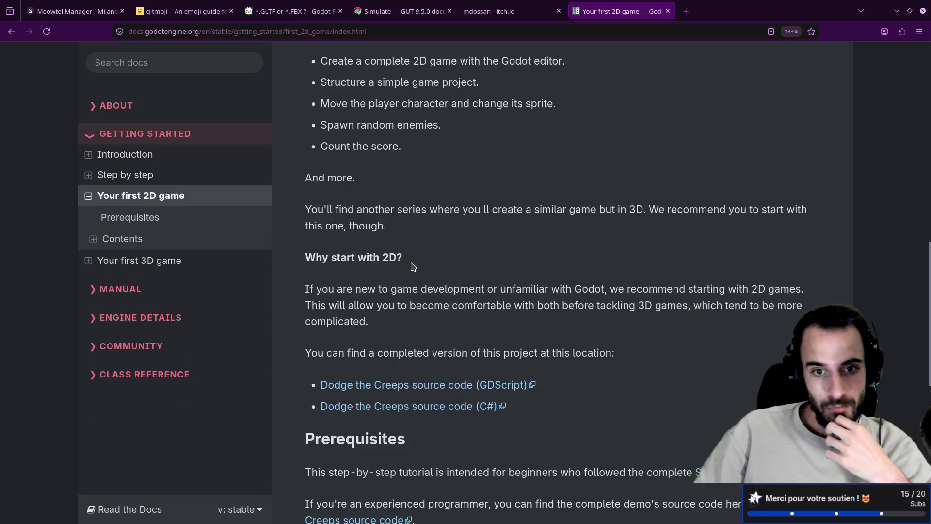
scroll(413, 270, up, 5)
scroll(147, 198, up, 3)
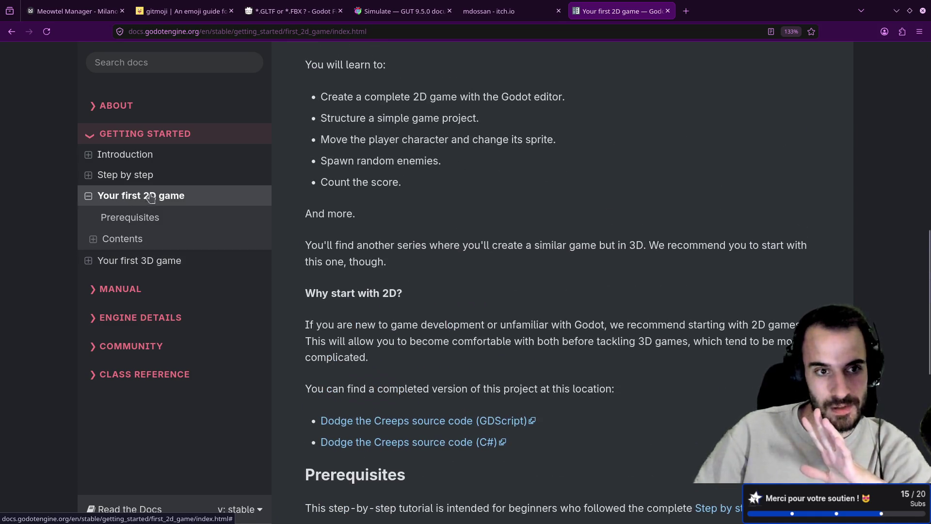
scroll(439, 272, up, 10)
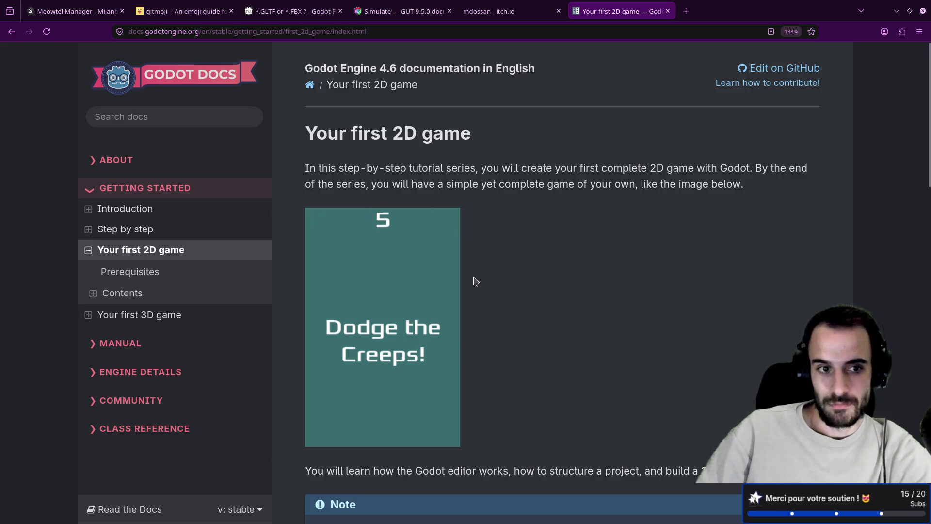
Step: Search 'youtube brackeys' in a new tab and open the Godot beginner tutorial video
click(686, 10)
text(youtube bra)
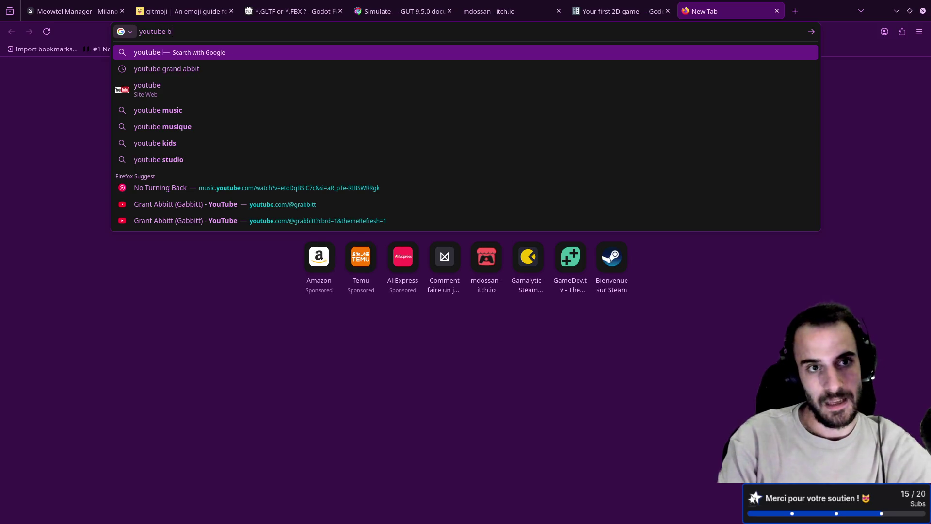
text(ckeys)
key(Return)
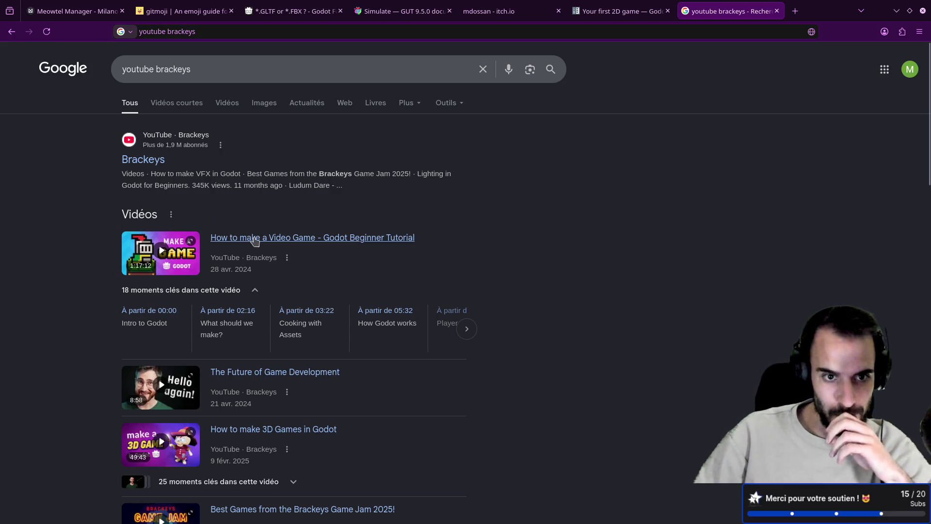
click(309, 252)
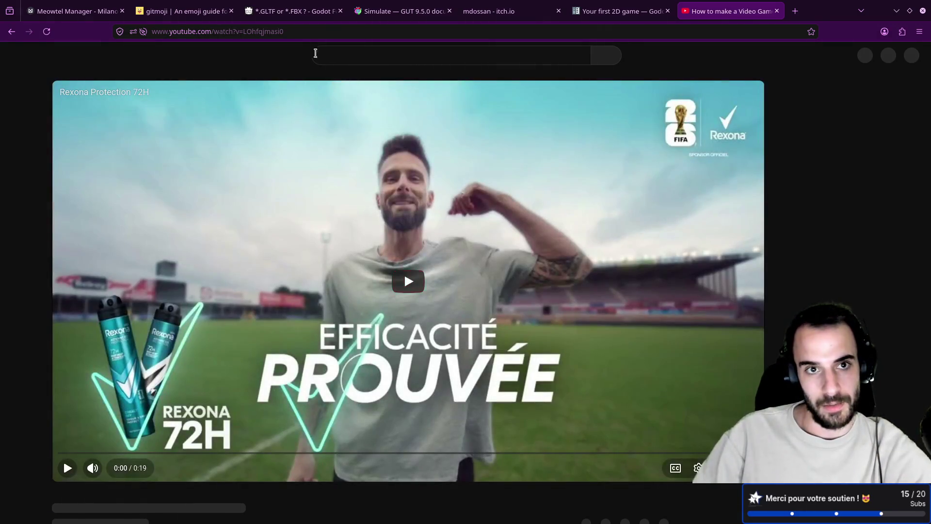
Step: Close the video tab and the Godot docs tab, returning to the Meowtel Manager notes tab
click(318, 31)
key(ctrl+w)
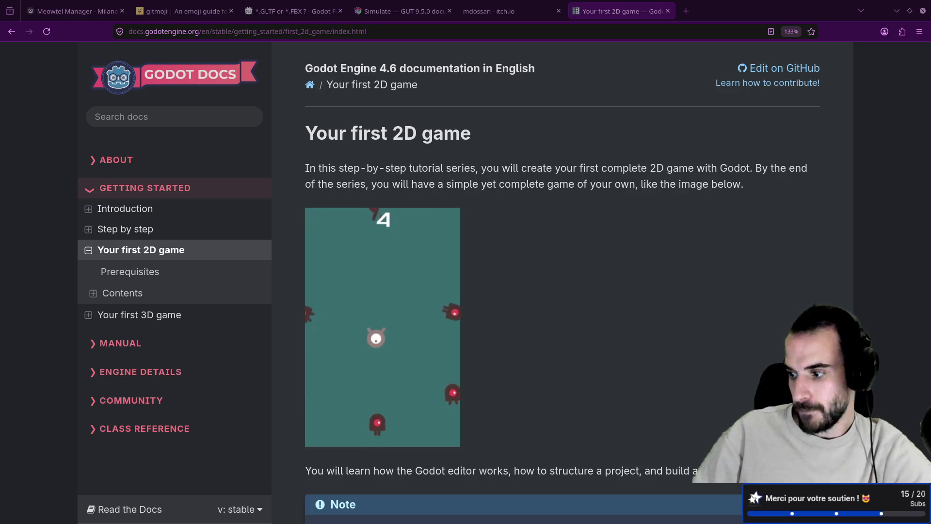
click(511, 8)
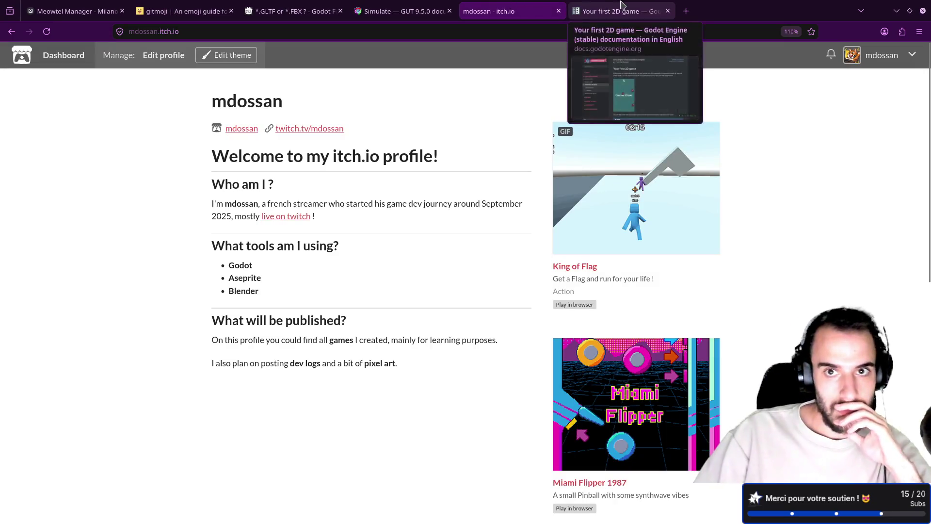
middle_click(624, 10)
click(73, 11)
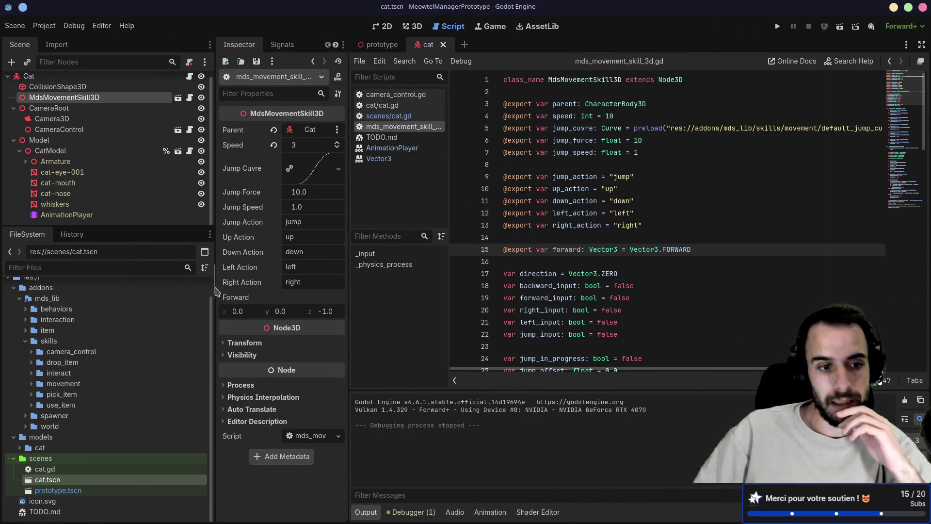
Step: Widen the scene and file panels and inspect the forward declaration on line 15
drag(216, 291, 253, 291)
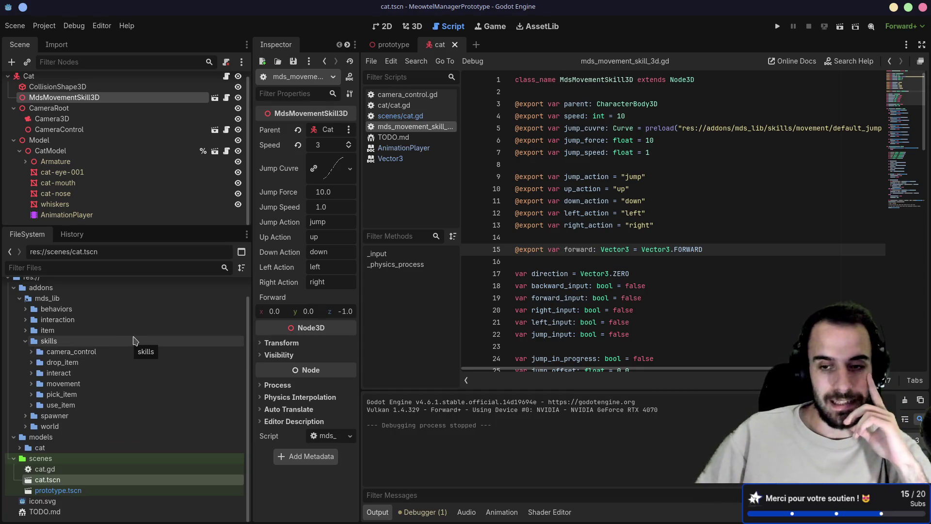
click(560, 250)
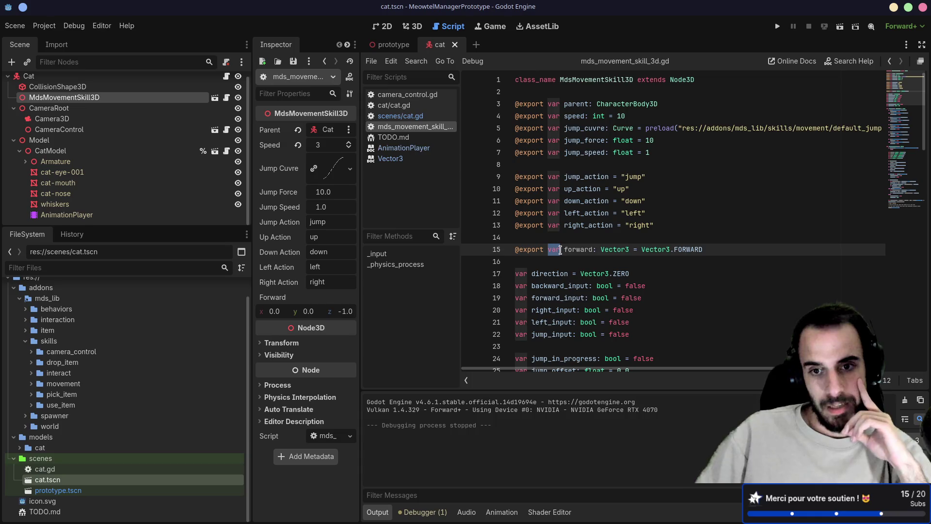
double_click(567, 250)
shift+click(719, 252)
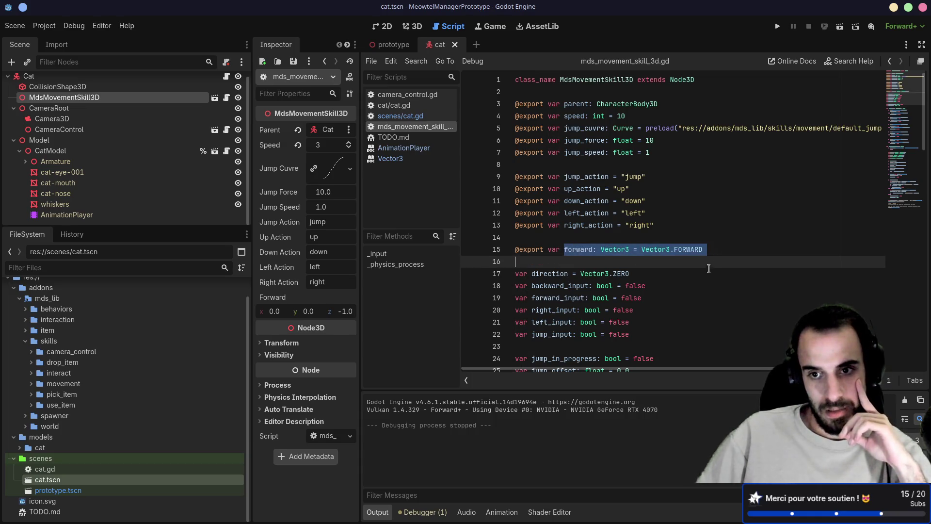
click(705, 272)
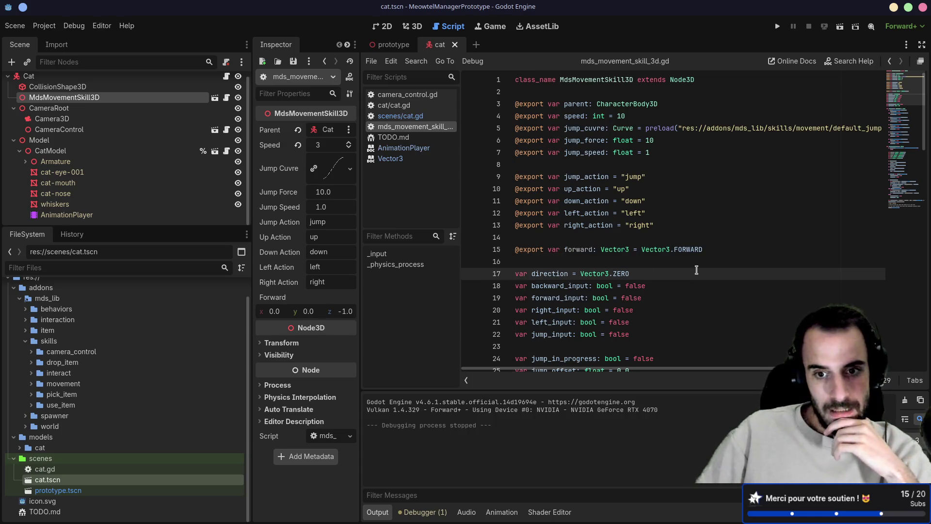
Step: Rename the forward variable on line 15 to forward_vector
scroll(696, 270, down, 15)
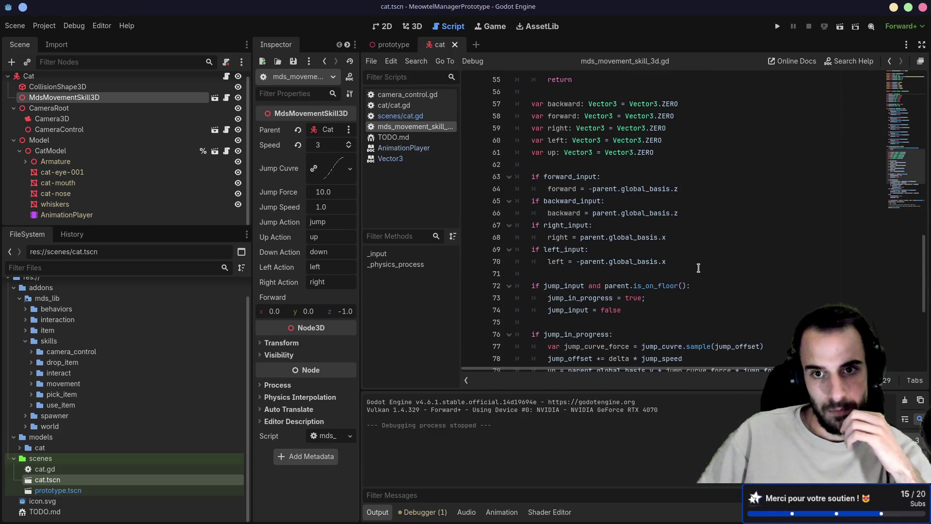
drag(588, 187, 681, 187)
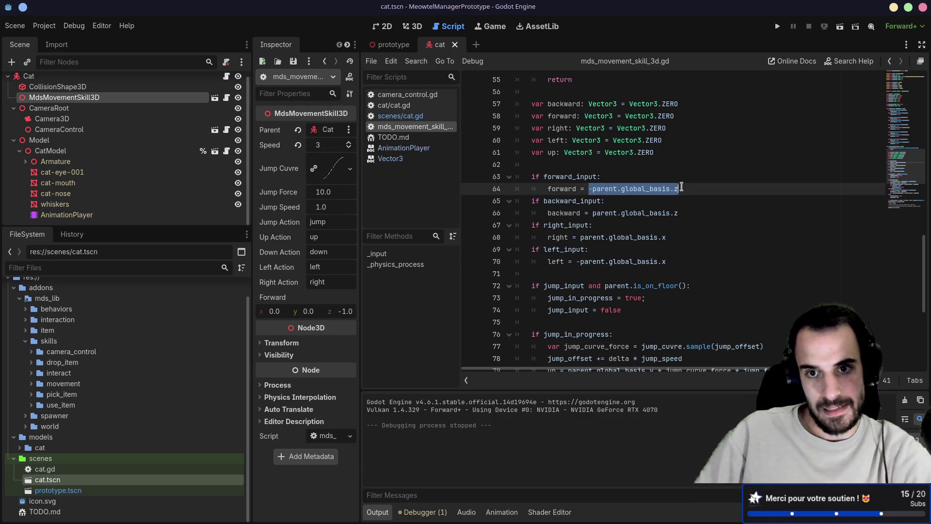
scroll(680, 195, up, 2)
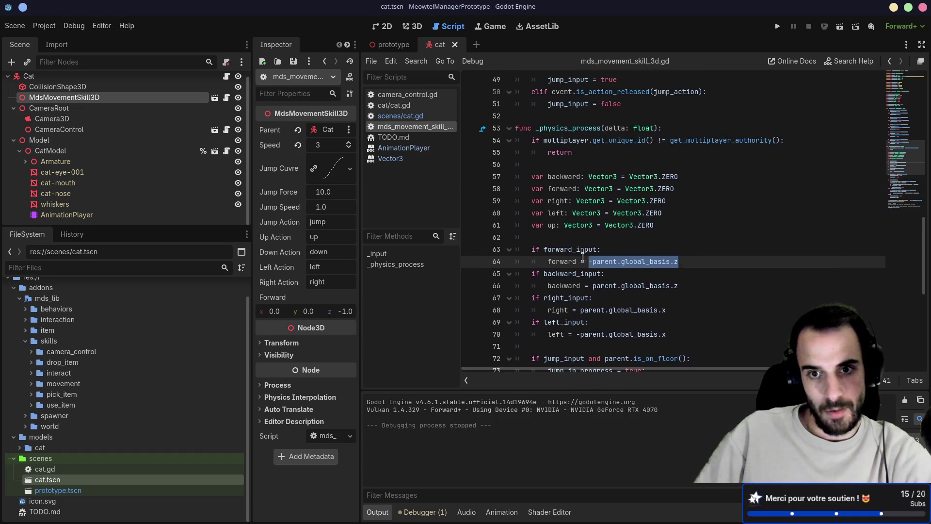
ctrl+click(565, 262)
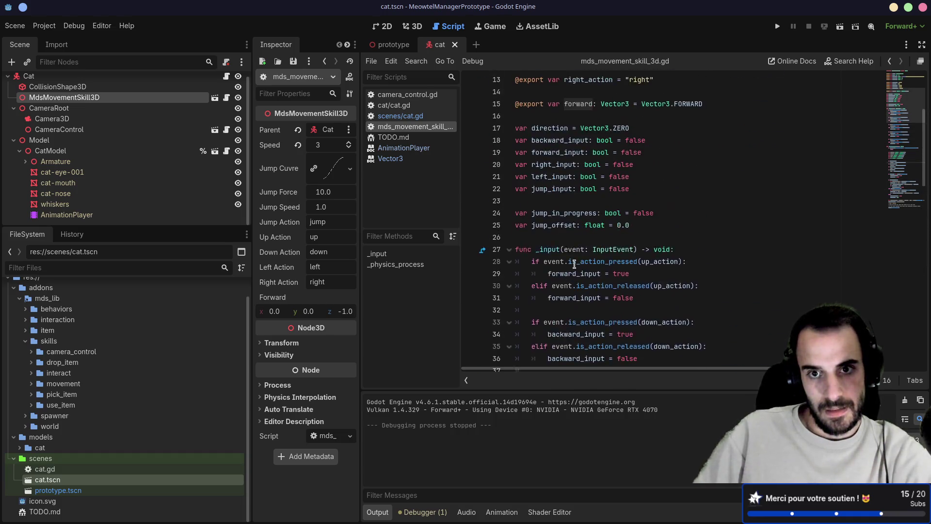
click(594, 248)
text(_vector)
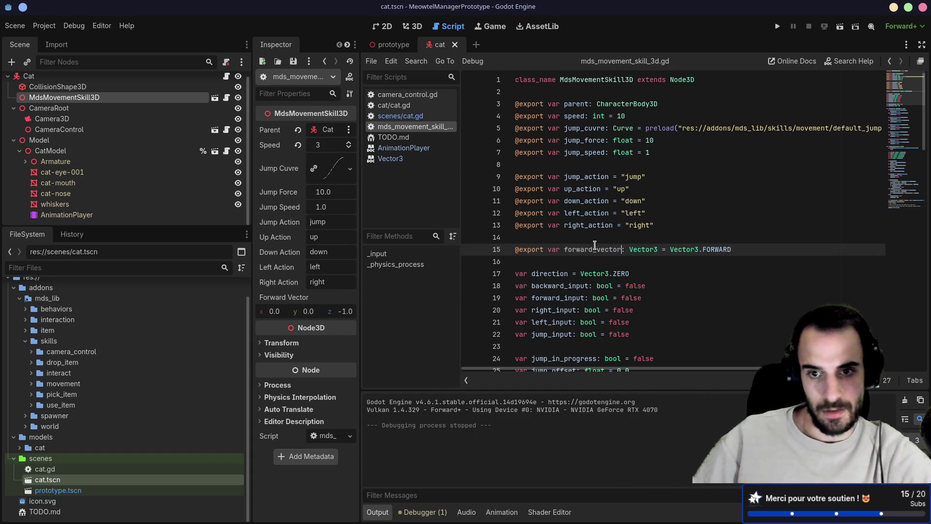
double_click(596, 248)
Step: Replace -parent.global_basis.z on line 64 with forward_vector and run the game to test
scroll(597, 243, down, 7)
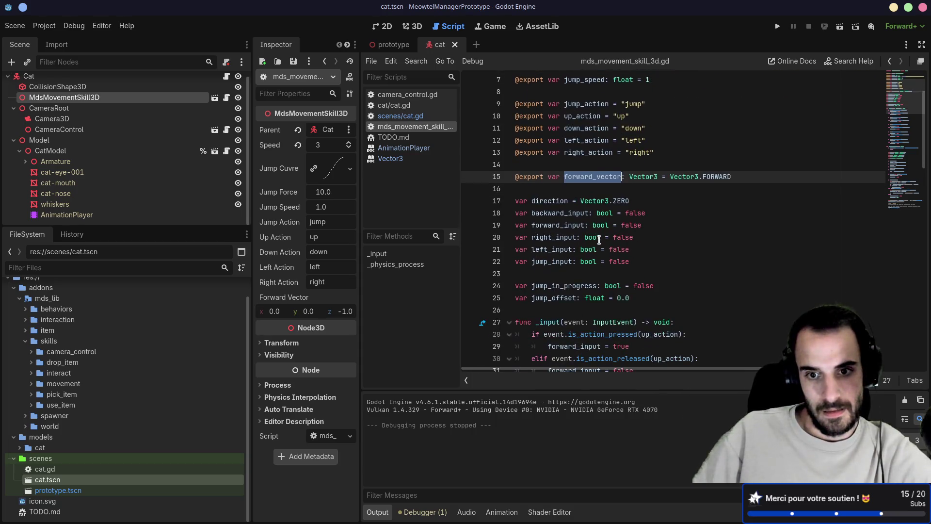
scroll(600, 239, down, 7)
double_click(559, 261)
scroll(574, 248, down, 3)
drag(589, 226, 678, 223)
text(forward_vector)
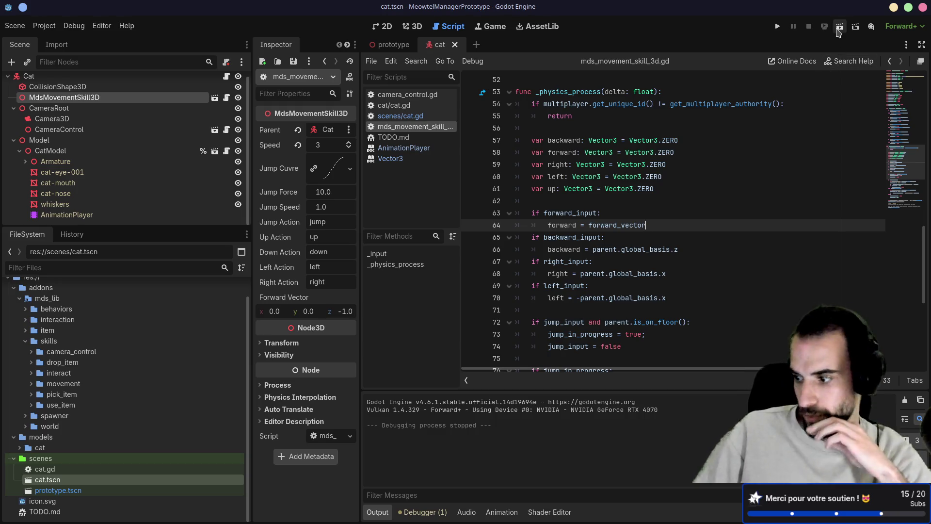
click(840, 29)
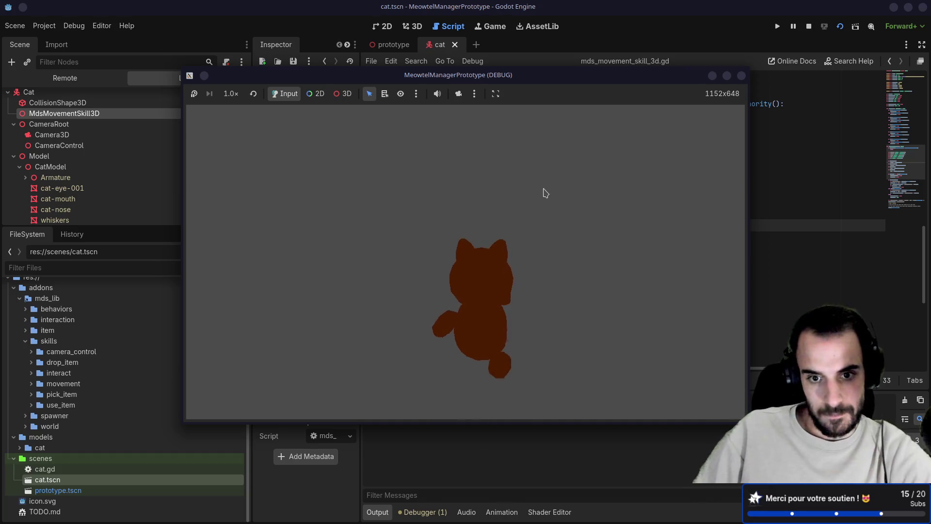
click(777, 26)
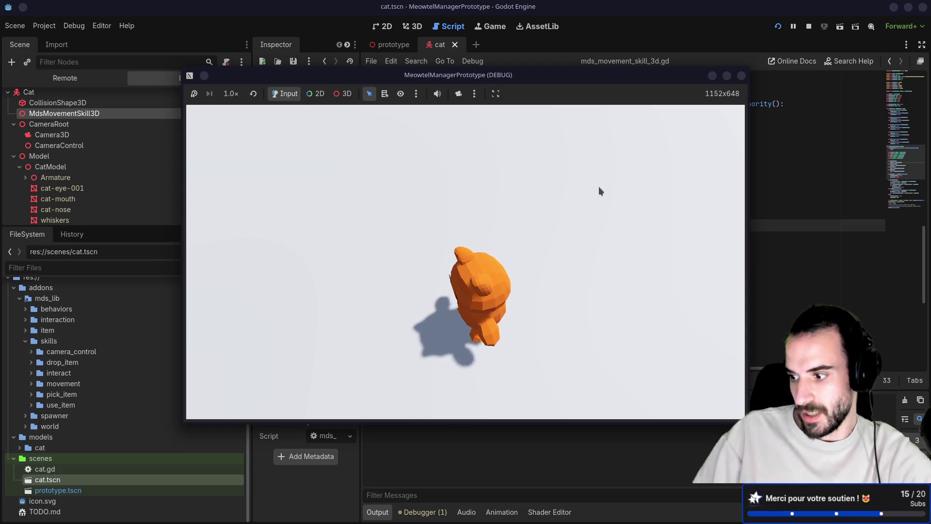
drag(599, 187, 541, 177)
key(w)
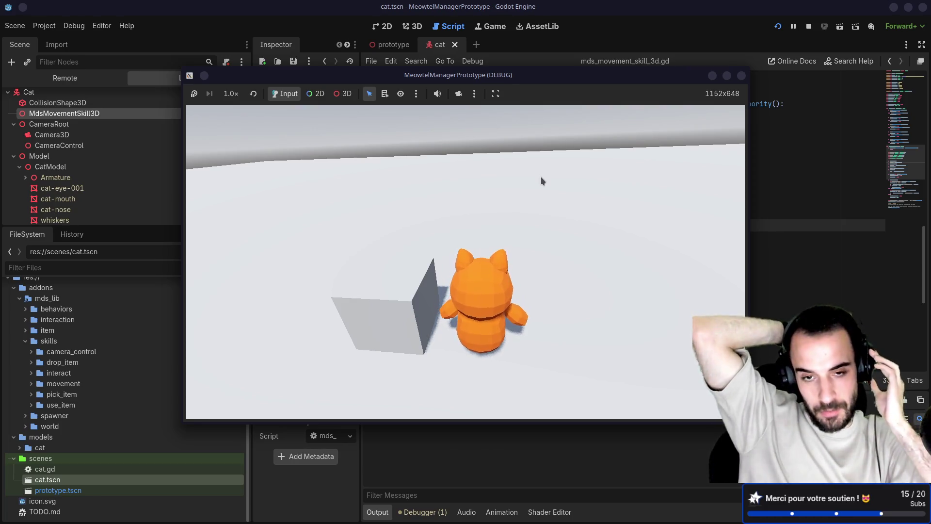
key(a)
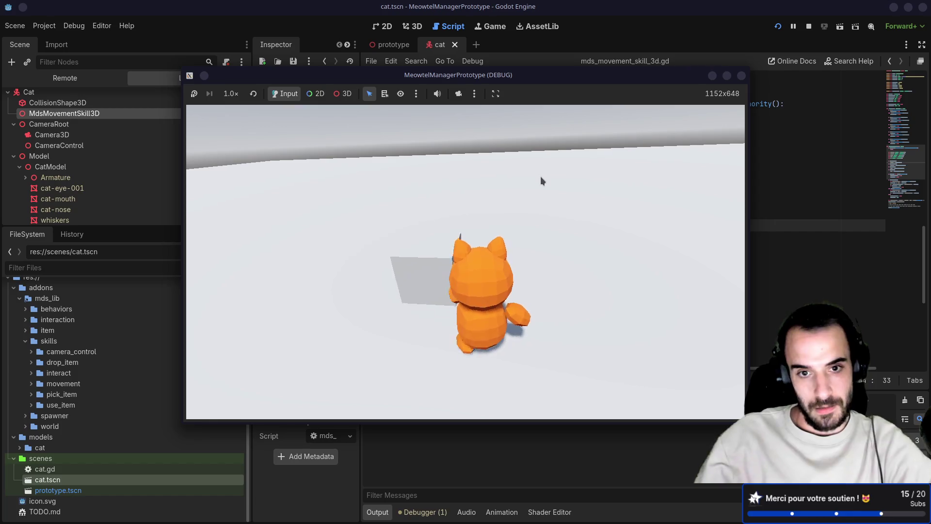
key(s)
key(a)
key(d)
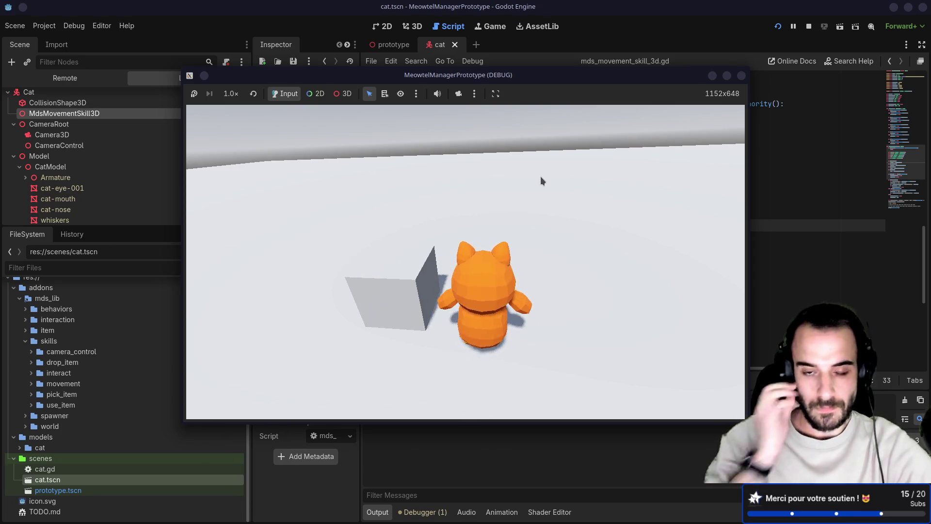
key(s)
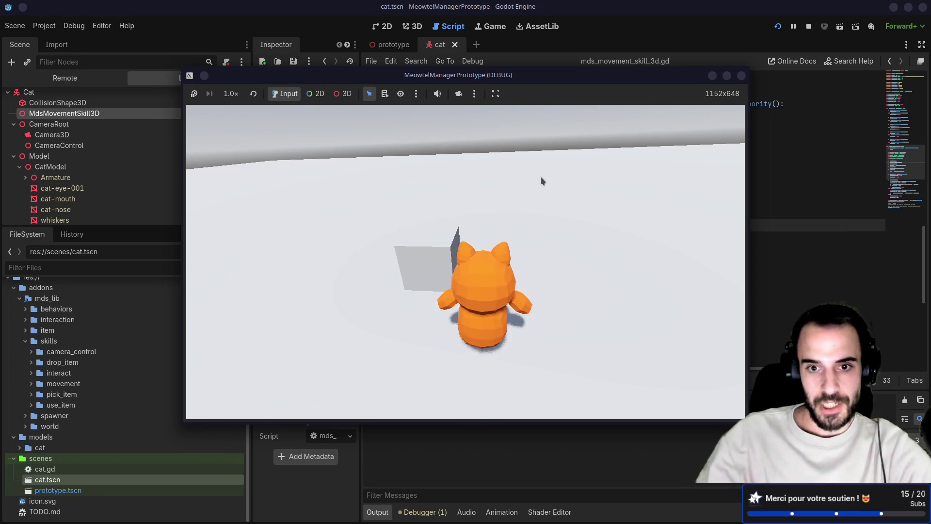
key(s)
key(a)
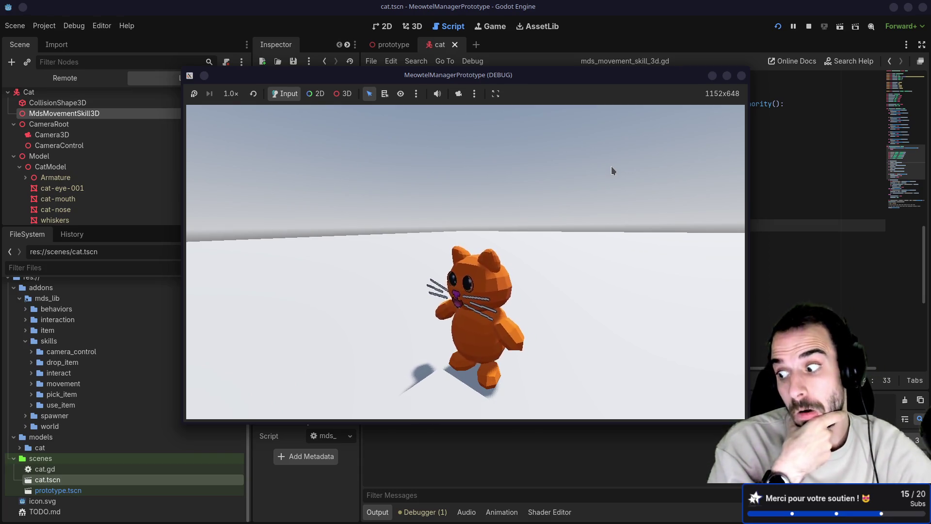
key(space)
mouse_move(612, 167)
mouse_down()
mouse_move(522, 172)
mouse_move(613, 169)
mouse_move(409, 160)
mouse_move(563, 167)
mouse_up()
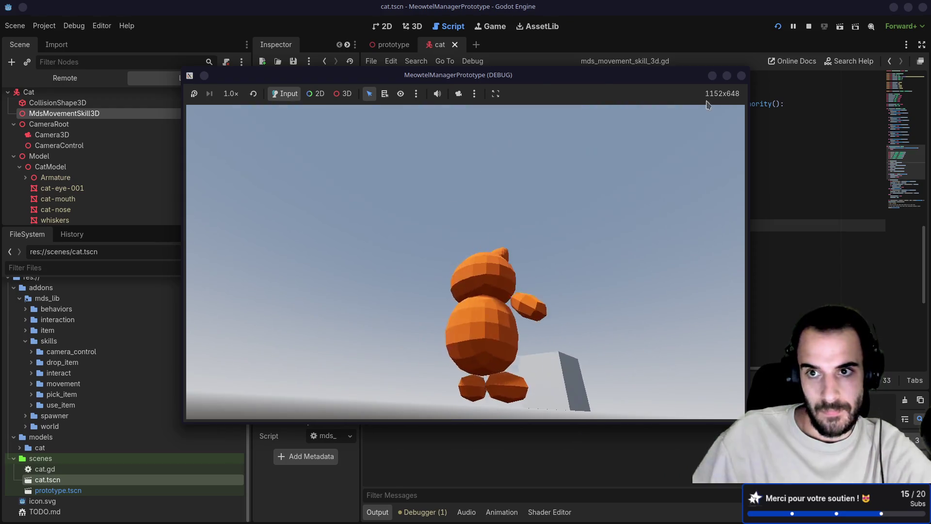
click(741, 75)
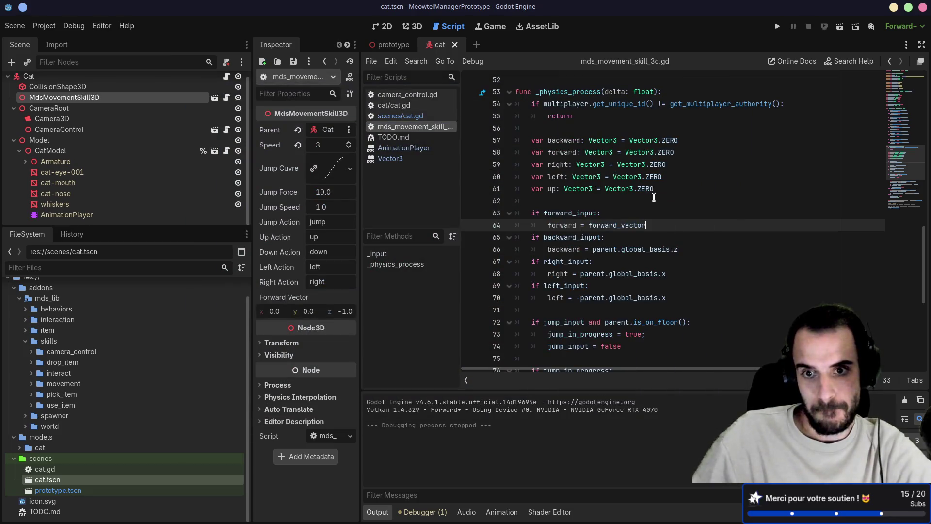
Step: Fold the func _input block on line 27 of mds_movement_skill_3d.gd using its gutter arrow
scroll(654, 198, down, 2)
scroll(654, 197, up, 19)
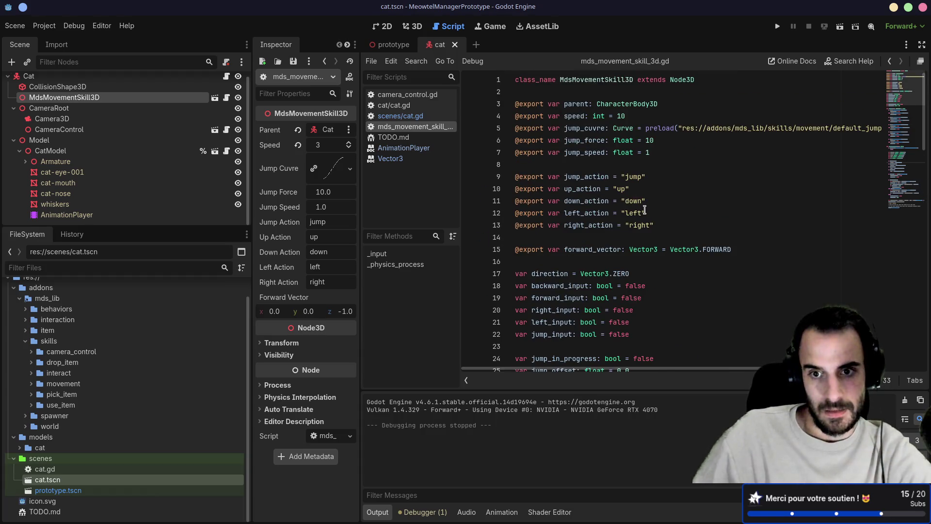
scroll(645, 209, down, 3)
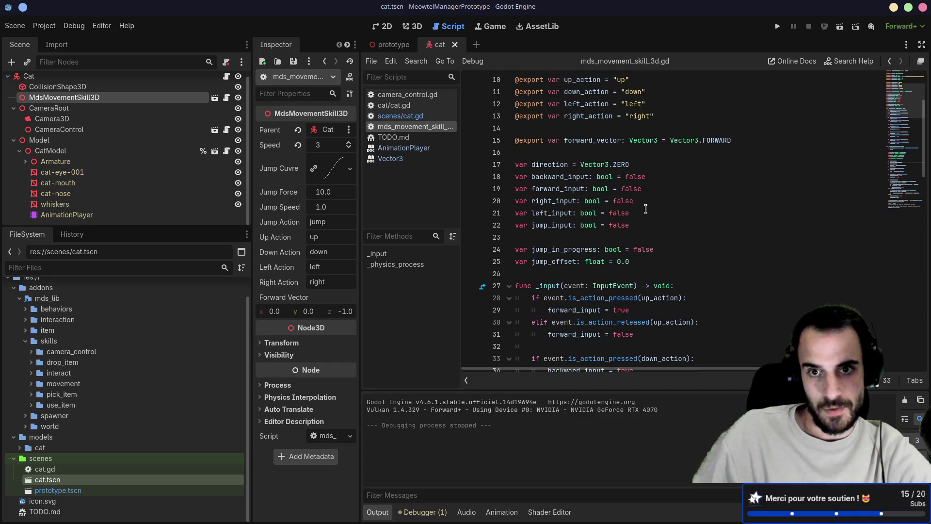
scroll(646, 209, down, 20)
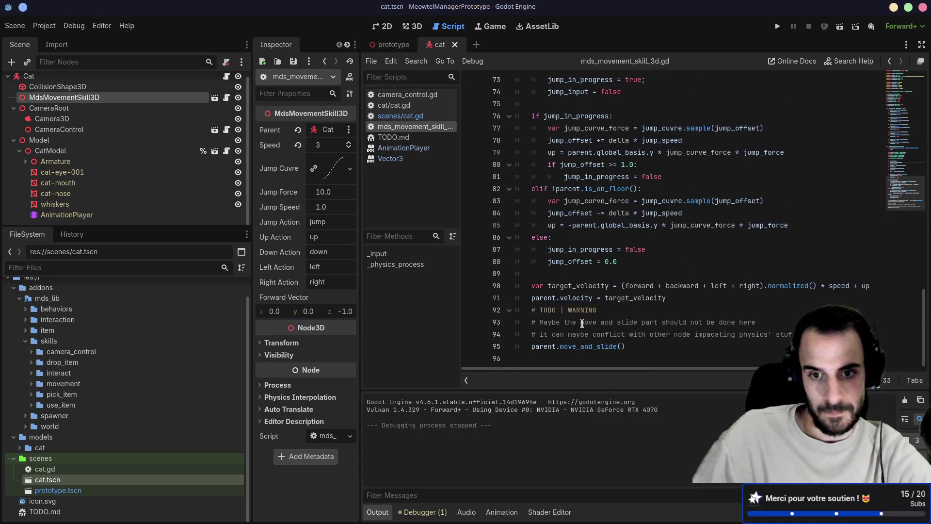
scroll(594, 290, up, 20)
scroll(594, 290, down, 1)
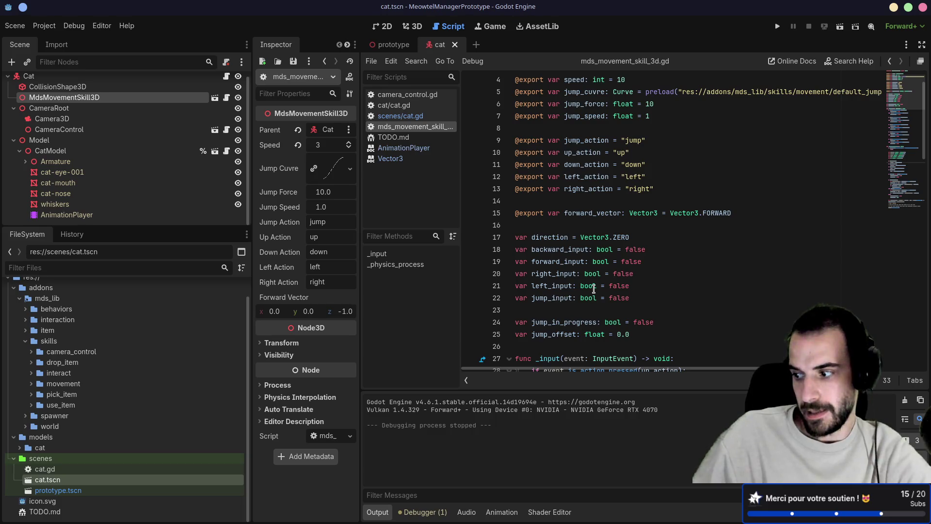
mouse_move(594, 290)
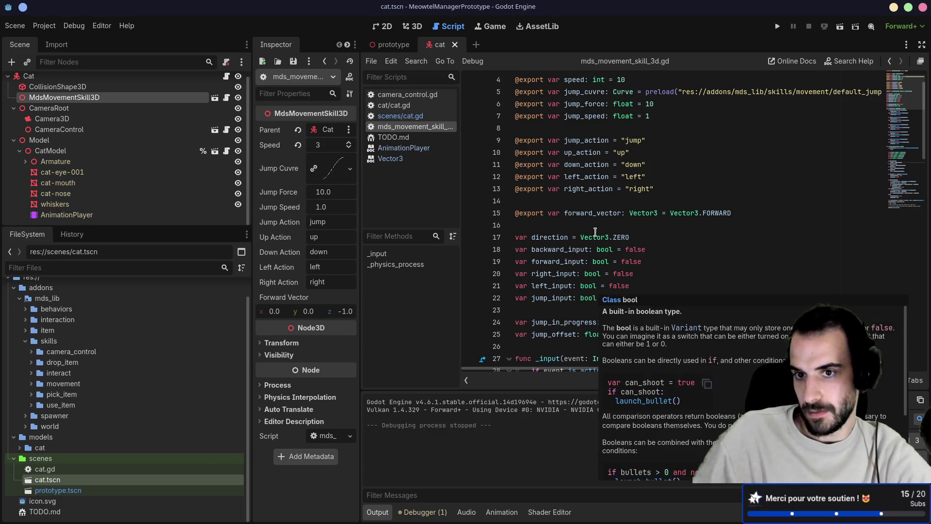
scroll(615, 225, down, 3)
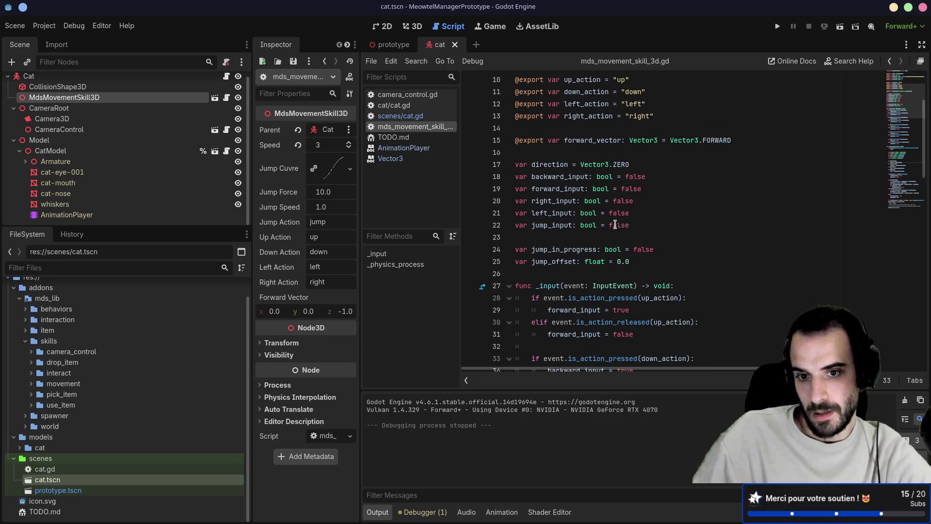
scroll(615, 224, down, 3)
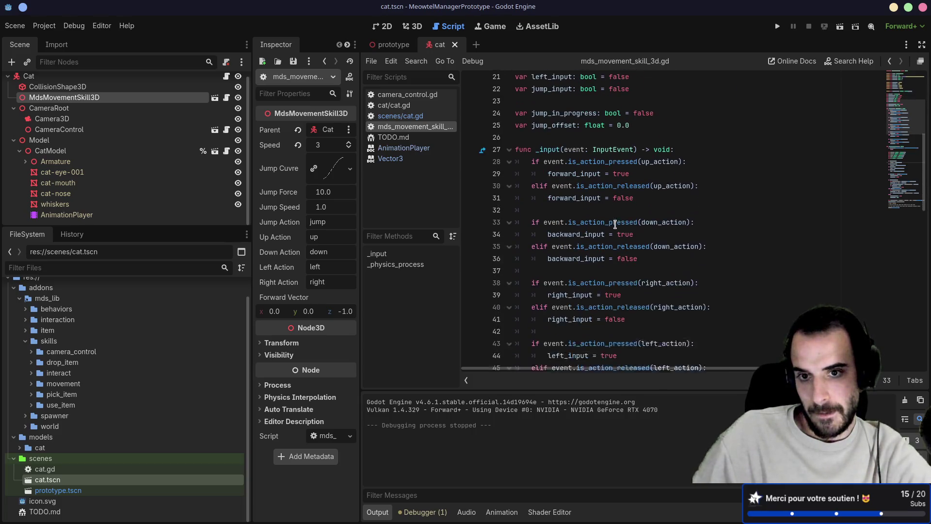
click(509, 140)
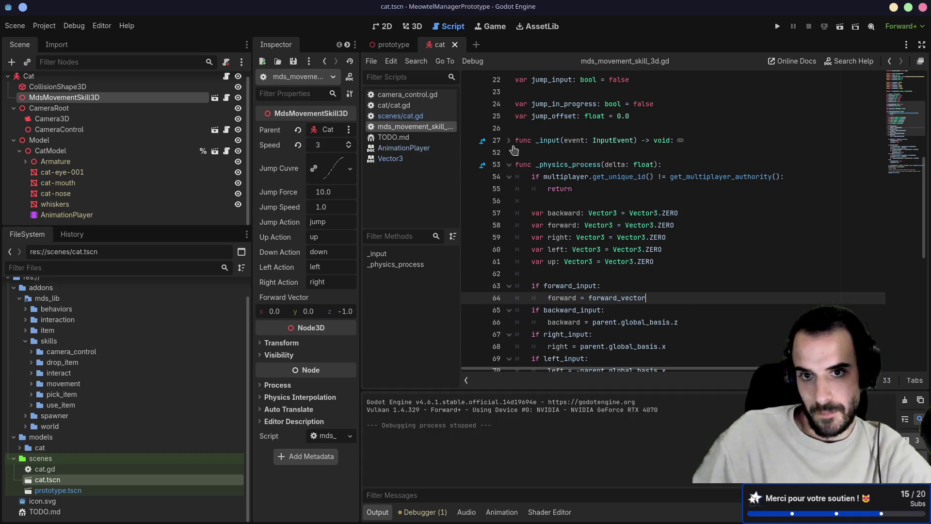
Step: Fold _physics_process and declare func update_forward_vector(new_forward_vector: Vector3) at the script's end
click(509, 163)
click(521, 202)
key(Return)
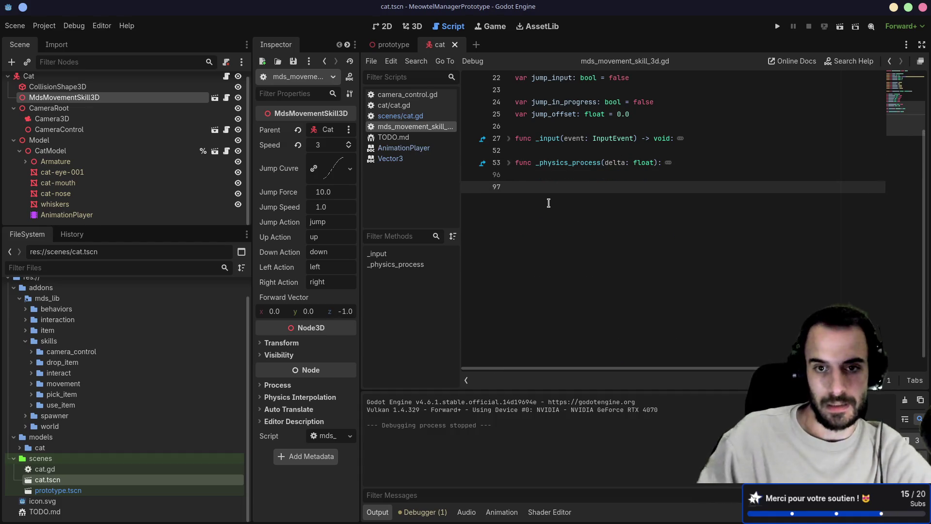
text(func u)
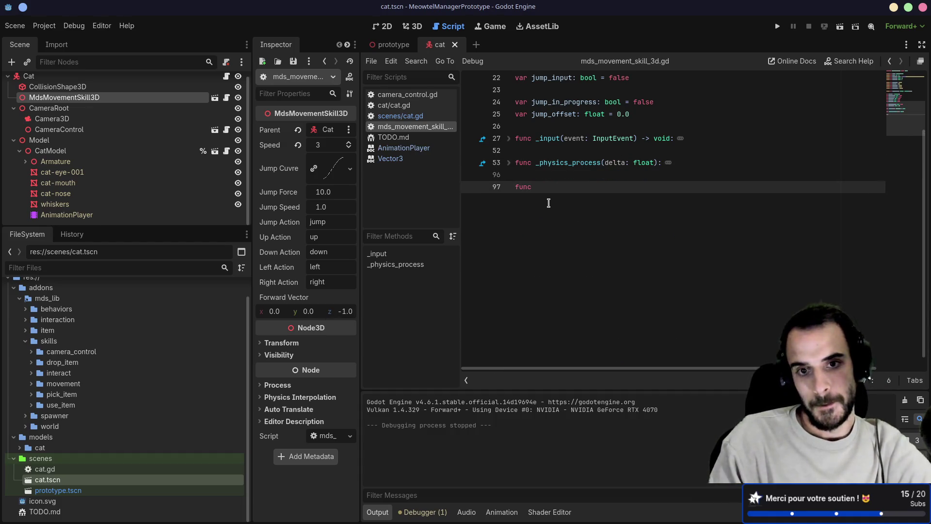
text(pdate_for)
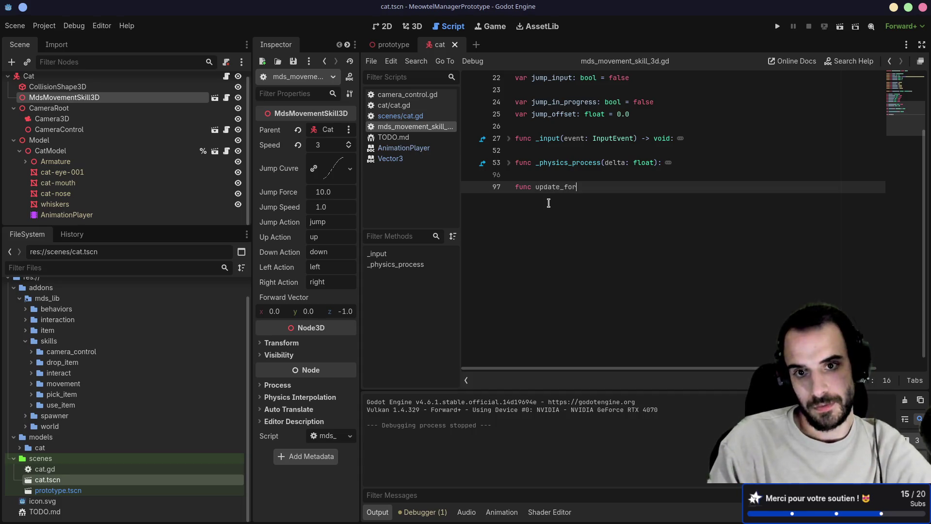
text(ward_vector()
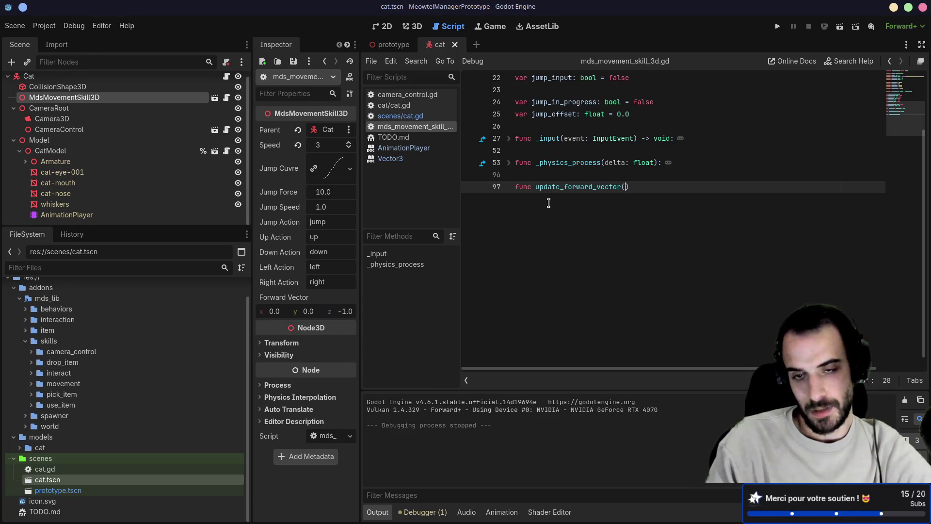
text(new_for)
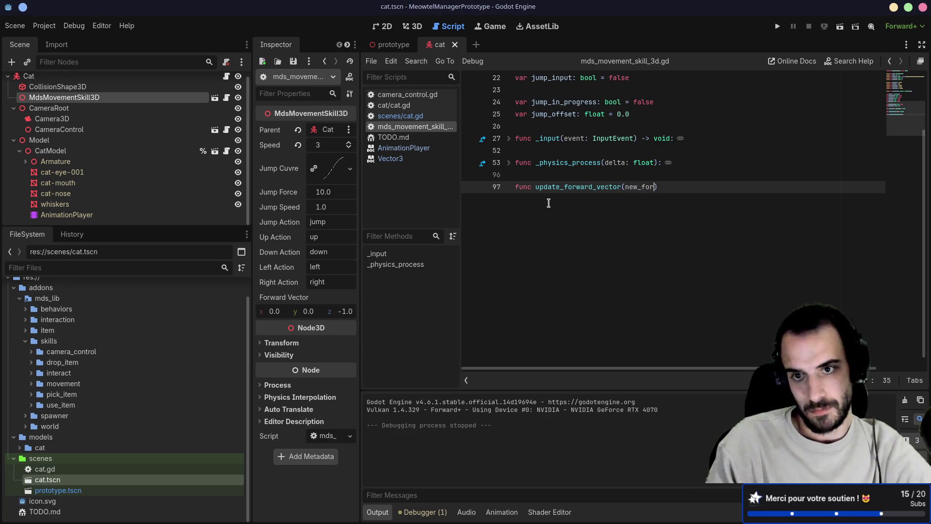
text(ward_vec)
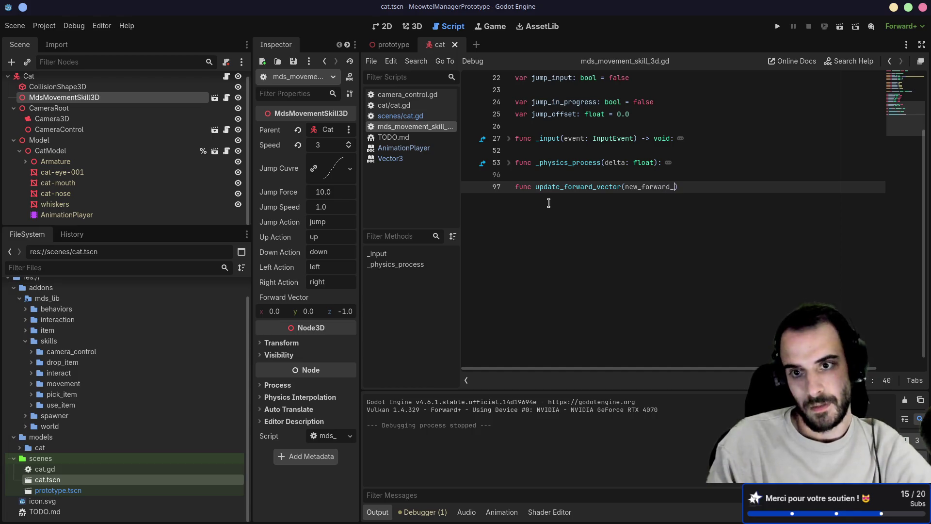
text(tor: Vec)
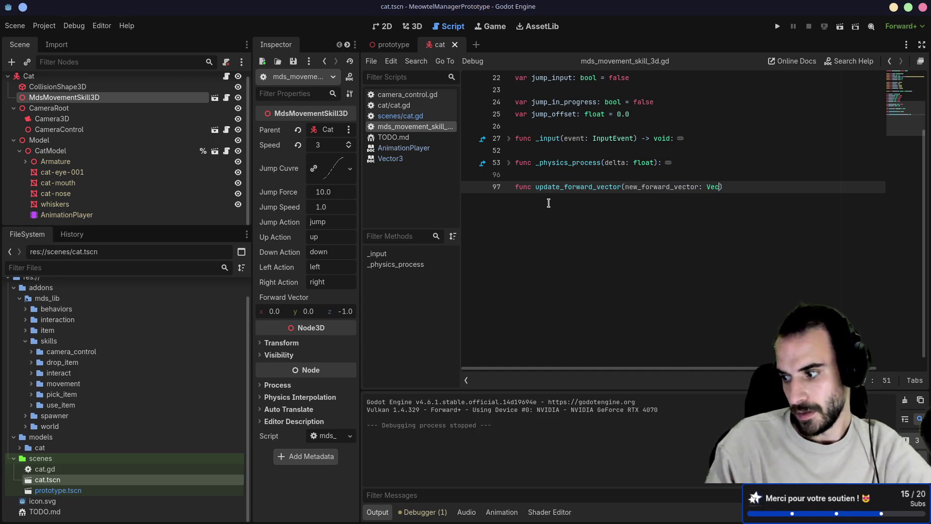
scroll(549, 202, up, 5)
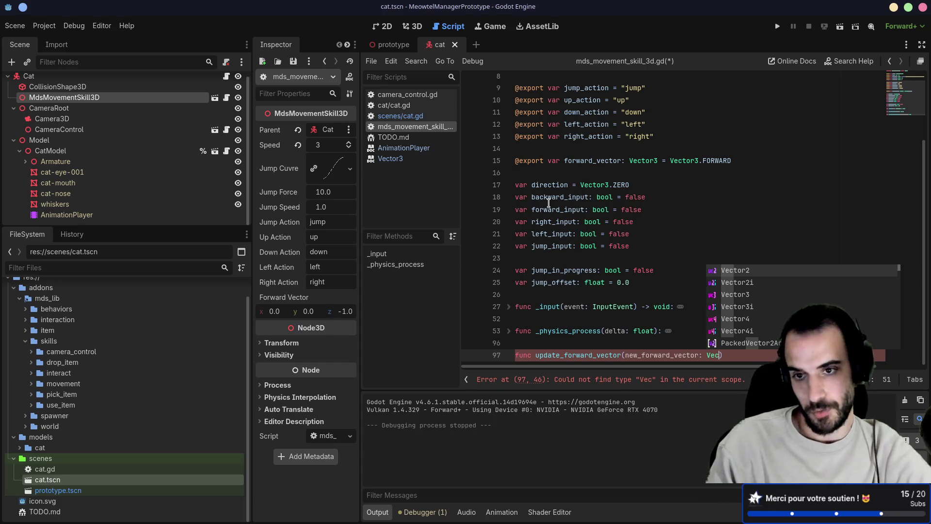
key(Down)
key(Down)
key(Return)
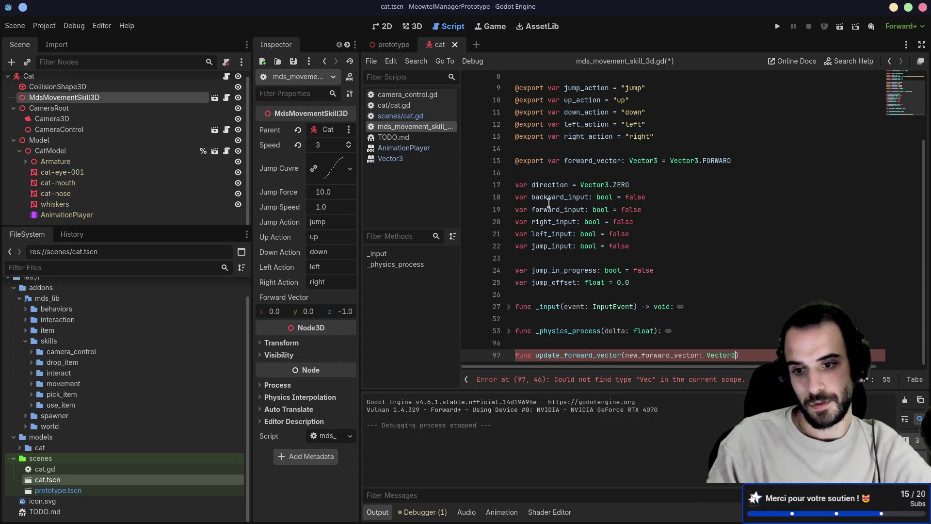
key(End)
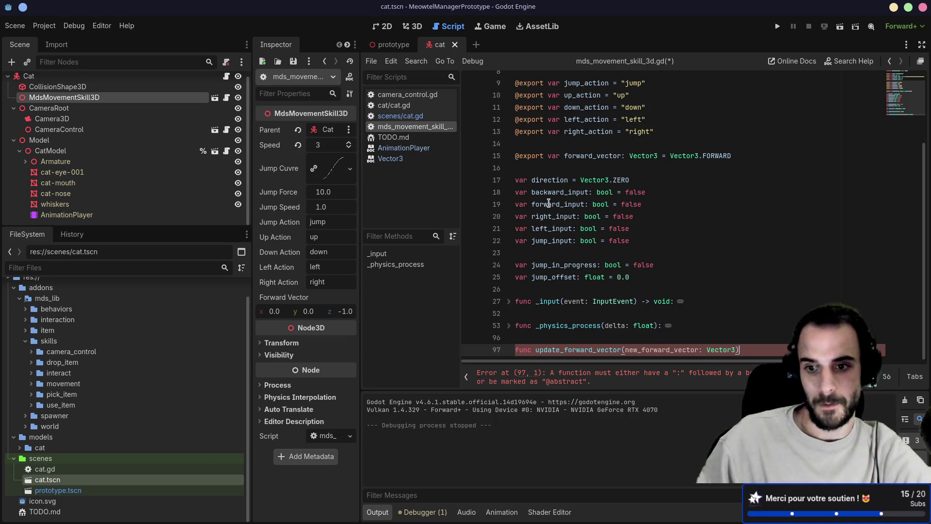
text(:)
key(Return)
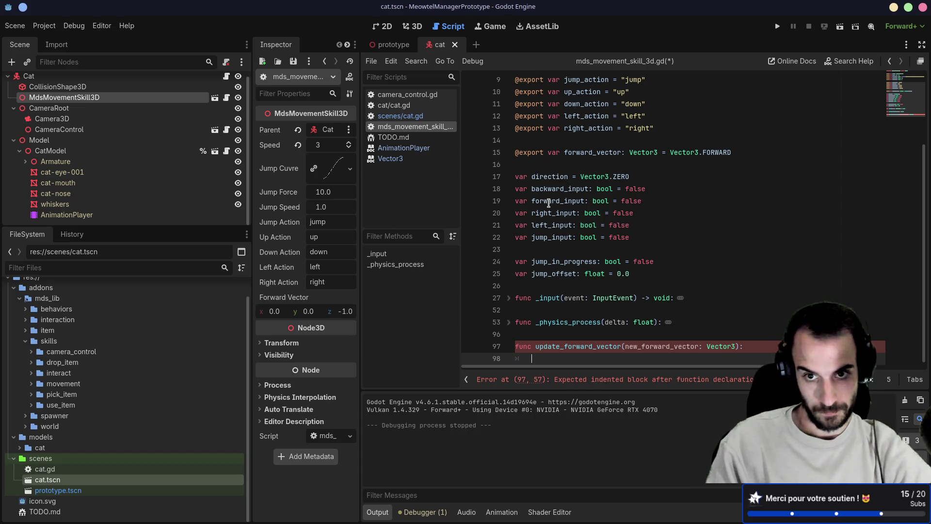
Step: Fill the function body with forward_vector = new_forward_vector and save the script
text(for)
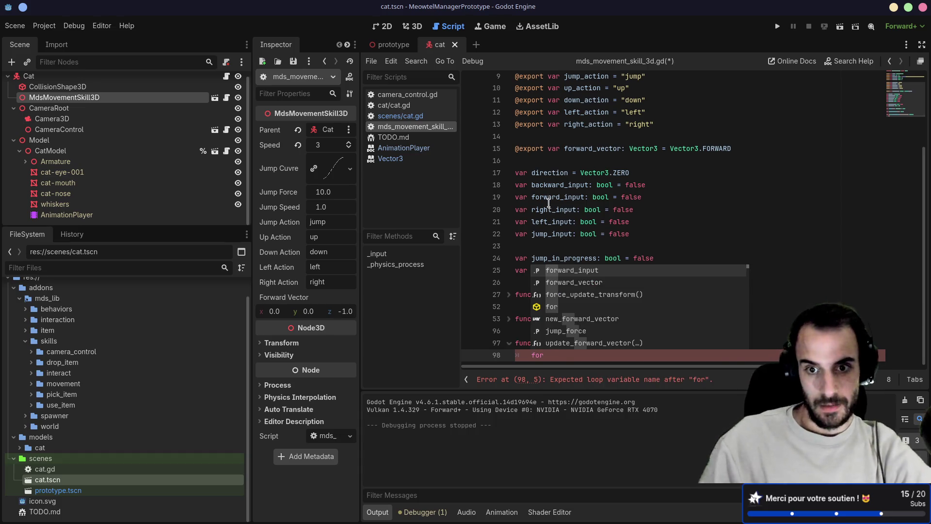
key(Down)
key(Return)
text(new)
key(Return)
key(ctrl+s)
Step: Review the new function, then select the CameraControl node in the Scene dock
click(626, 207)
scroll(633, 222, down, 1)
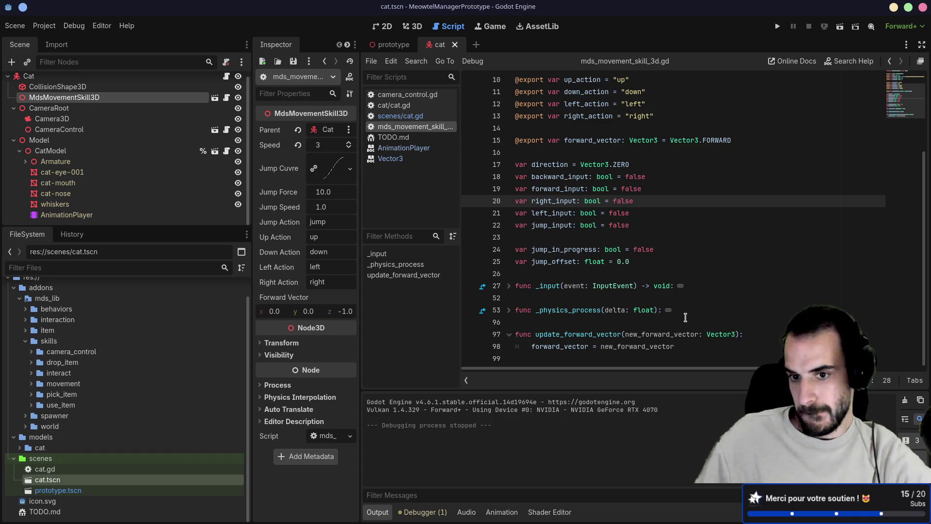
click(687, 342)
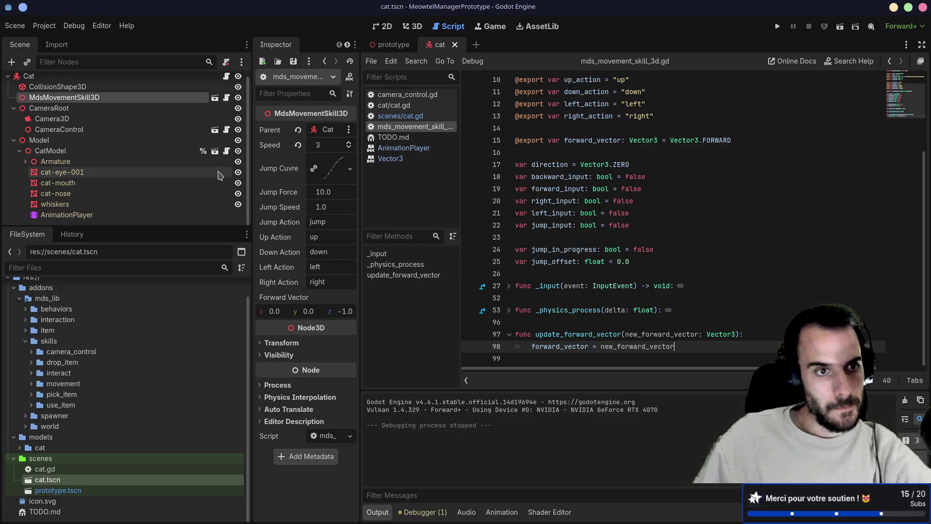
click(84, 131)
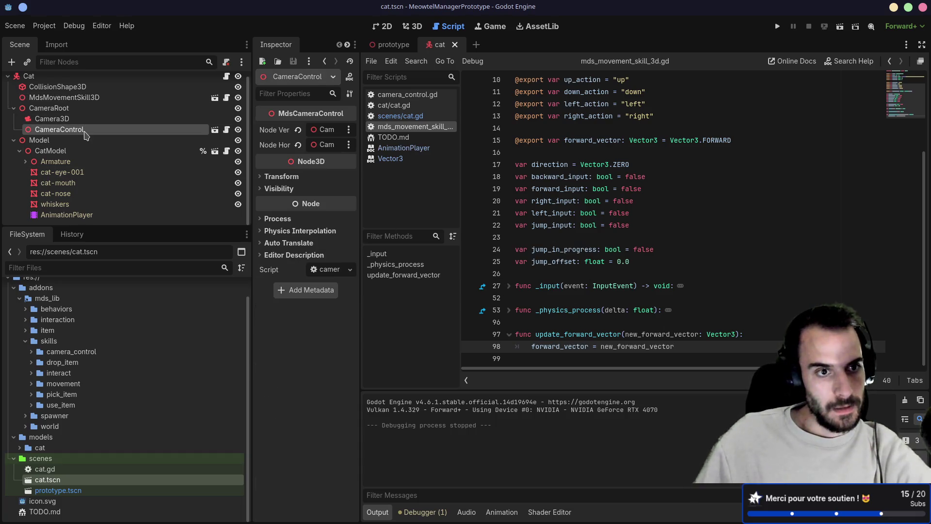
Step: Open camera_control.gd and trace how current_rot drives the node_horizontal and vertical rotations
click(227, 129)
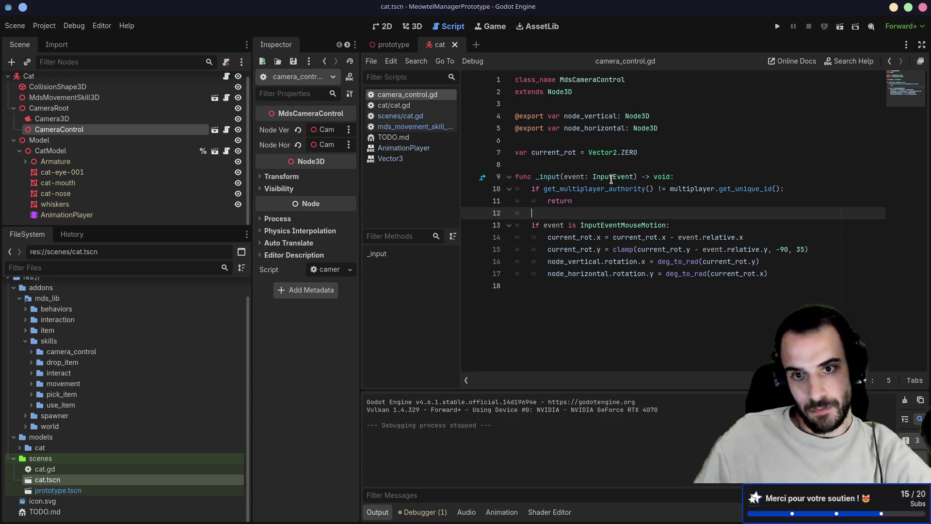
double_click(570, 249)
click(584, 237)
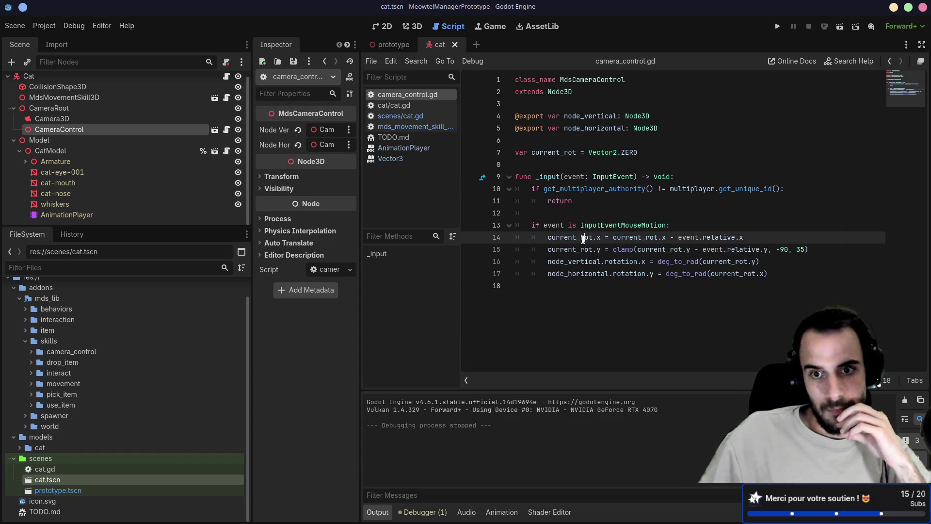
double_click(584, 249)
double_click(584, 237)
double_click(584, 249)
click(557, 273)
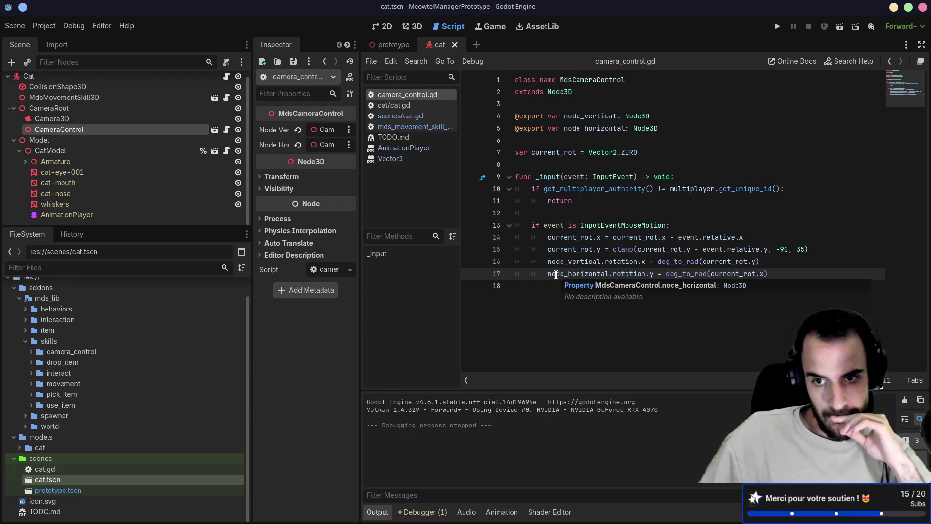
mouse_move(758, 266)
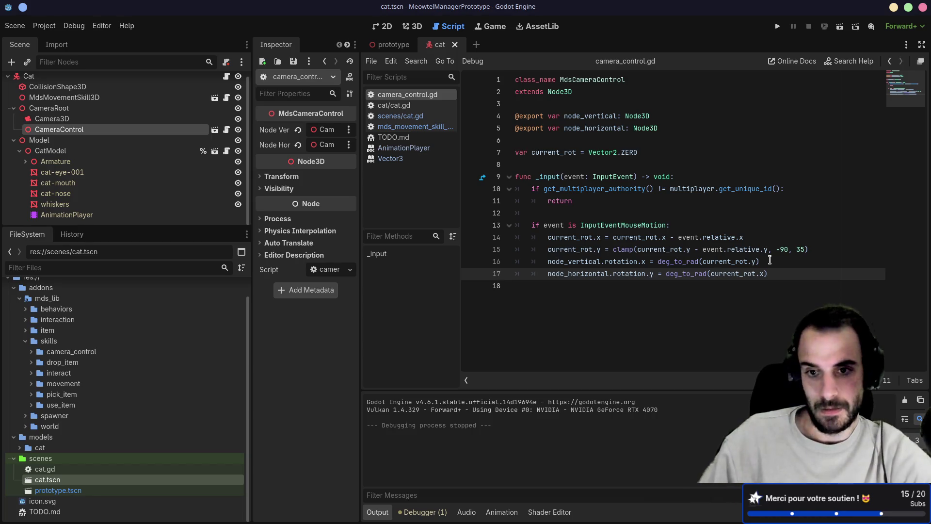
click(659, 130)
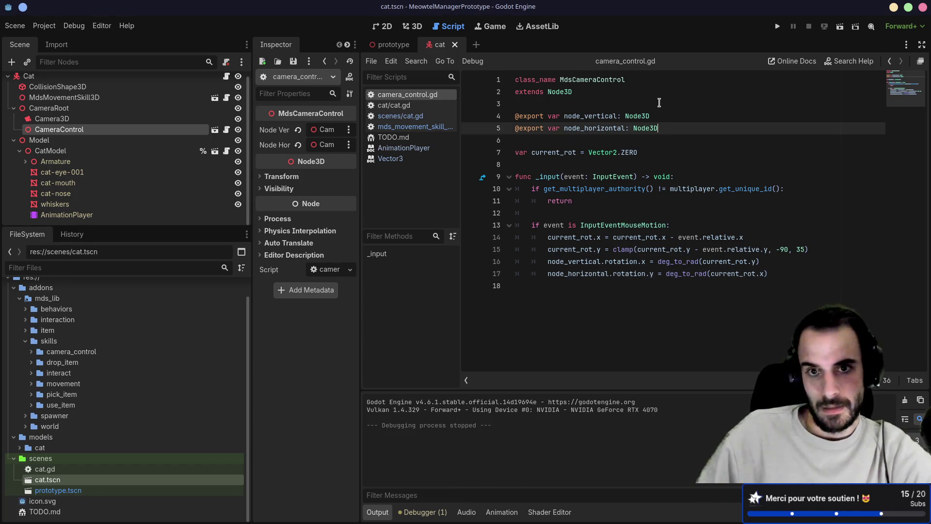
Step: Declare signal new_camera_forward(forward: Vector3) below extends Node3D and save
click(660, 103)
key(Return)
key(Return)
key(Up)
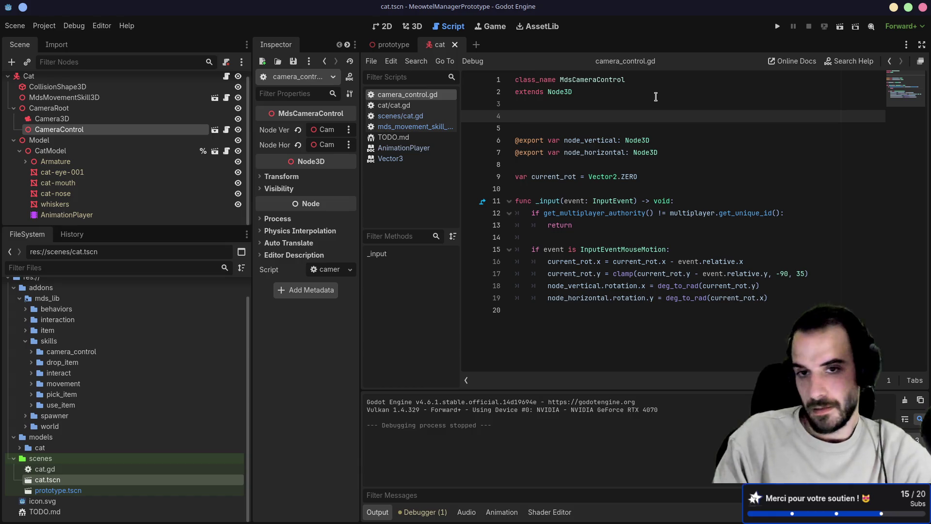
text(@)
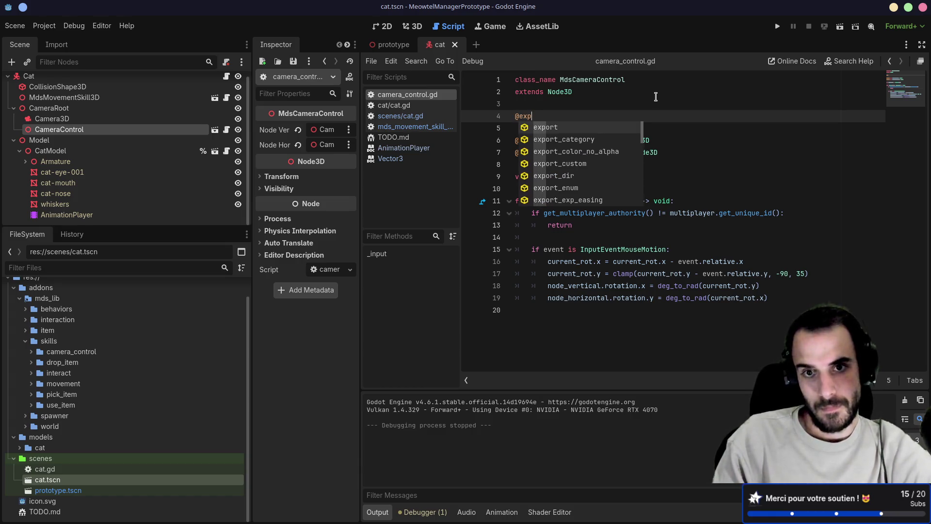
key(BackSpace)
text(signal)
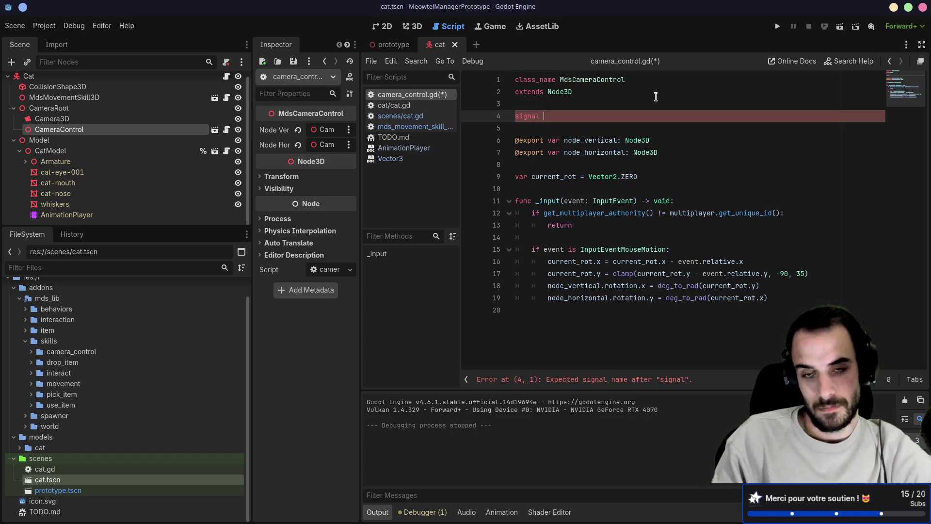
text(new_camer)
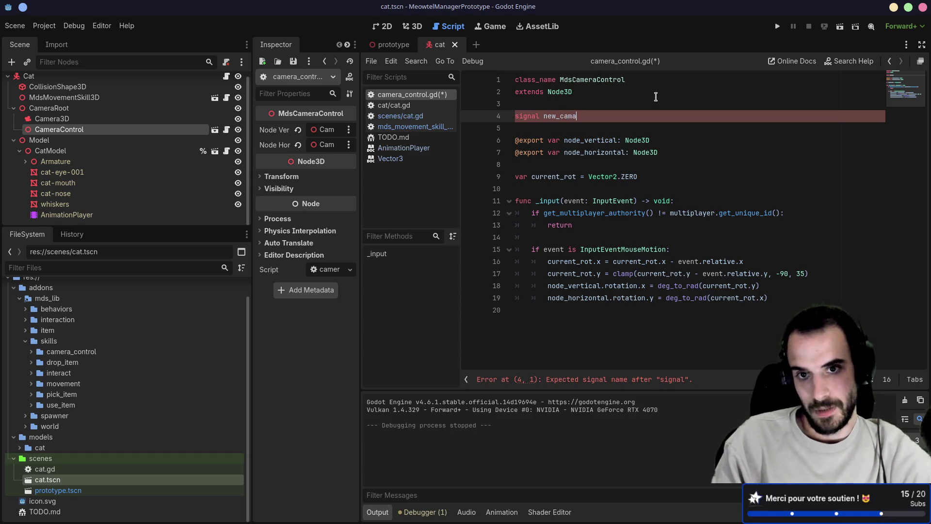
text(a_fow)
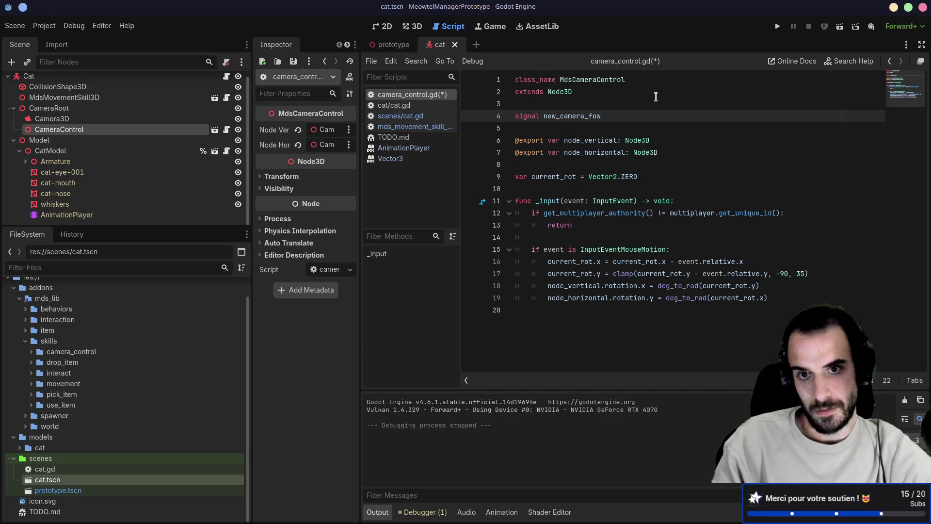
text(rward()
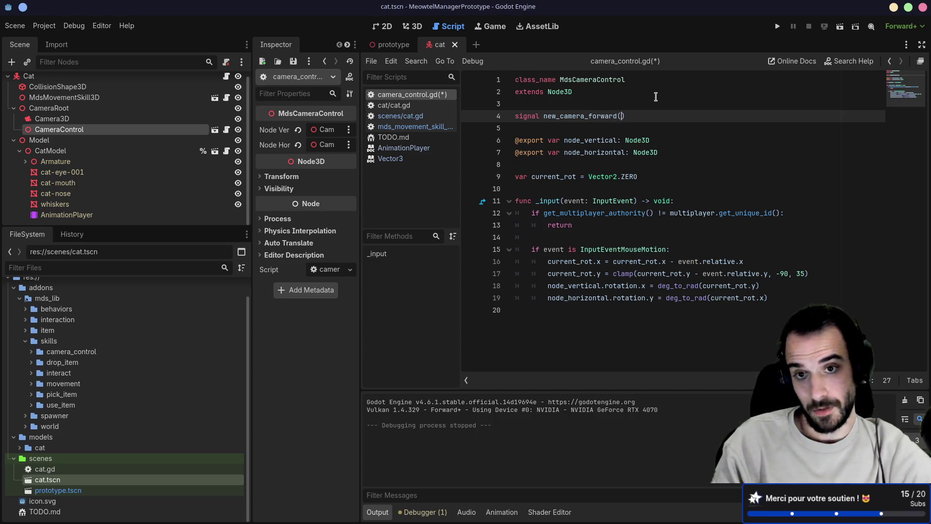
text(for)
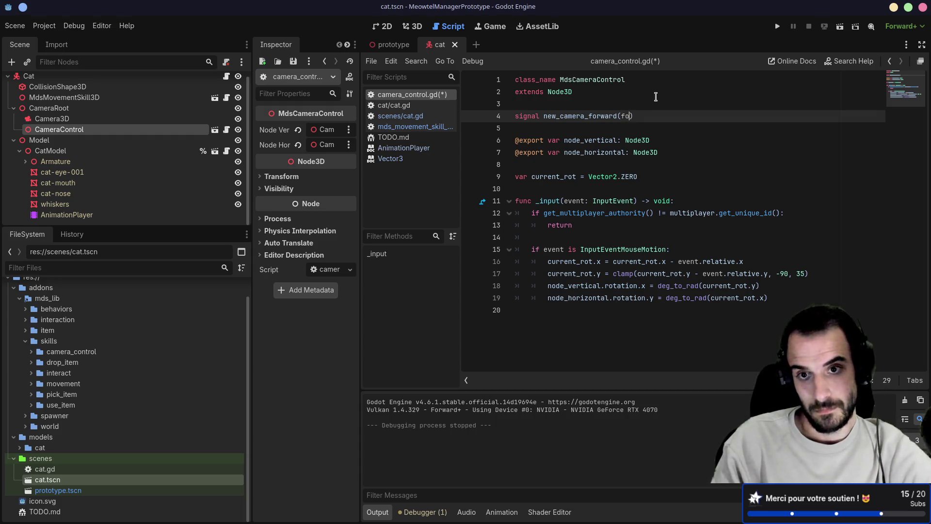
text(ward: Vec)
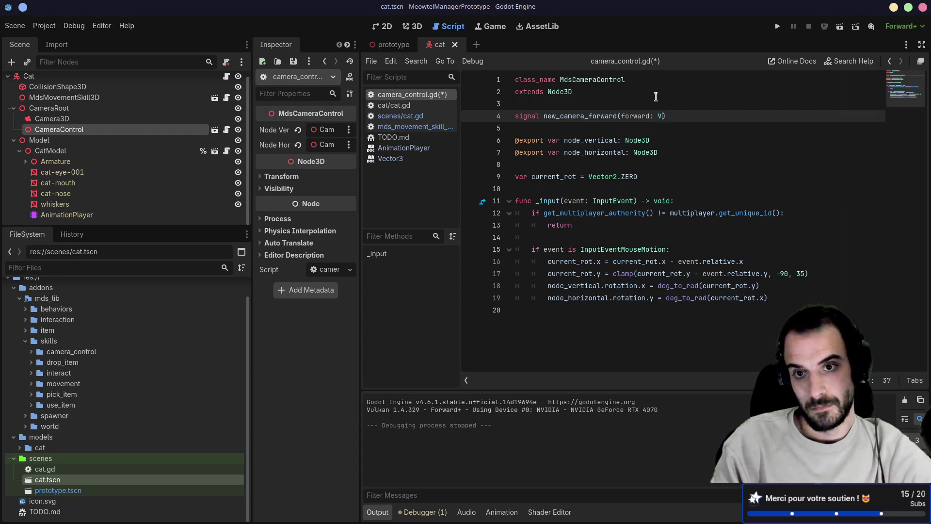
key(Down)
key(Down)
key(Return)
key(ctrl+s)
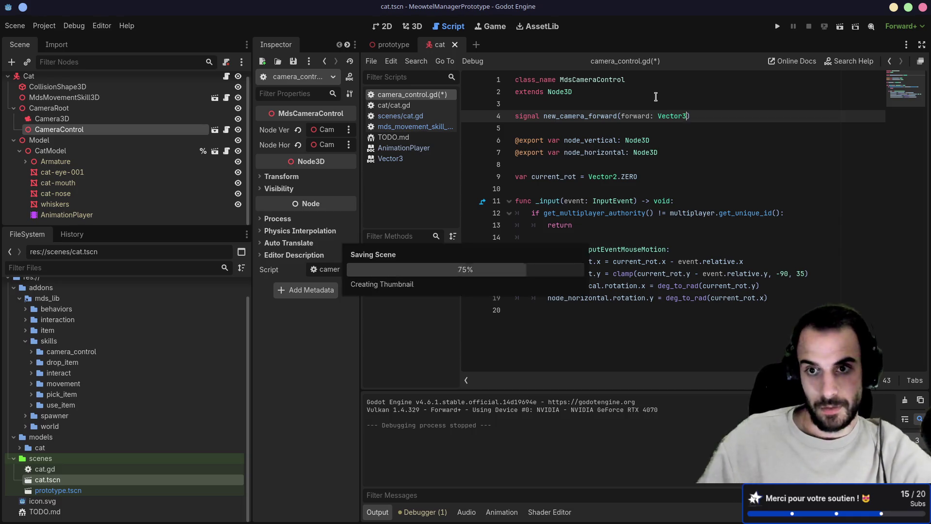
Step: Add a new_camera_forward.emit() call after the last rotation line in _input
click(781, 296)
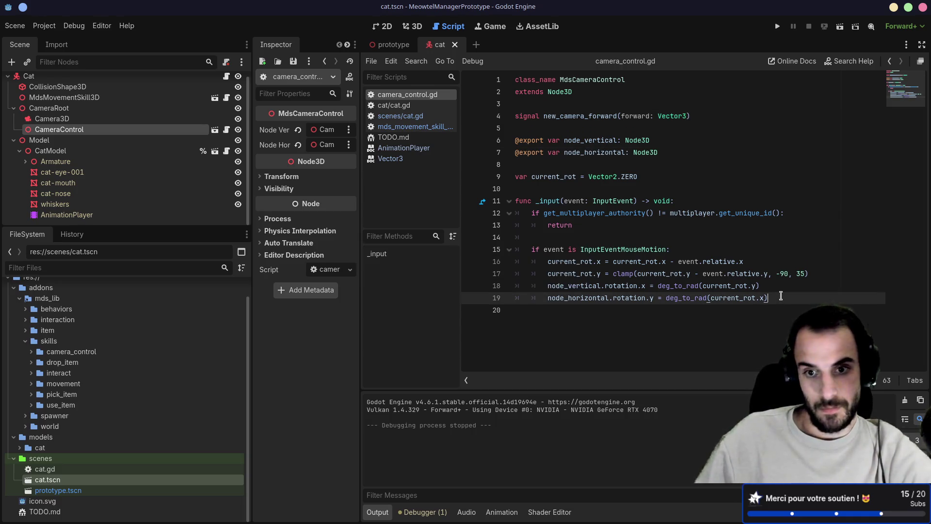
key(Return)
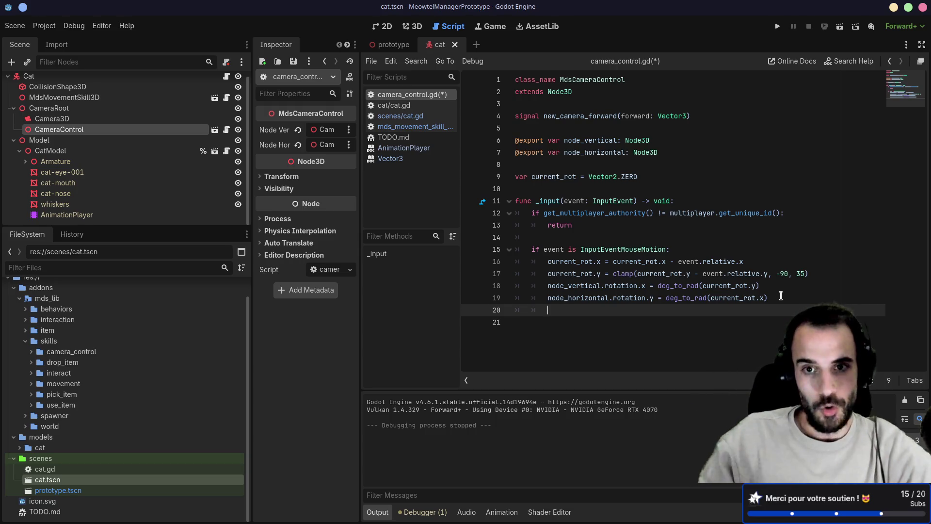
text(new)
key(Return)
text(.)
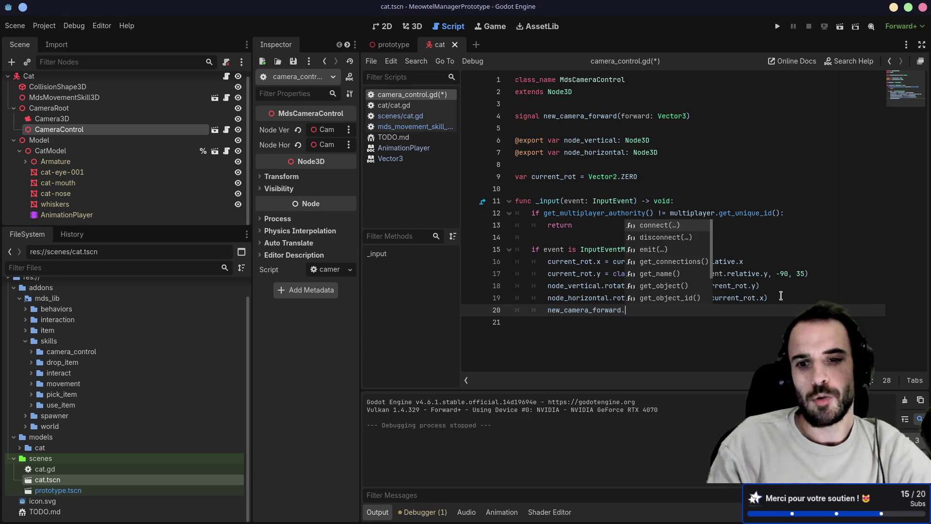
key(Down)
key(Down)
key(Return)
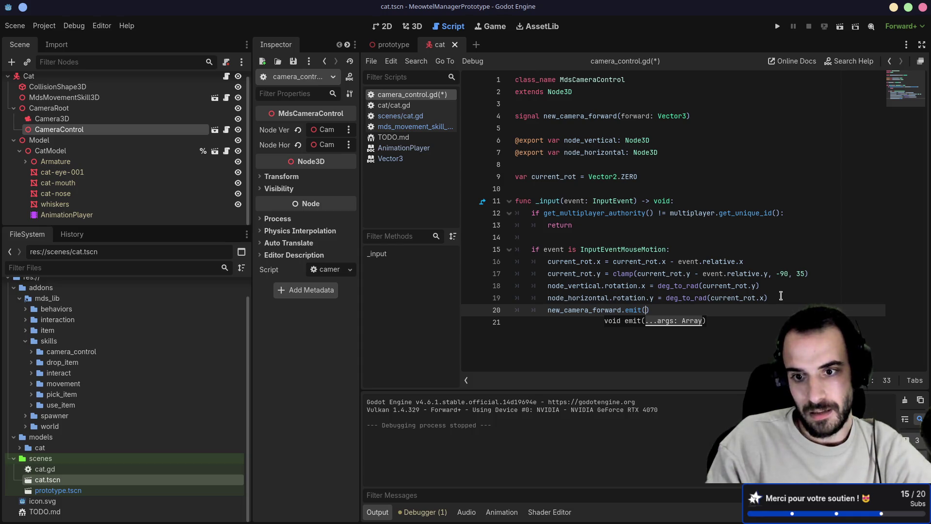
text(po)
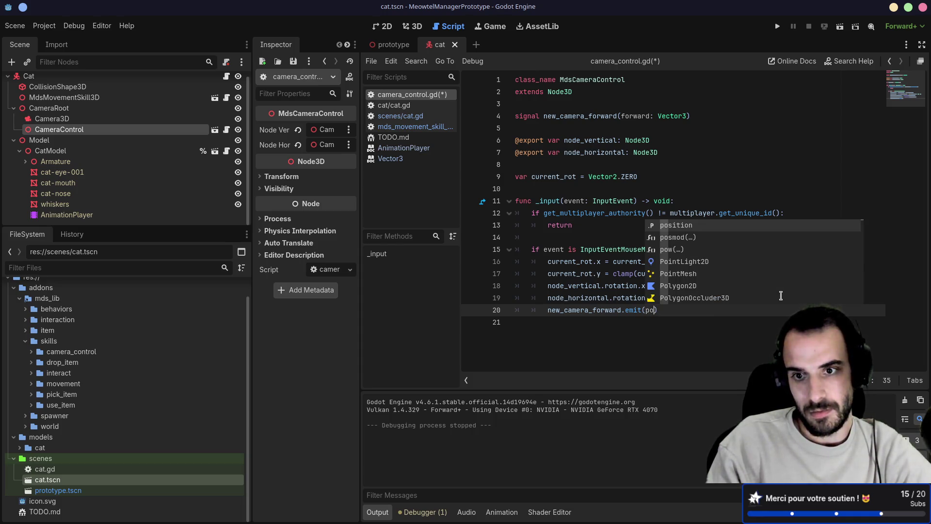
key(Return)
text(.)
key(BackSpace)
key(BackSpace)
key(BackSpace)
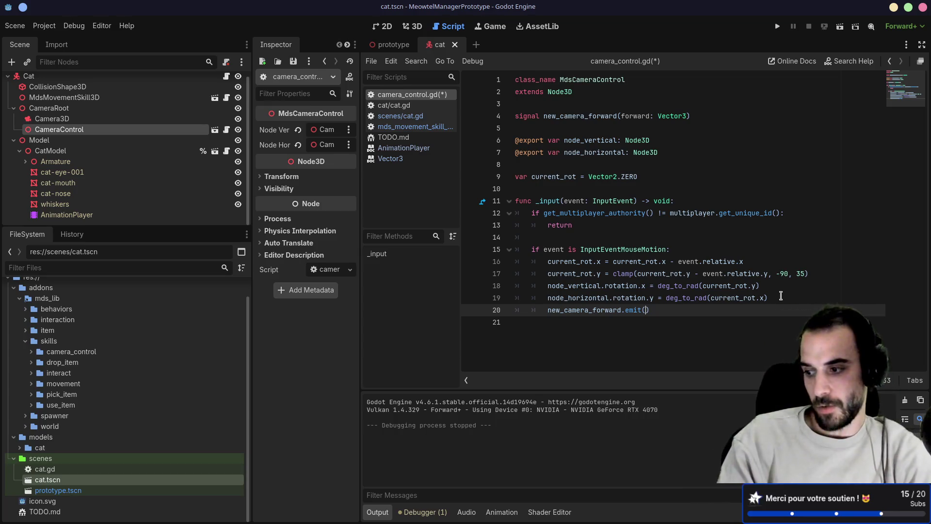
key(alt+Tab)
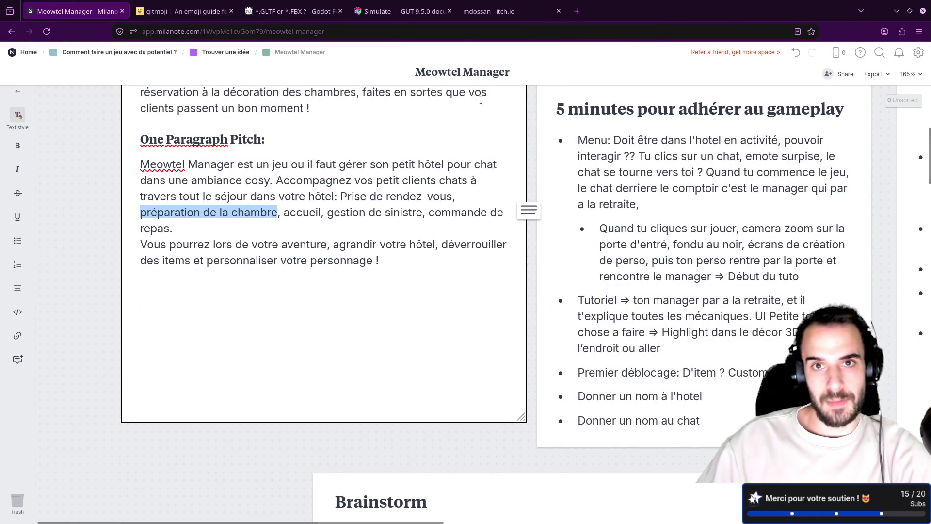
Step: Go from the itch.io home page to Jams and browse the featured jams and calendar
click(488, 11)
click(16, 57)
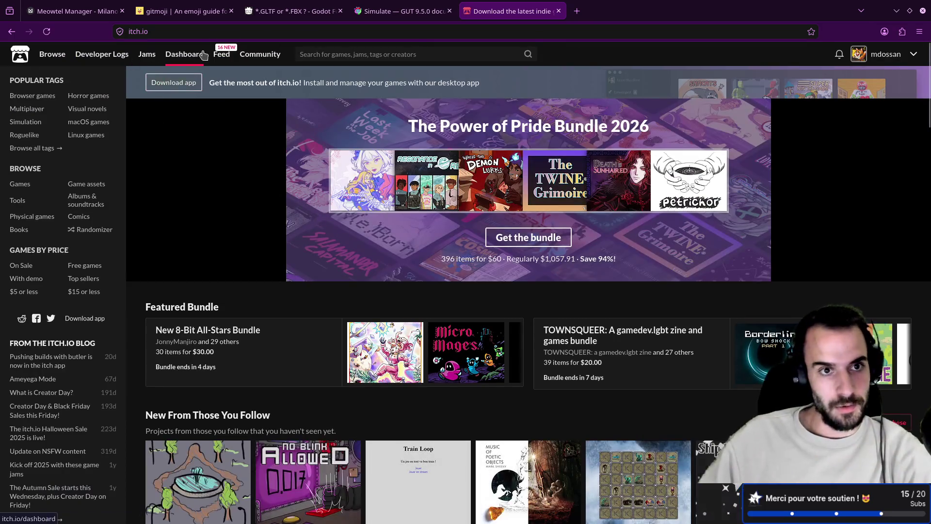
click(148, 59)
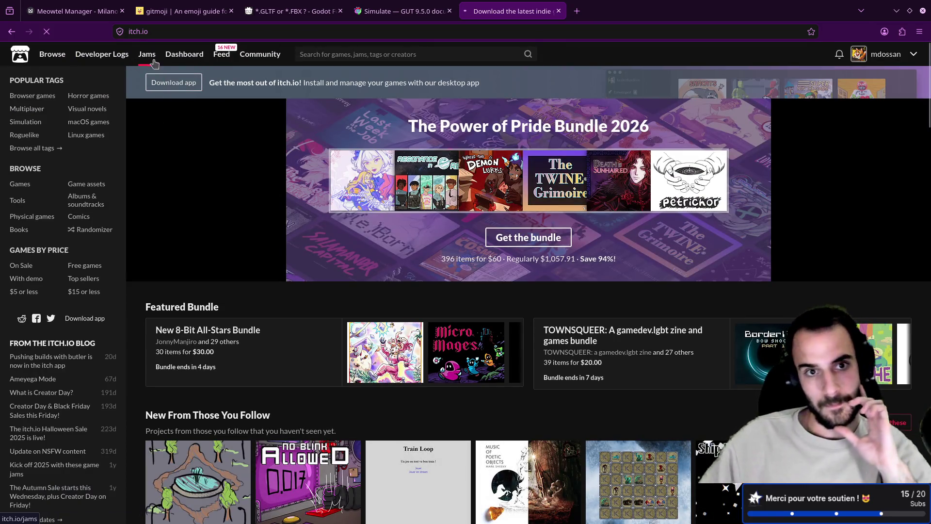
scroll(505, 287, down, 1)
scroll(505, 292, down, 5)
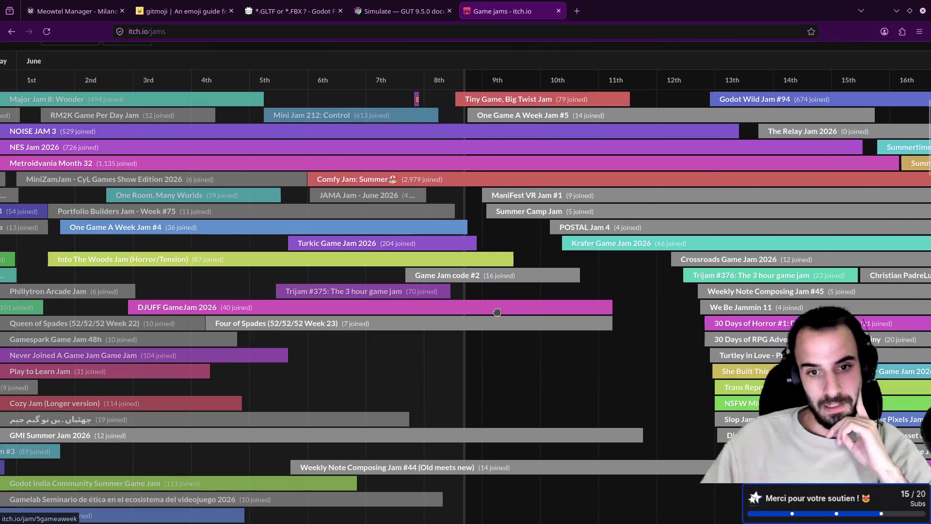
scroll(500, 310, down, 3)
scroll(560, 301, up, 4)
scroll(553, 294, up, 1)
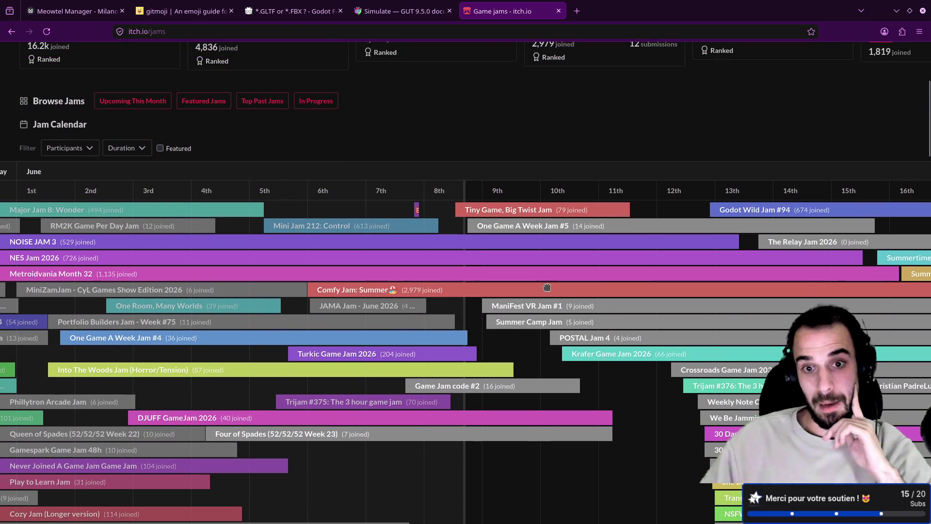
scroll(495, 273, up, 3)
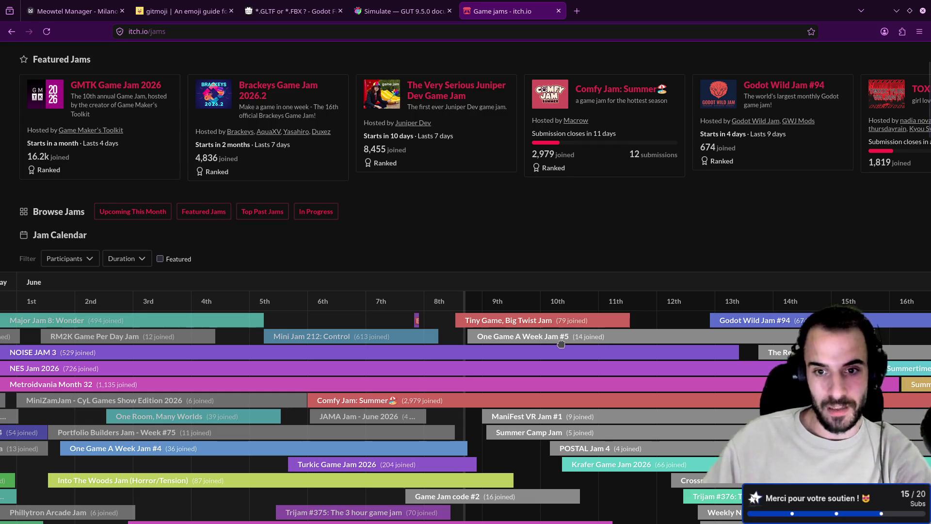
scroll(641, 346, down, 3)
scroll(384, 261, up, 5)
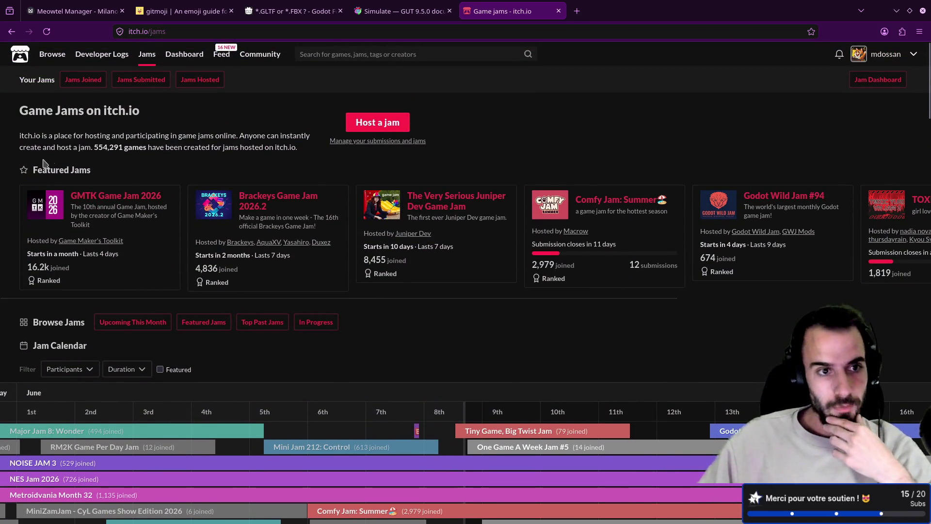
drag(96, 171, 33, 171)
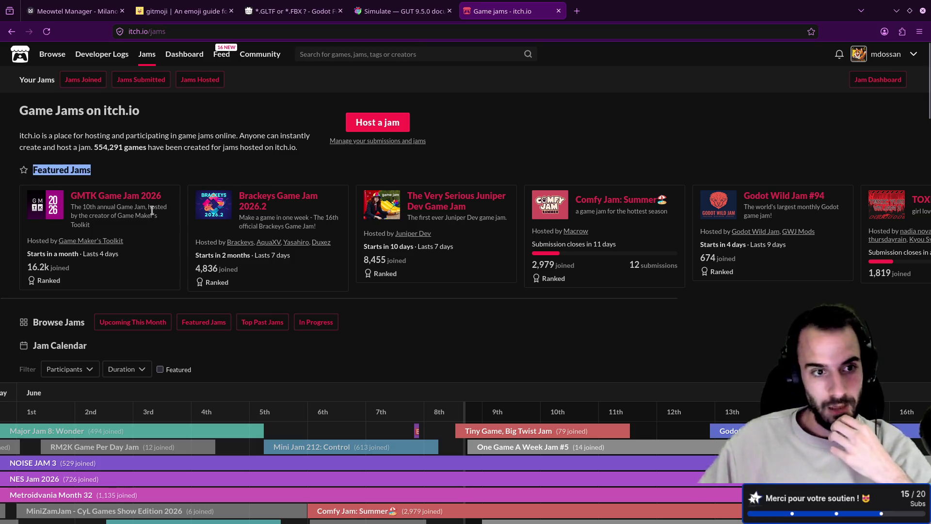
Step: Read through the GMTK Game Jam 2026 page, then return to the Godot editor
click(93, 199)
scroll(435, 276, down, 5)
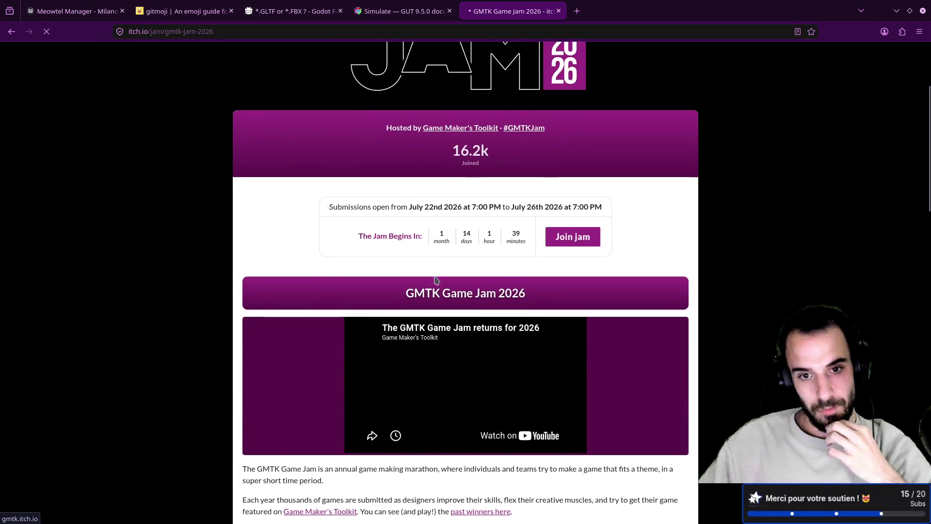
scroll(479, 248, down, 3)
scroll(480, 250, down, 3)
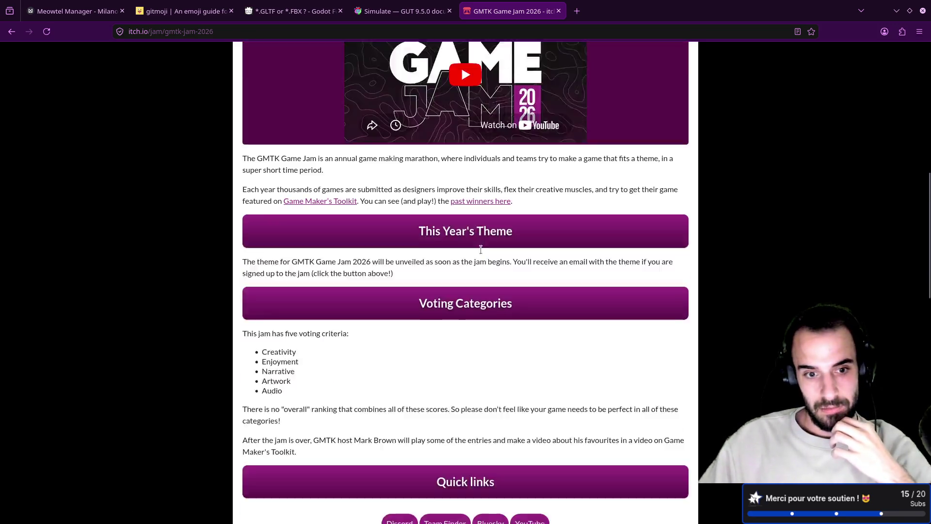
scroll(483, 254, down, 3)
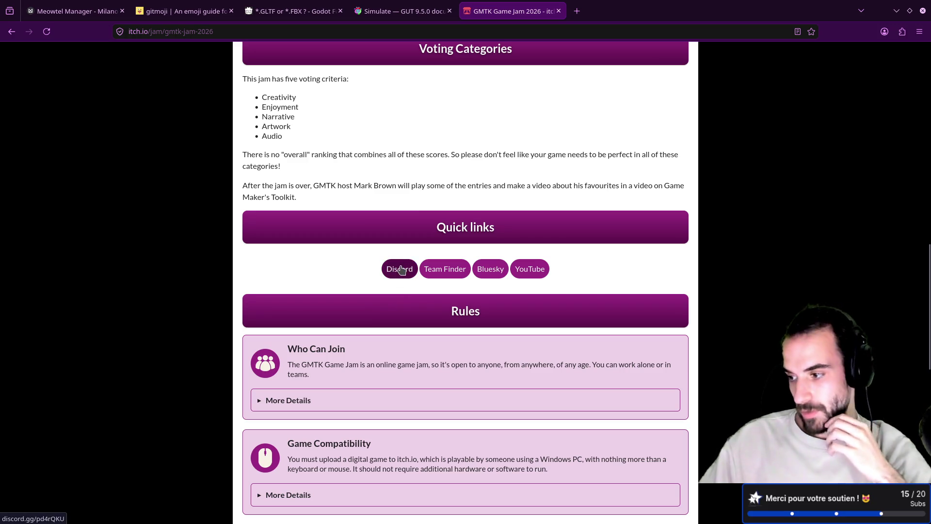
scroll(378, 274, up, 4)
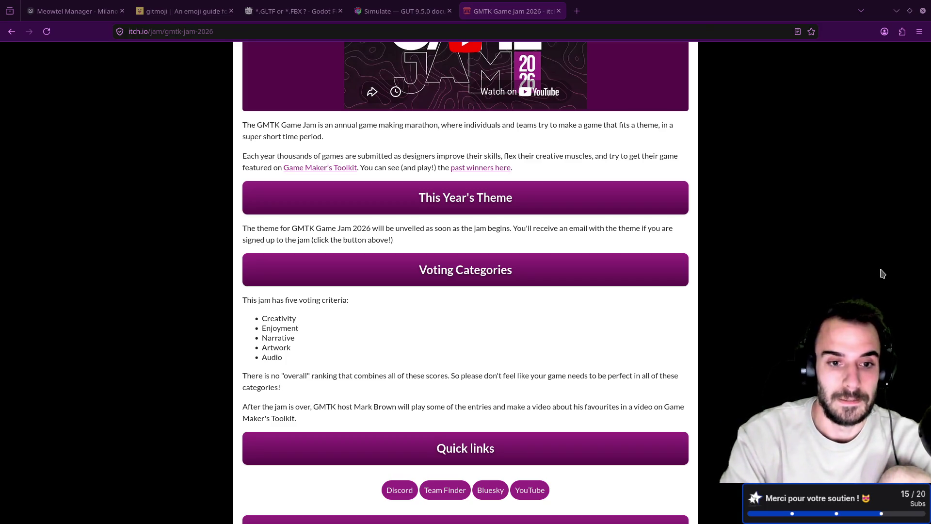
key(alt+Tab)
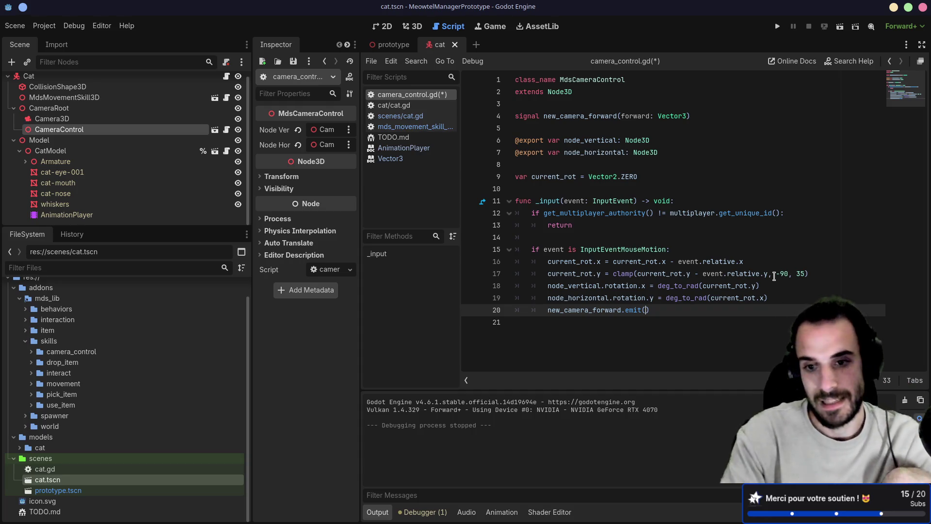
Step: Clear position out of the emit call and check the CameraRoot and CameraControl node properties
text(osition.b)
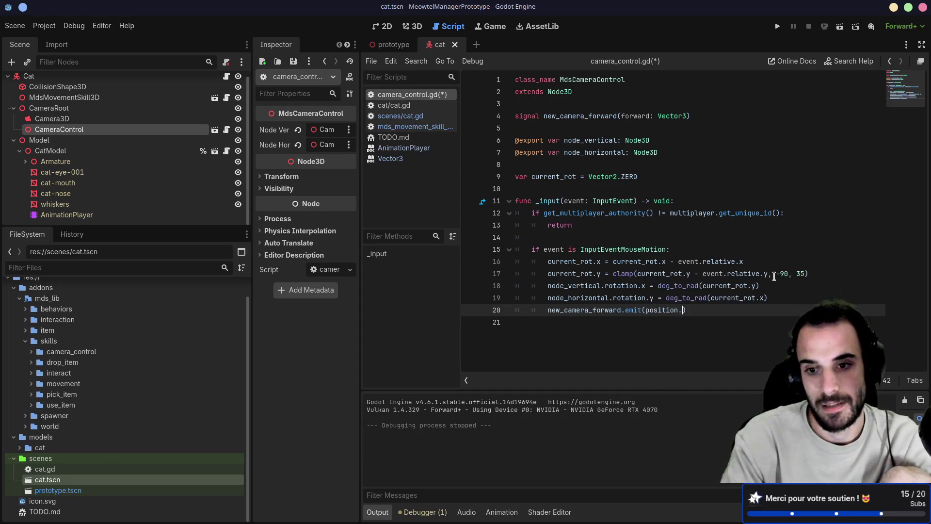
text(as)
key(BackSpace)
key(BackSpace)
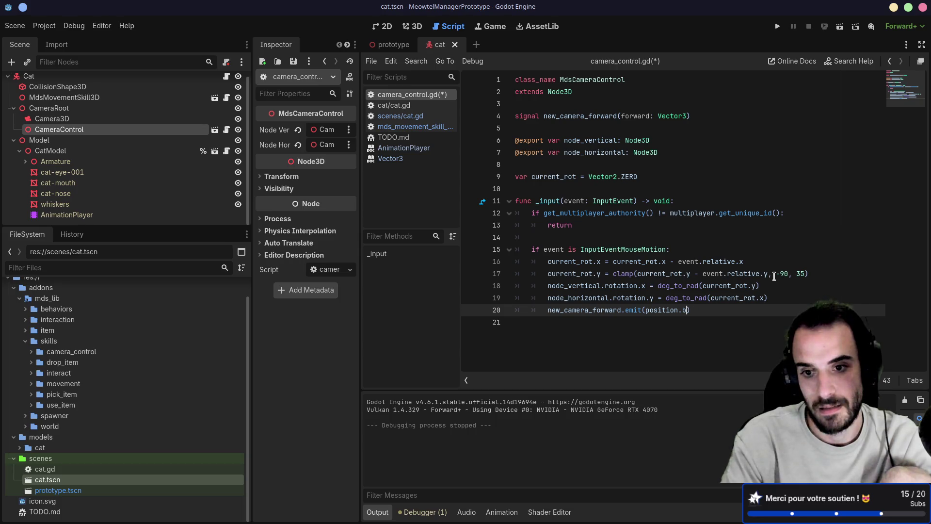
key(BackSpace)
key(BackSpace)
key(BackSpace)
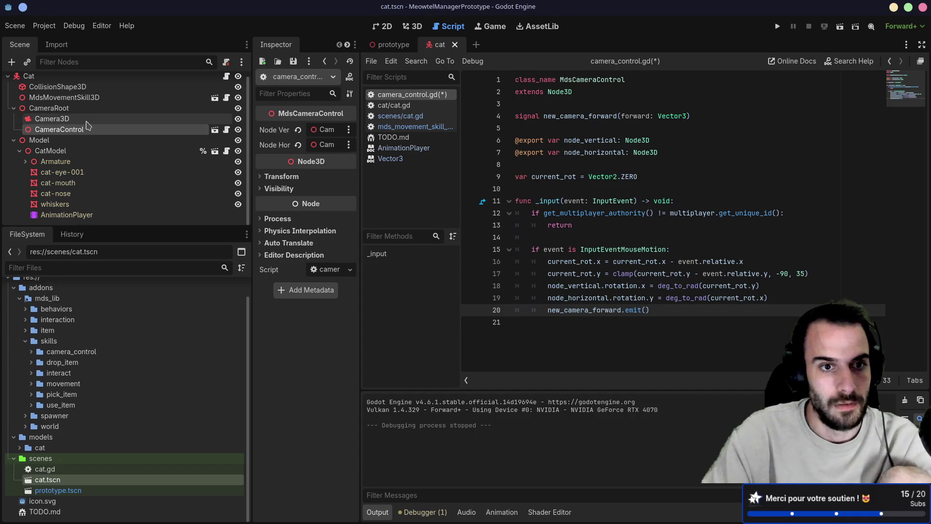
click(94, 119)
click(92, 109)
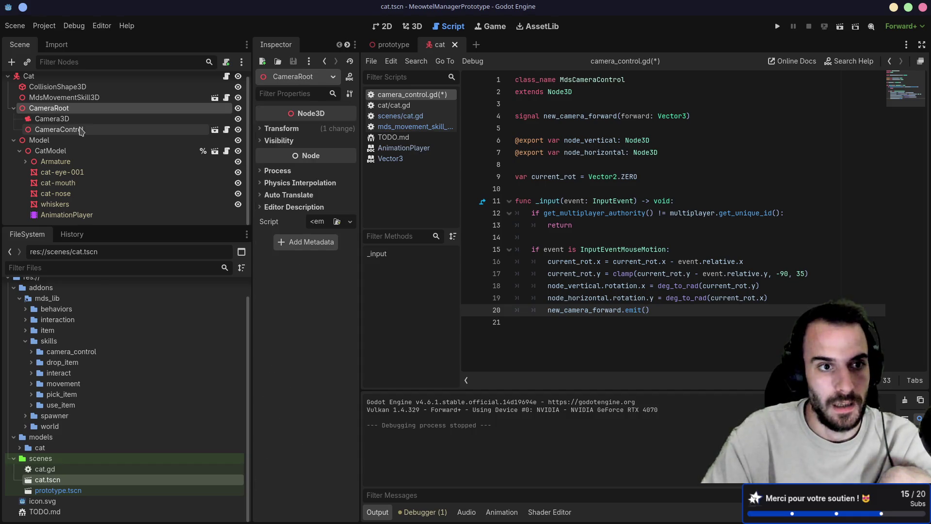
click(80, 131)
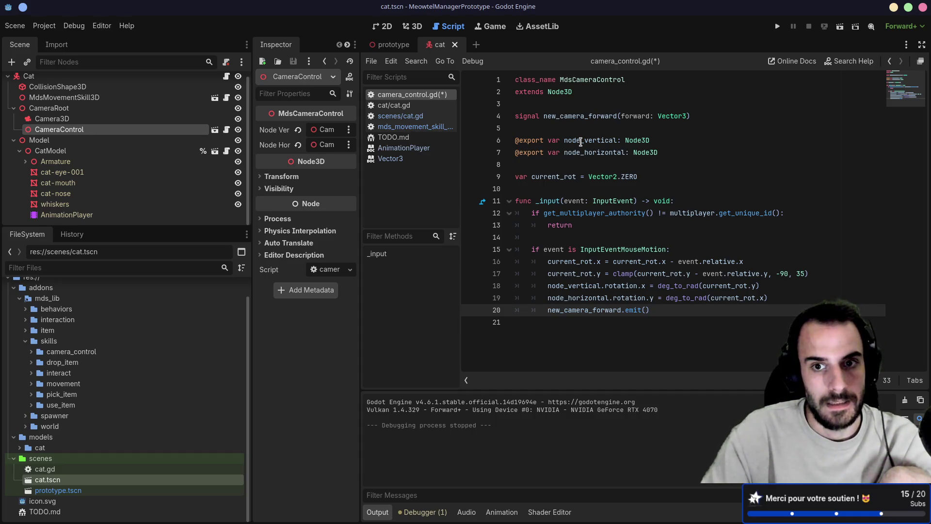
Step: Make line 20 emit -node_horizontal.basis.z using autocomplete, and save
click(581, 142)
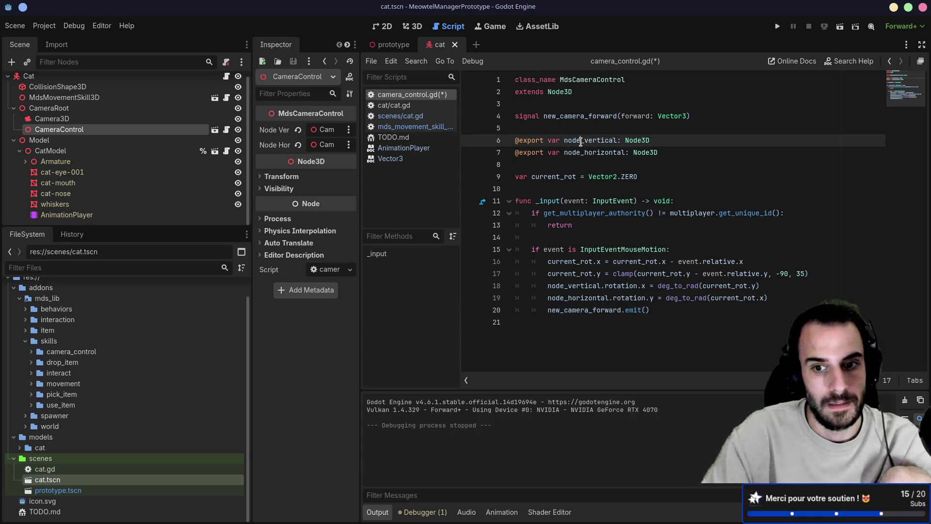
double_click(588, 138)
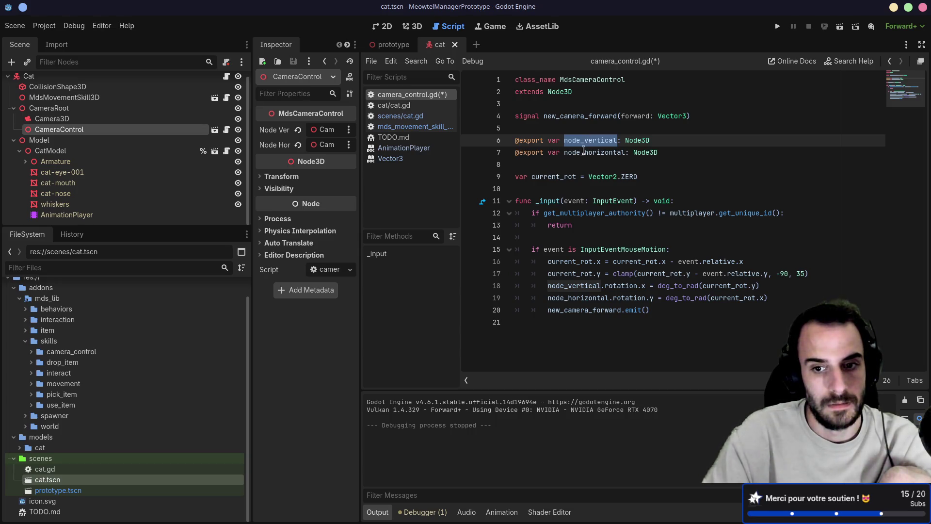
click(647, 311)
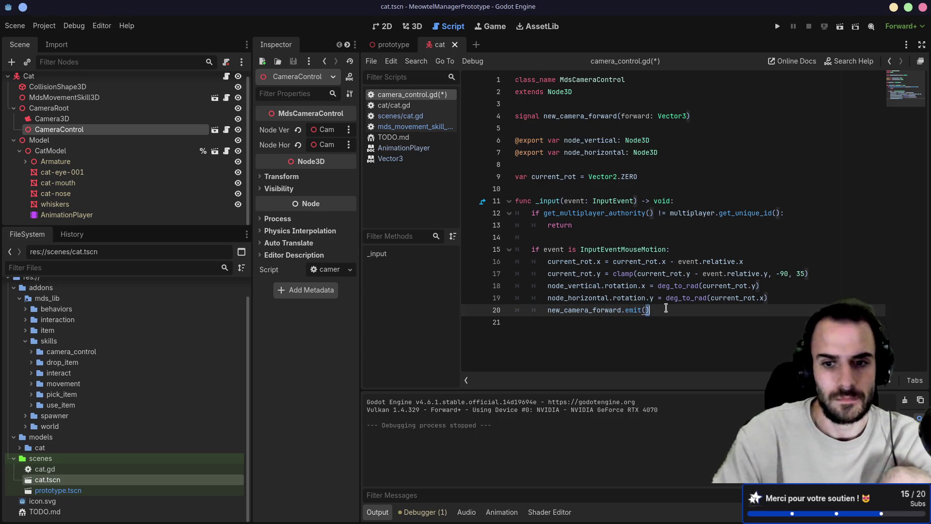
key(Left)
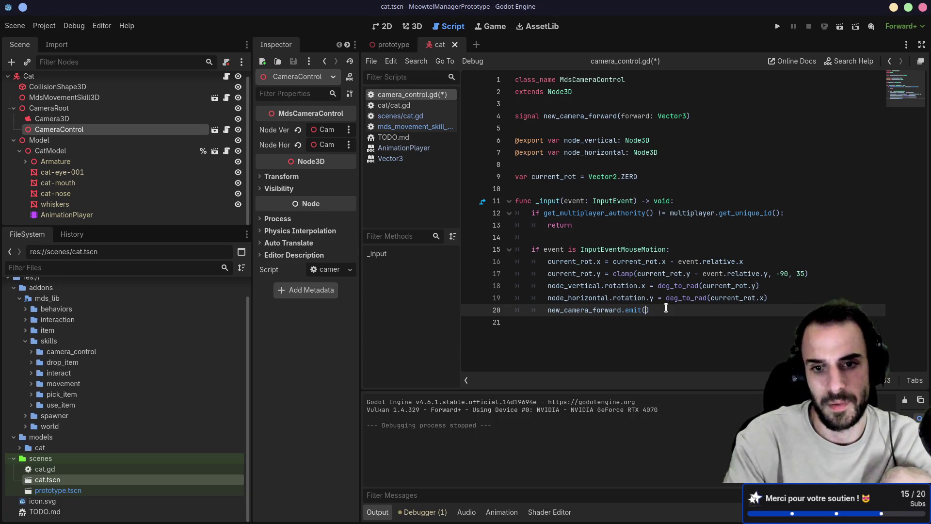
text(no)
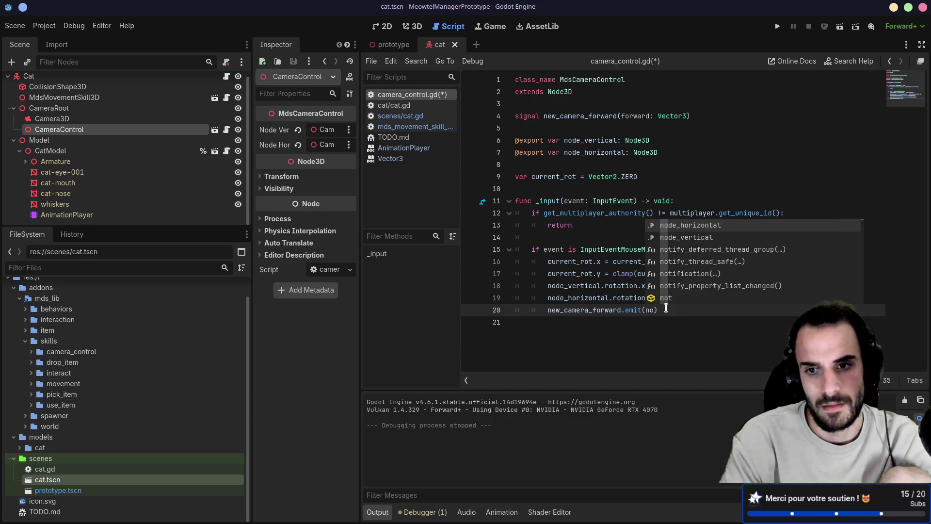
key(Return)
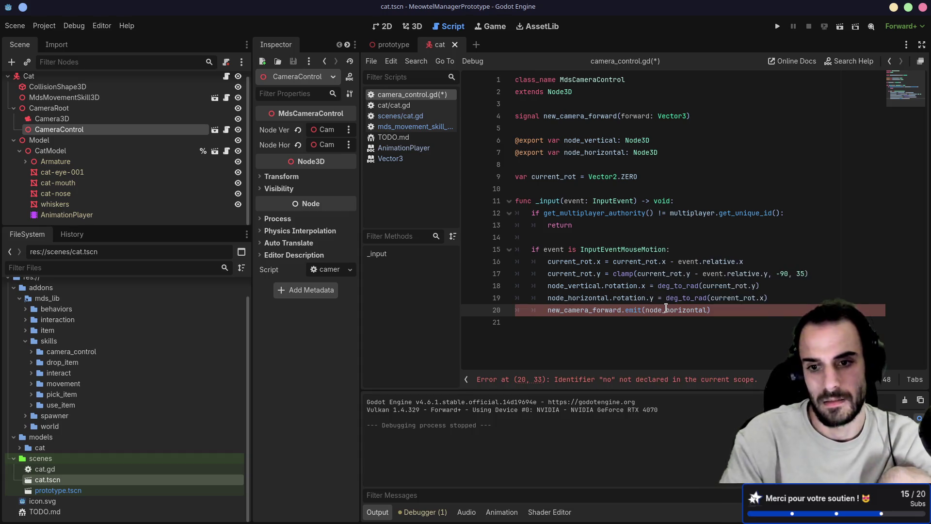
text(.ba)
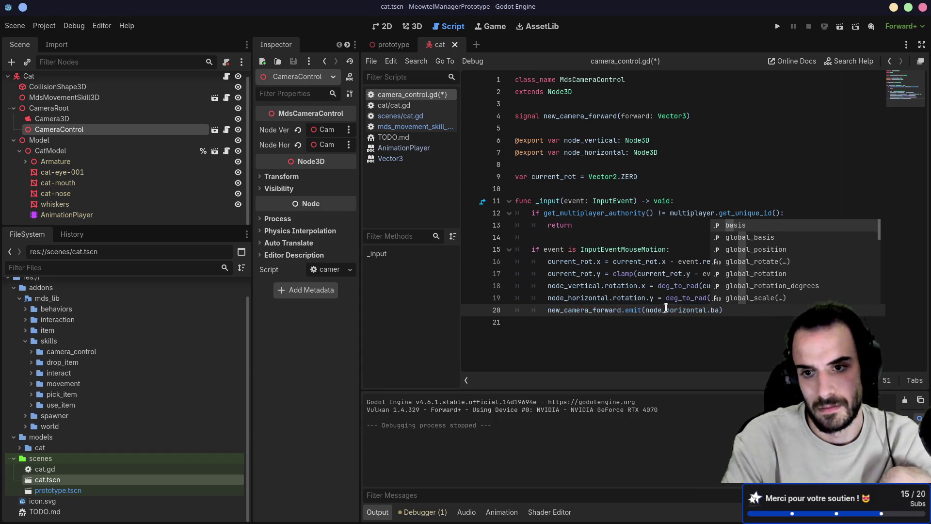
key(Return)
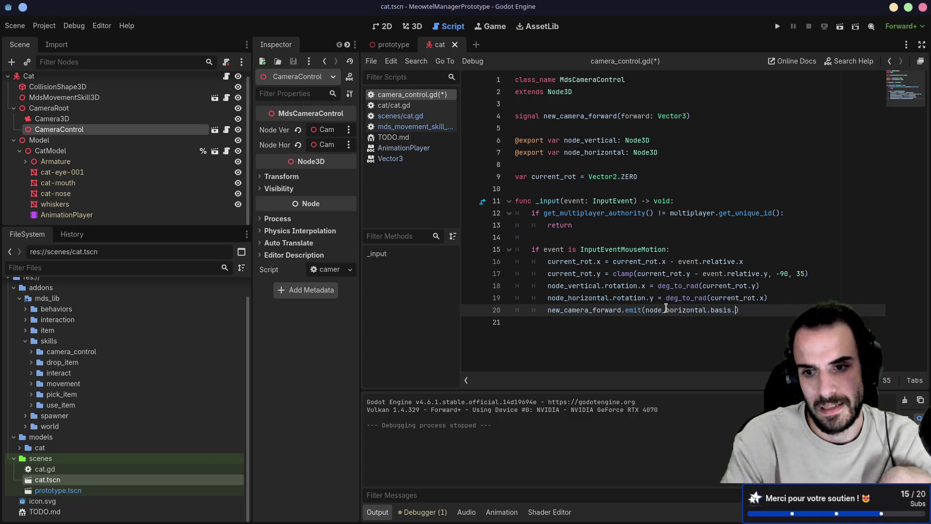
text(z)
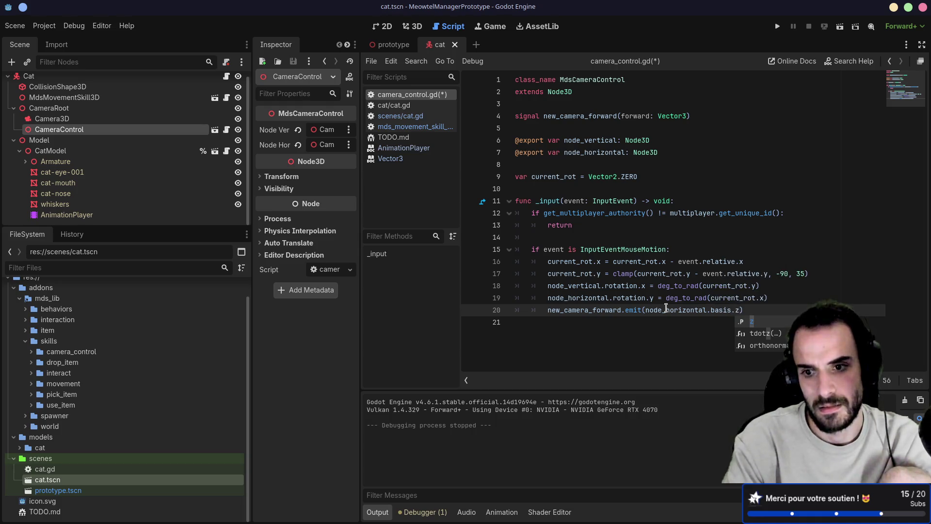
click(648, 310)
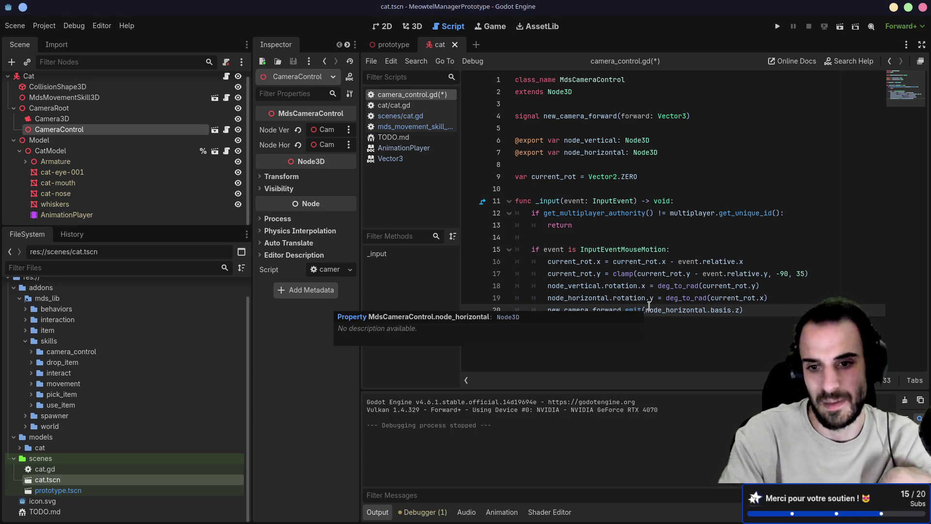
text(-)
key(ctrl+s)
Step: Retype the z after basis and save camera_control.gd again
click(783, 212)
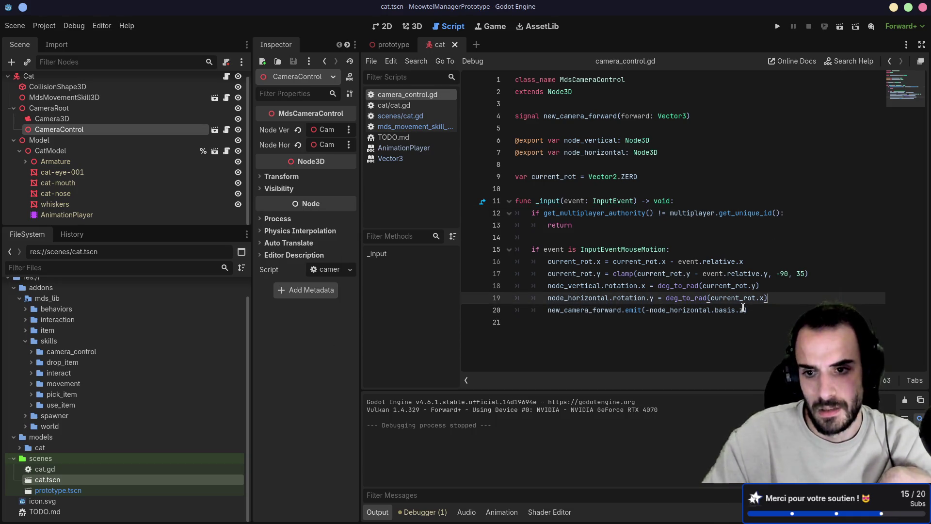
click(744, 309)
key(BackSpace)
text(fo)
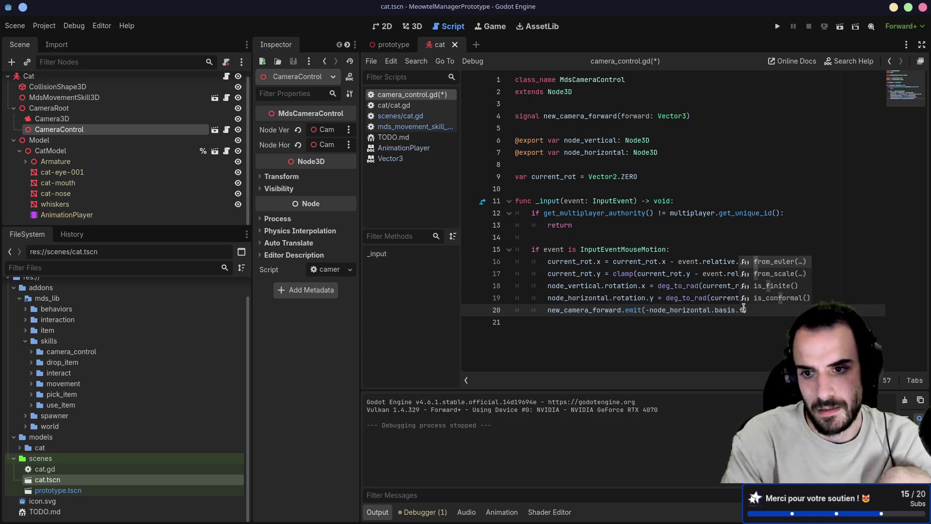
key(BackSpace)
key(BackSpace)
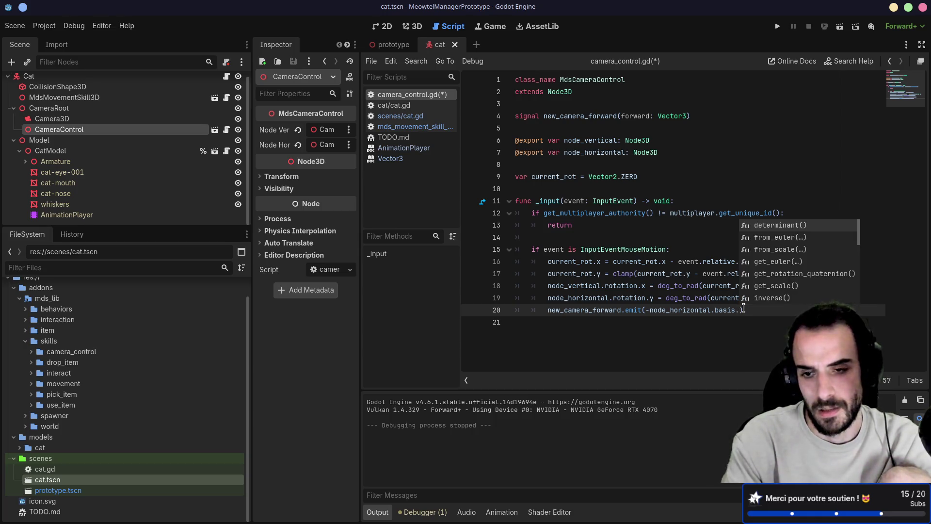
text(z)
key(ctrl+s)
click(766, 273)
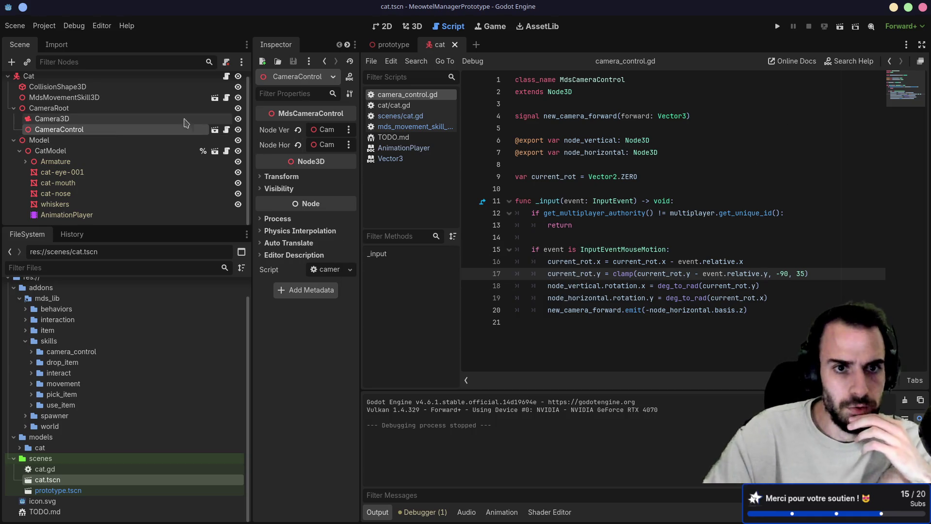
Step: In the Signals list, connect new_camera_forward to MdsMovementSkill3D's update_forward_vector method
drag(252, 279, 212, 279)
click(279, 44)
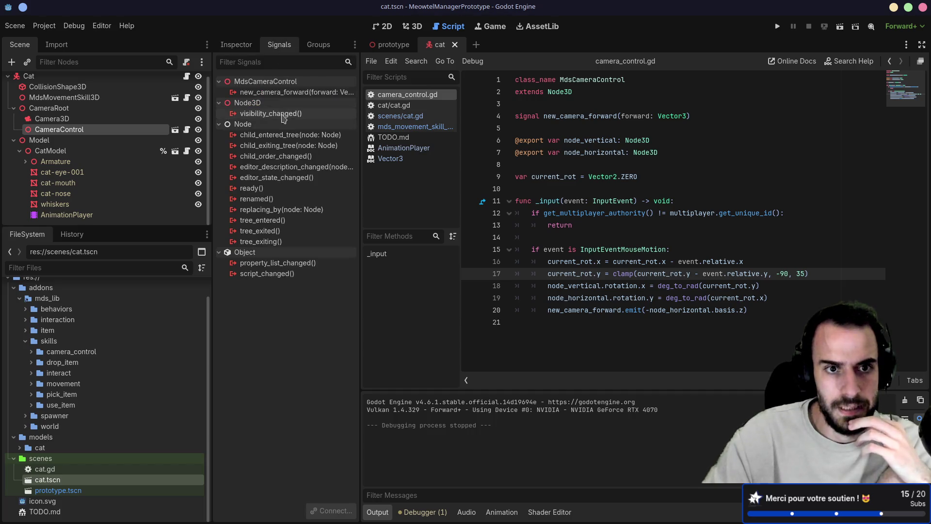
double_click(276, 95)
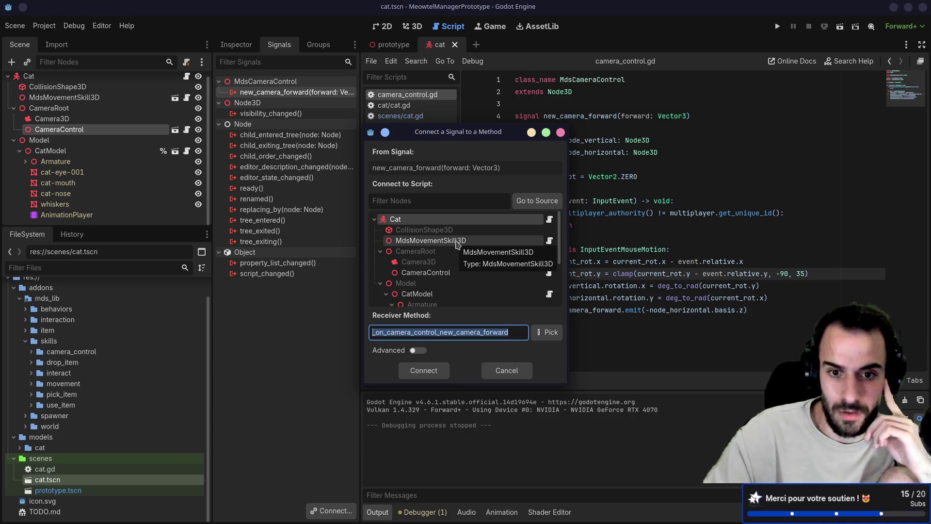
click(457, 242)
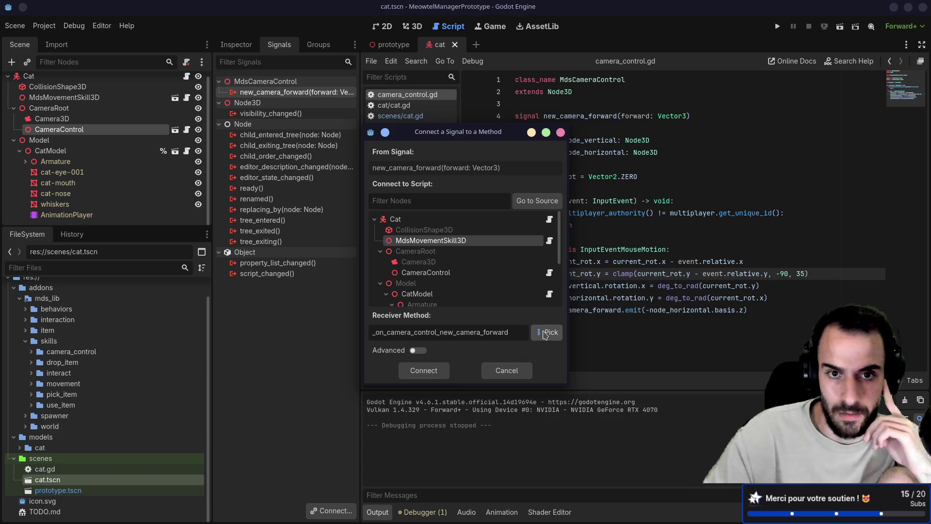
click(546, 334)
double_click(485, 159)
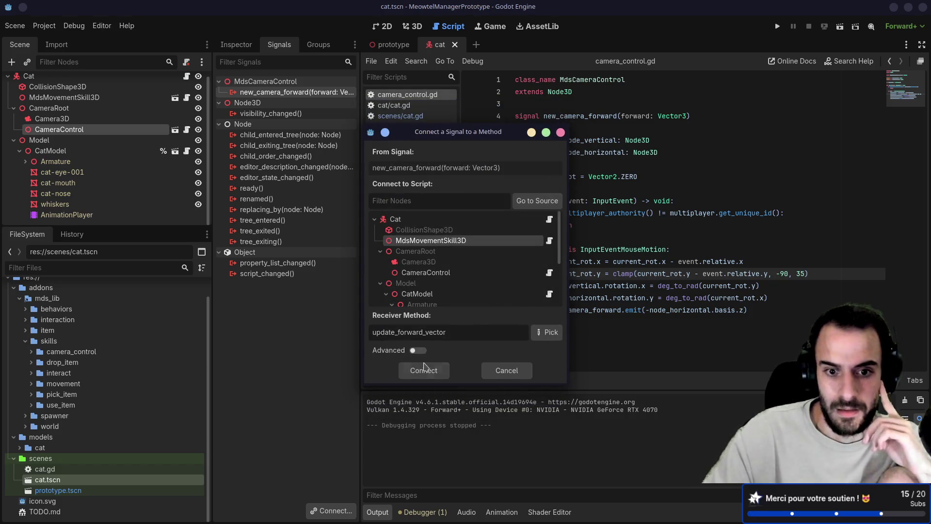
click(424, 370)
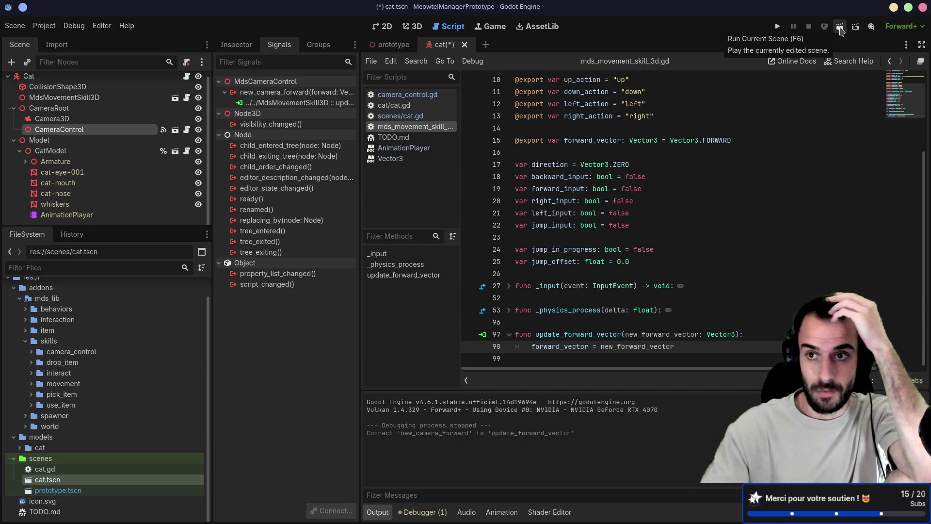
Step: Play the cat scene, orbit the game camera around the walking cat, then stop the game
click(782, 28)
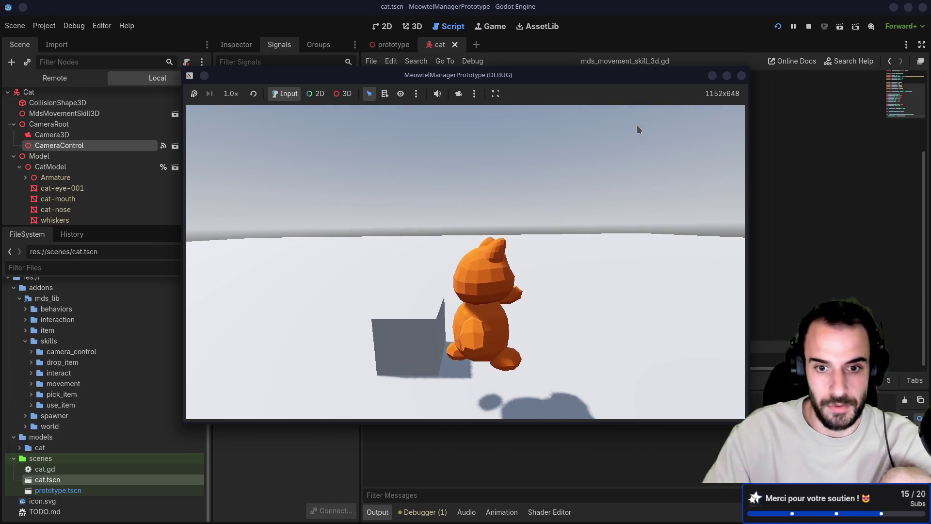
mouse_move(579, 128)
mouse_down()
mouse_move(517, 129)
mouse_move(493, 104)
mouse_move(501, 132)
mouse_move(512, 129)
mouse_move(508, 113)
mouse_move(510, 139)
mouse_move(555, 120)
mouse_move(572, 101)
mouse_move(592, 115)
mouse_move(587, 123)
mouse_move(607, 117)
mouse_move(608, 132)
mouse_move(607, 110)
mouse_move(607, 119)
mouse_move(509, 124)
mouse_move(509, 137)
mouse_move(513, 109)
mouse_move(510, 120)
mouse_move(420, 123)
mouse_move(576, 131)
mouse_move(581, 121)
mouse_move(473, 130)
mouse_move(495, 131)
mouse_move(505, 115)
mouse_move(509, 129)
mouse_move(439, 128)
mouse_move(482, 129)
mouse_move(514, 189)
mouse_move(532, 264)
mouse_move(533, 209)
mouse_move(457, 139)
mouse_move(393, 147)
mouse_up()
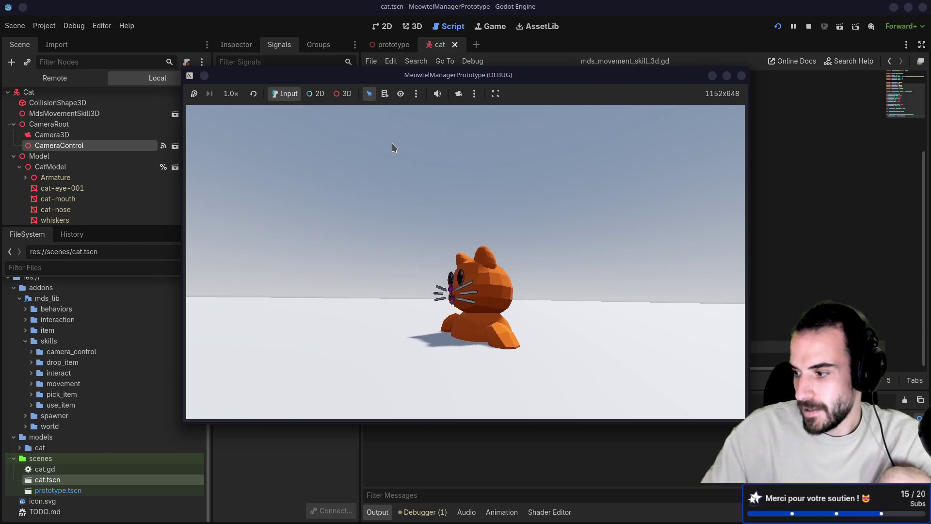
mouse_move(379, 146)
mouse_down()
mouse_move(338, 169)
mouse_move(345, 127)
mouse_move(329, 128)
mouse_move(324, 149)
mouse_move(213, 148)
mouse_move(249, 145)
mouse_move(250, 154)
mouse_move(233, 141)
mouse_move(339, 44)
mouse_move(582, 207)
mouse_move(519, 204)
mouse_move(517, 184)
mouse_move(507, 318)
mouse_move(485, 322)
mouse_move(532, 340)
mouse_move(578, 298)
mouse_move(631, 218)
mouse_up()
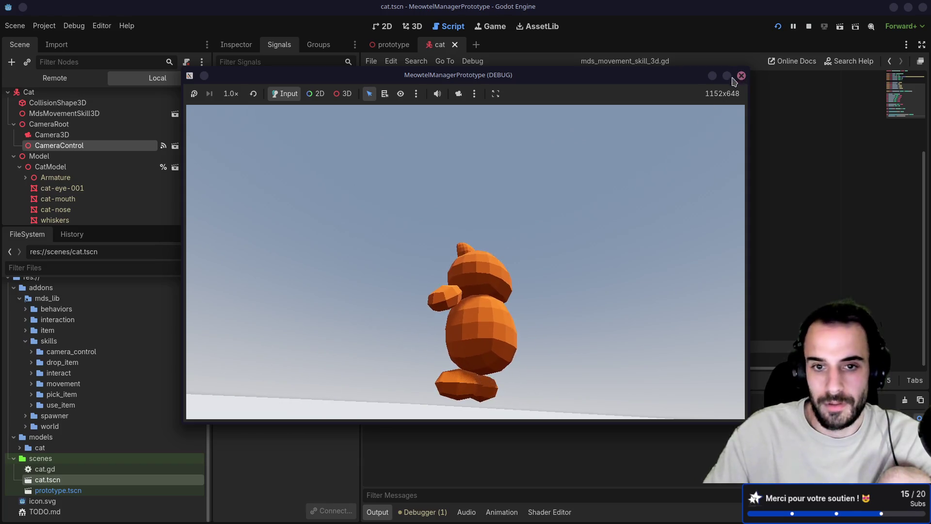
click(740, 76)
Step: Collapse the script list panel so mds_movement_skill_3d.gd fills the editor width
click(568, 356)
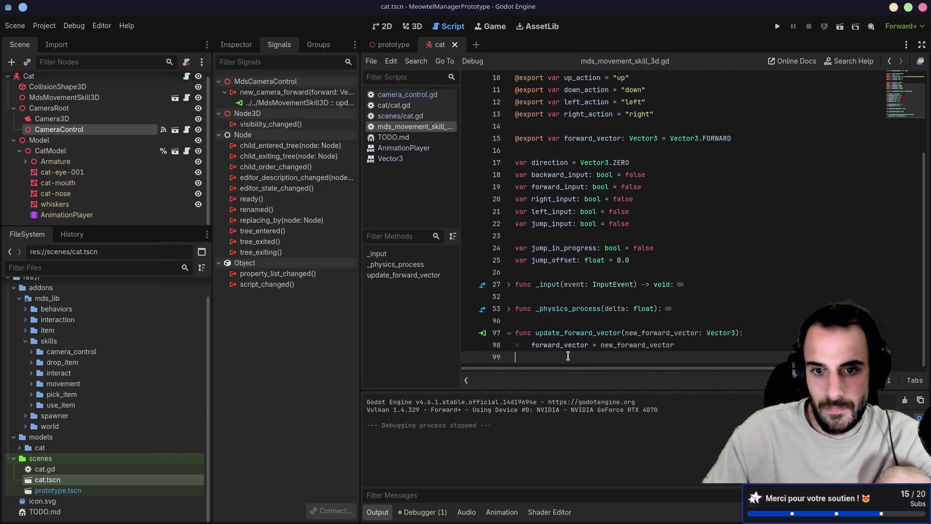
click(532, 300)
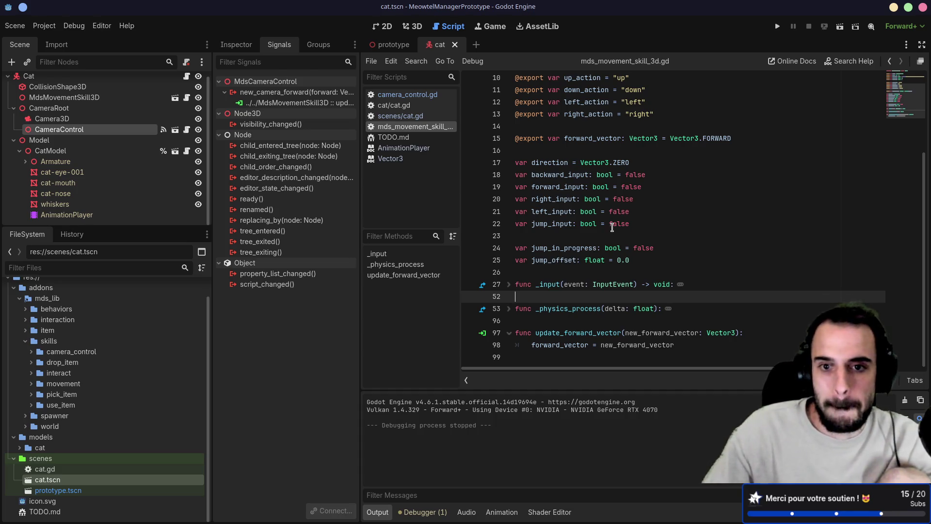
scroll(613, 228, up, 3)
scroll(613, 225, down, 3)
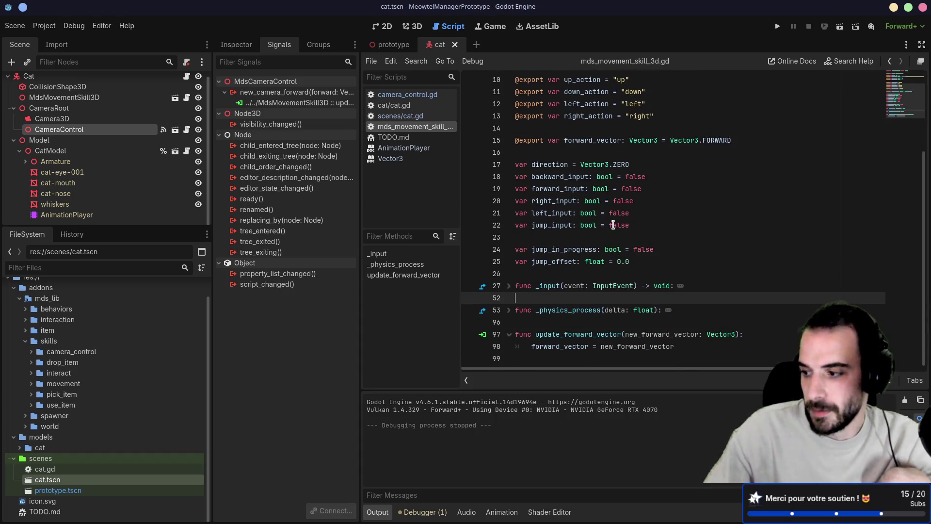
scroll(613, 225, up, 3)
scroll(612, 226, down, 3)
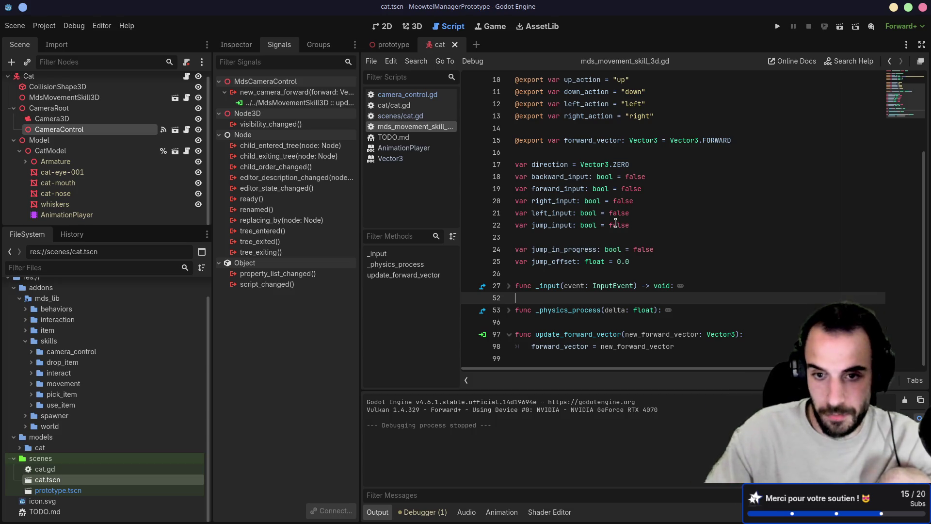
click(466, 380)
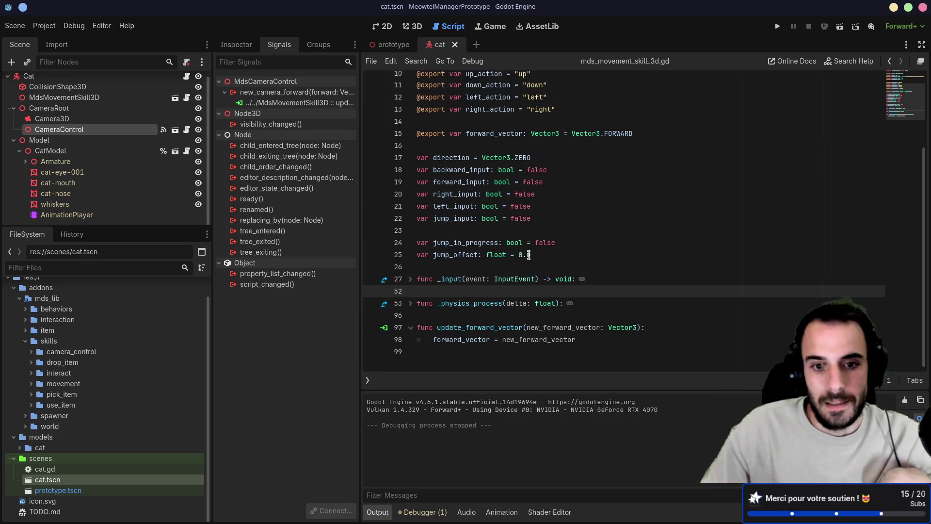
Step: Widen the scene tree and signals dock panels beside the movement script code
drag(457, 354, 416, 328)
click(440, 304)
scroll(479, 274, up, 3)
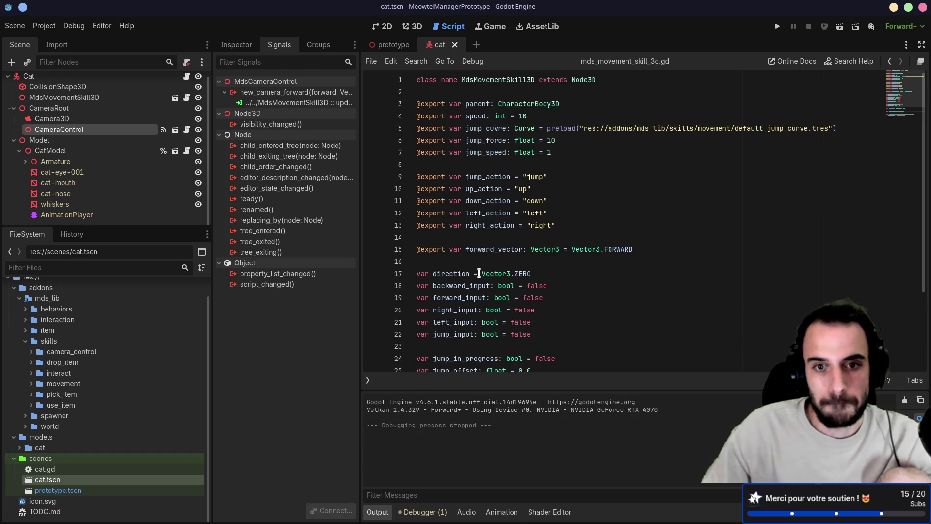
scroll(479, 273, down, 3)
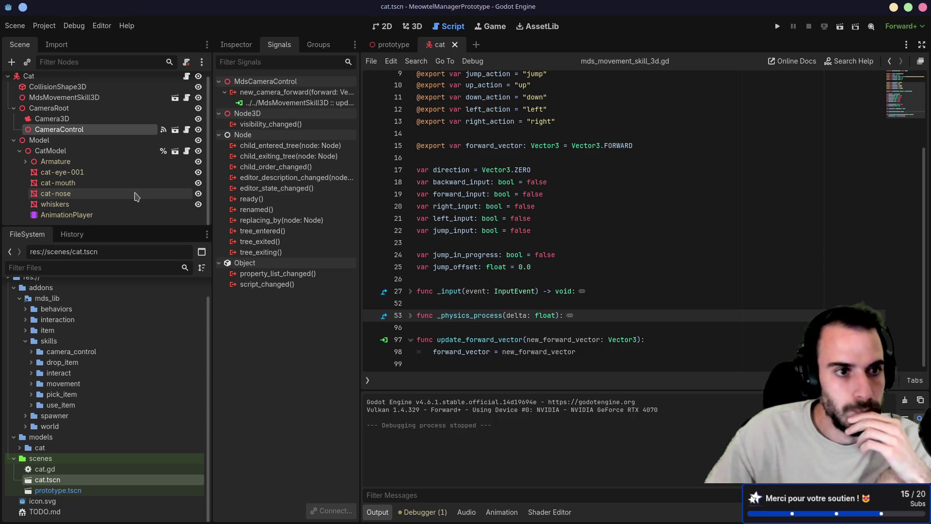
scroll(136, 197, up, 1)
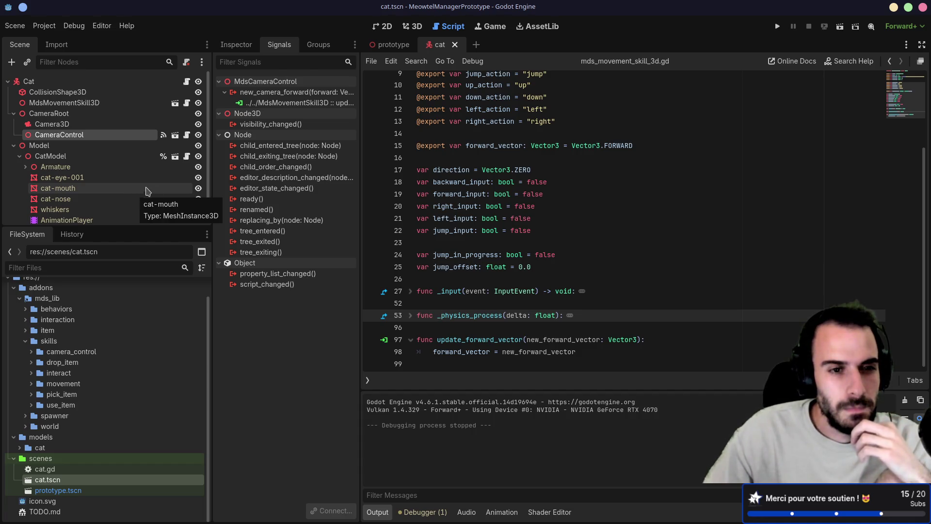
mouse_move(212, 166)
mouse_down()
mouse_move(227, 165)
mouse_move(209, 165)
mouse_up()
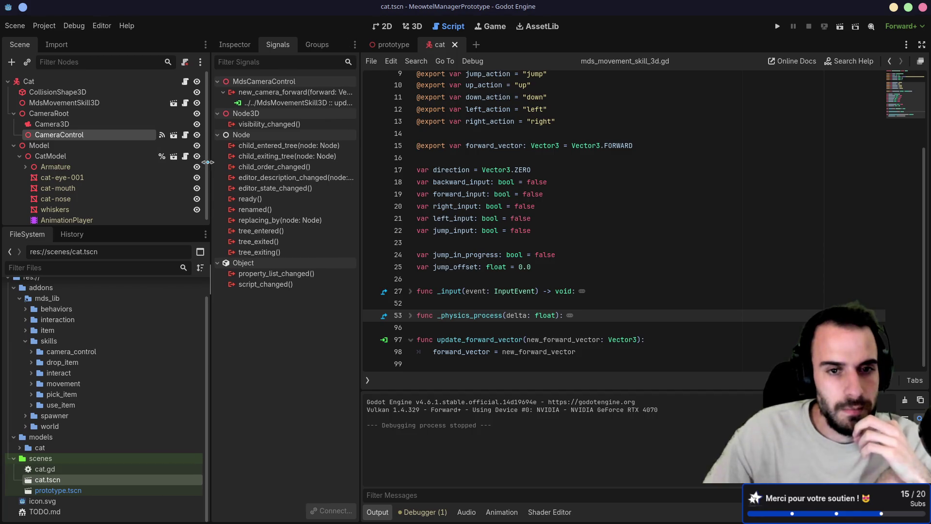
drag(361, 150, 417, 151)
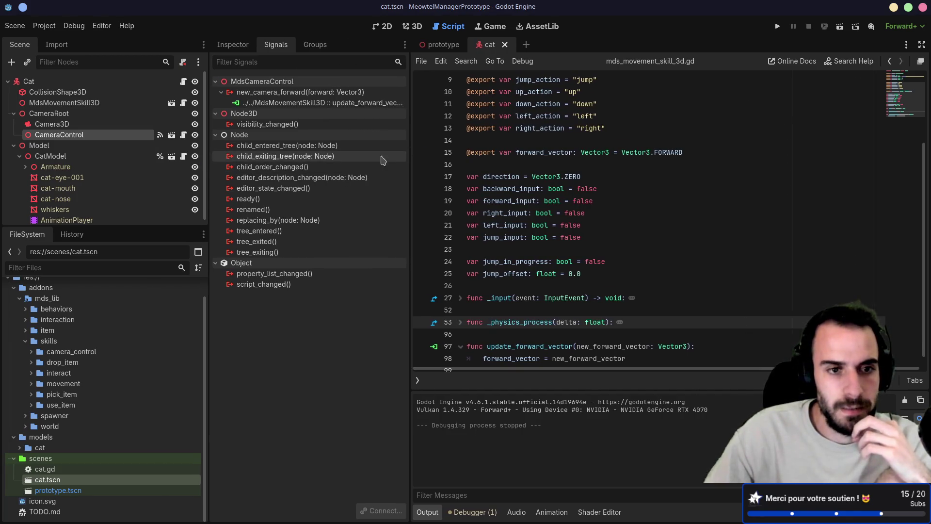
mouse_move(210, 160)
mouse_down()
mouse_move(218, 160)
mouse_move(199, 162)
mouse_move(213, 159)
mouse_up()
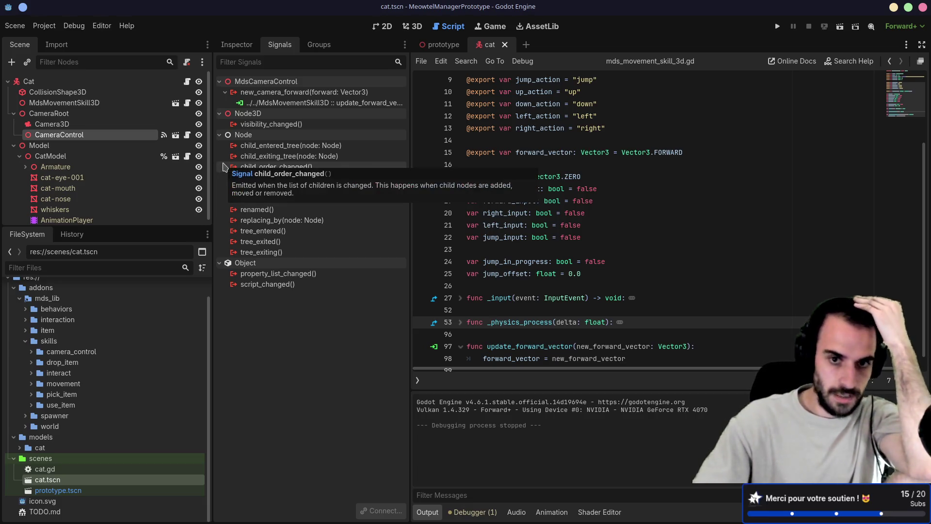
Step: Test-run the game, stop it with F8, collapse CatModel, and open camera_control.gd
click(782, 30)
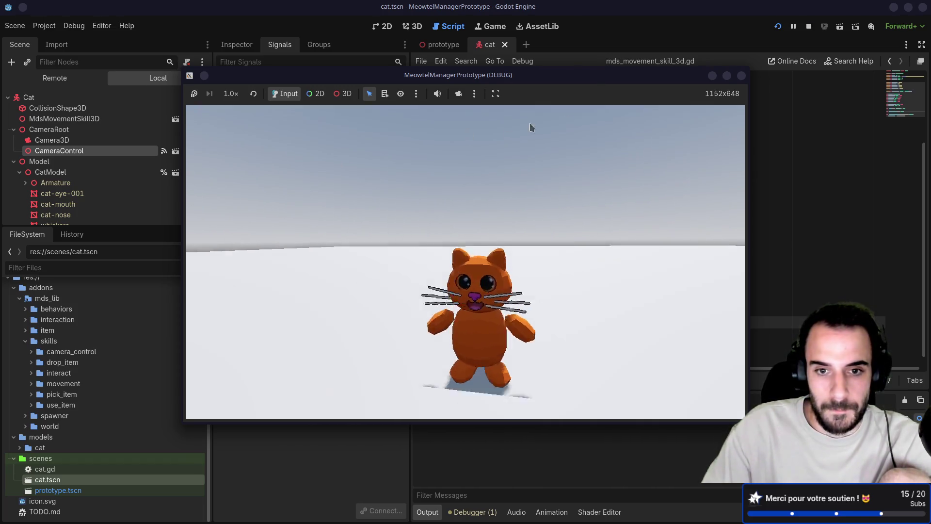
key(F8)
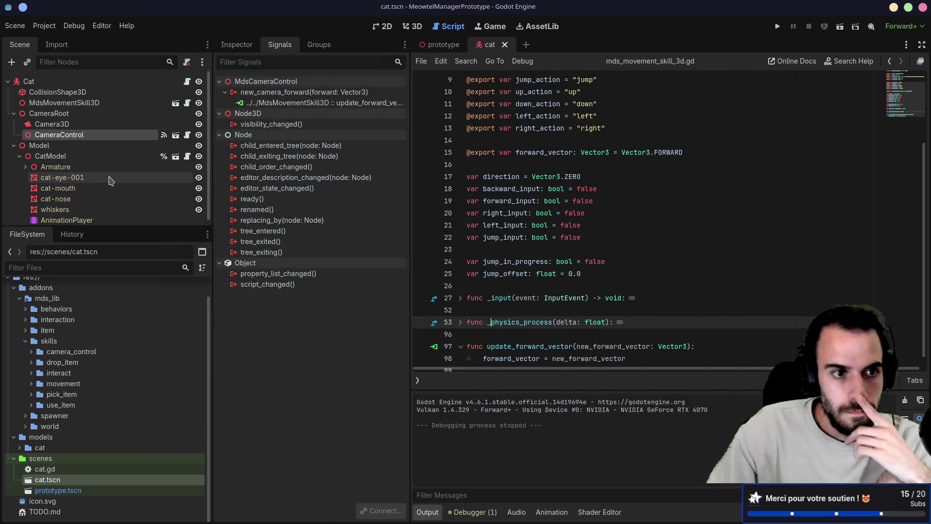
scroll(102, 177, down, 1)
click(25, 162)
click(24, 163)
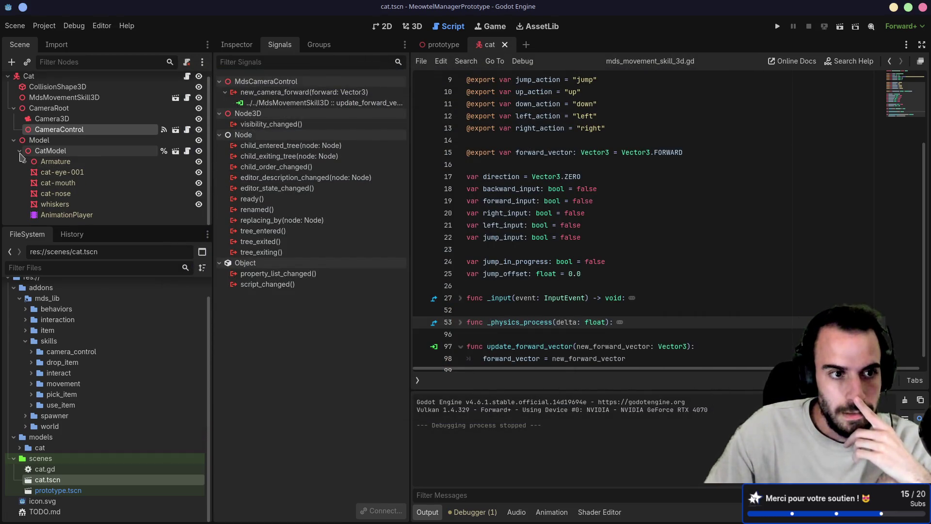
click(20, 152)
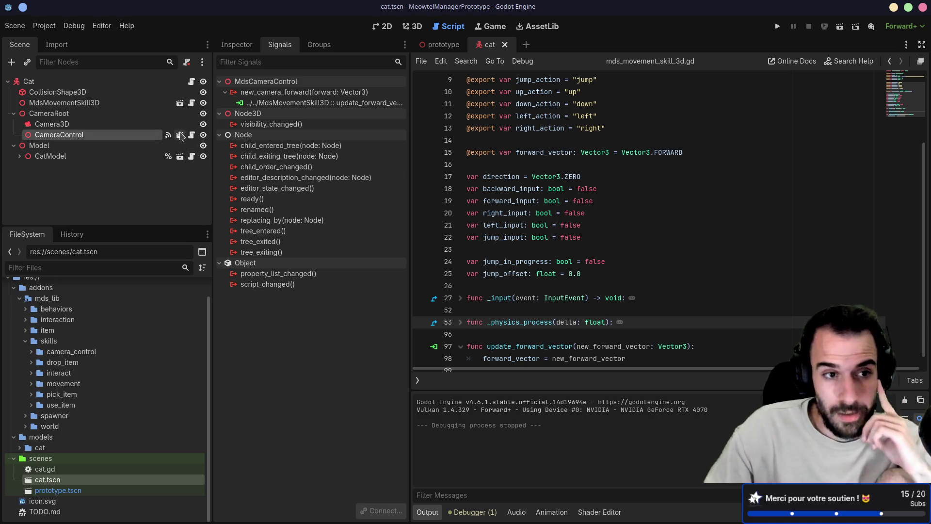
click(192, 135)
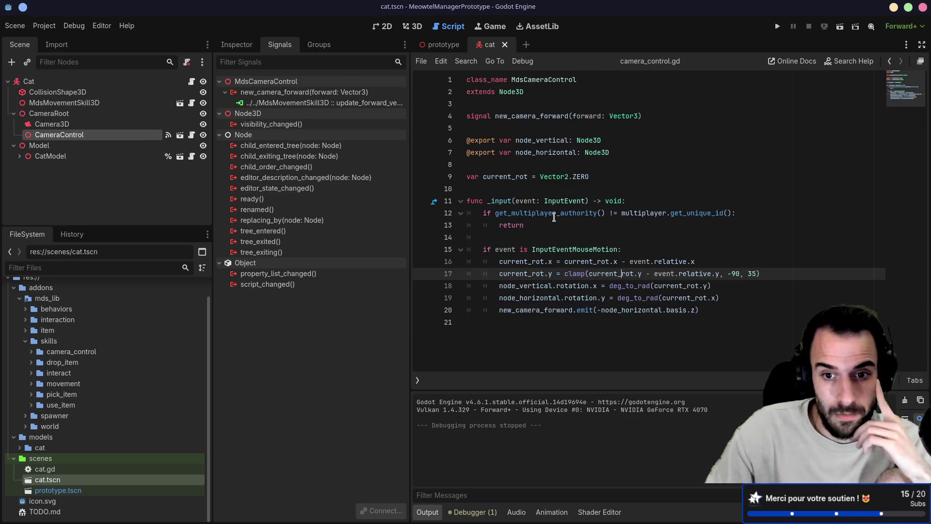
Step: Review the line 20 emit call, then reopen the script list beside camera_control.gd
drag(504, 307, 755, 311)
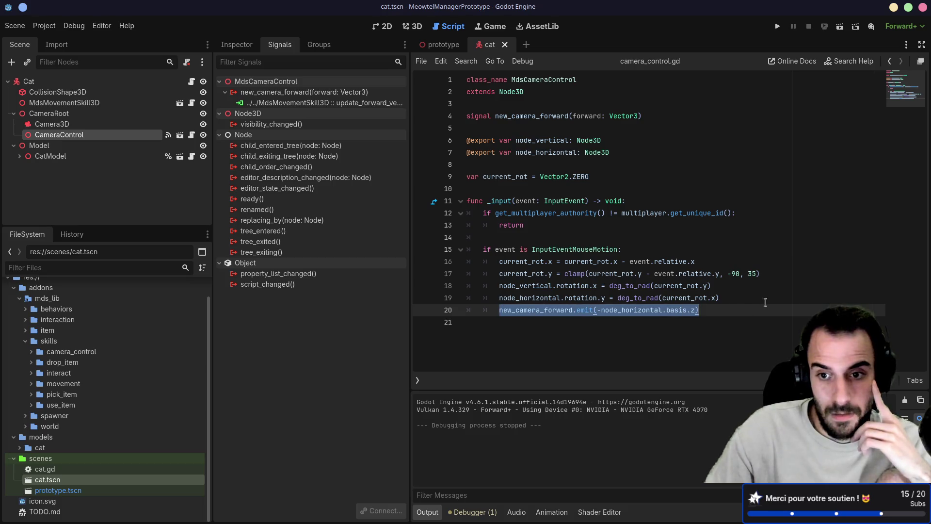
click(767, 301)
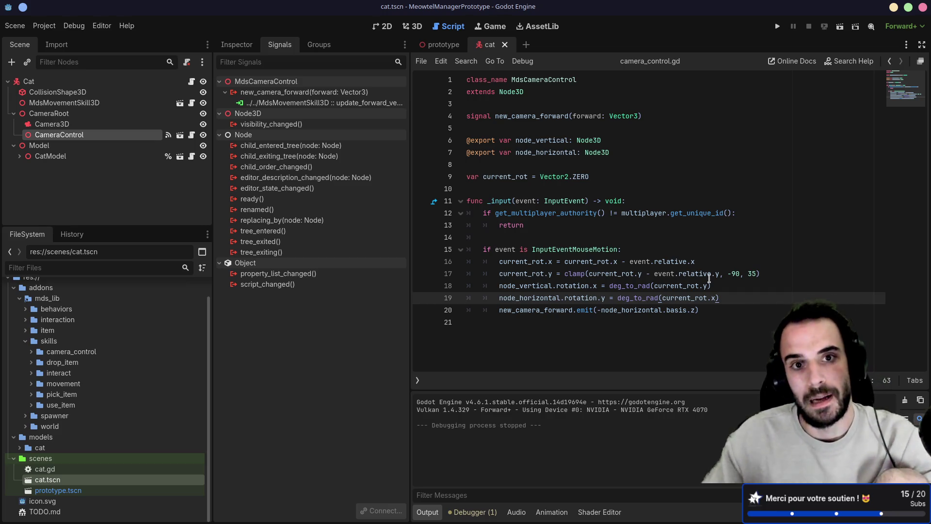
click(417, 381)
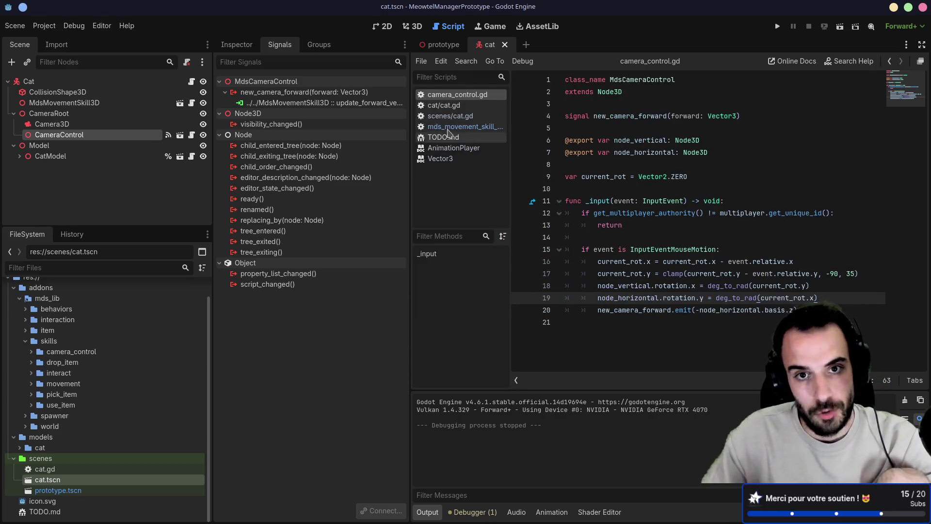
Step: Open mds_movement_skill_3d.gd and unfold its _physics_process function
click(459, 127)
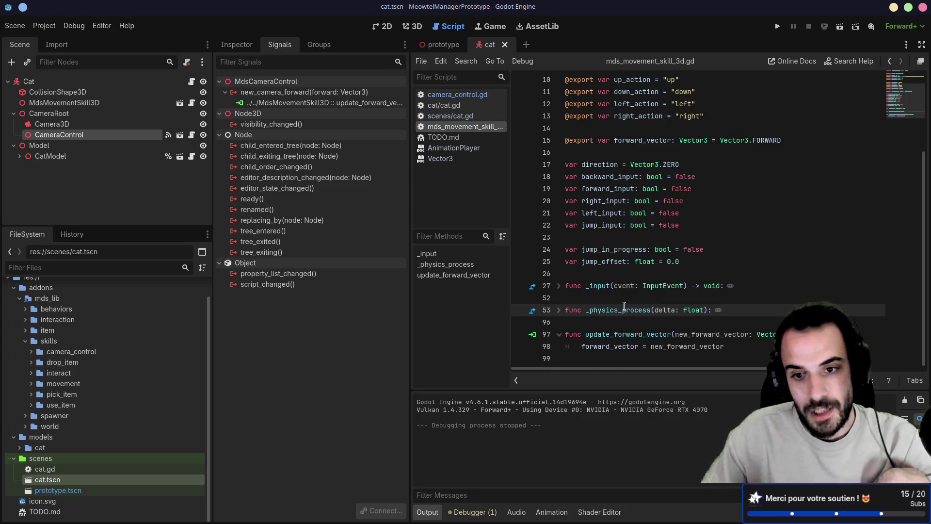
click(558, 310)
scroll(667, 175, down, 5)
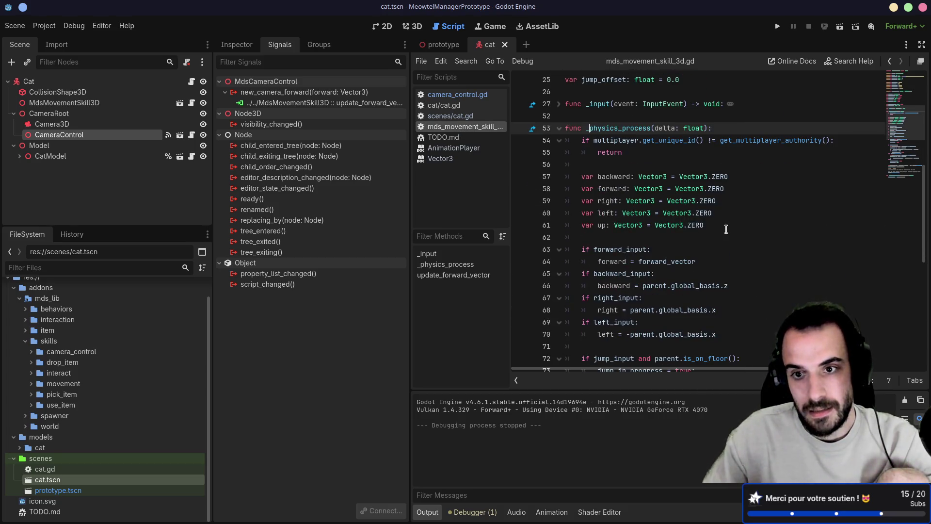
click(726, 229)
Step: Try a get_node("Camera") line after line 61, then delete it and the blank line
key(Return)
key(Return)
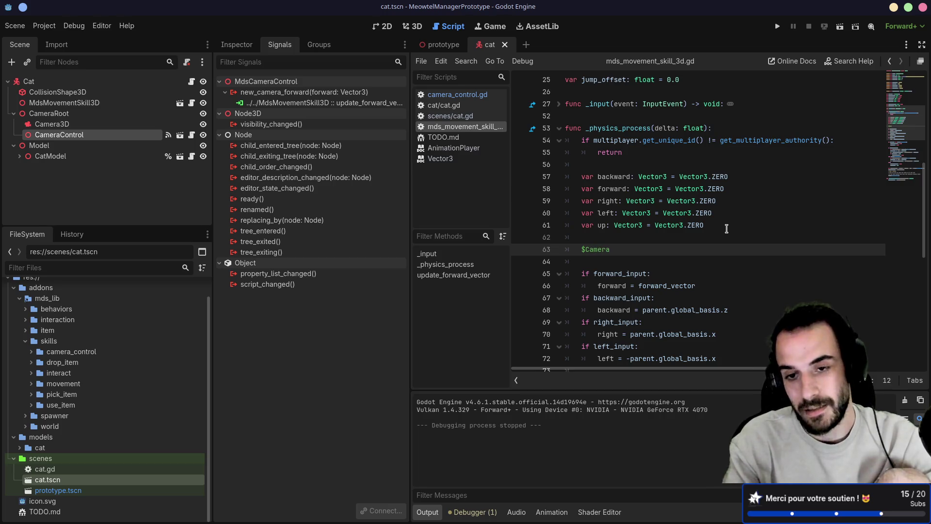
key(BackSpace)
key(BackSpace)
key(BackSpace)
text(get_node("Camera")./)
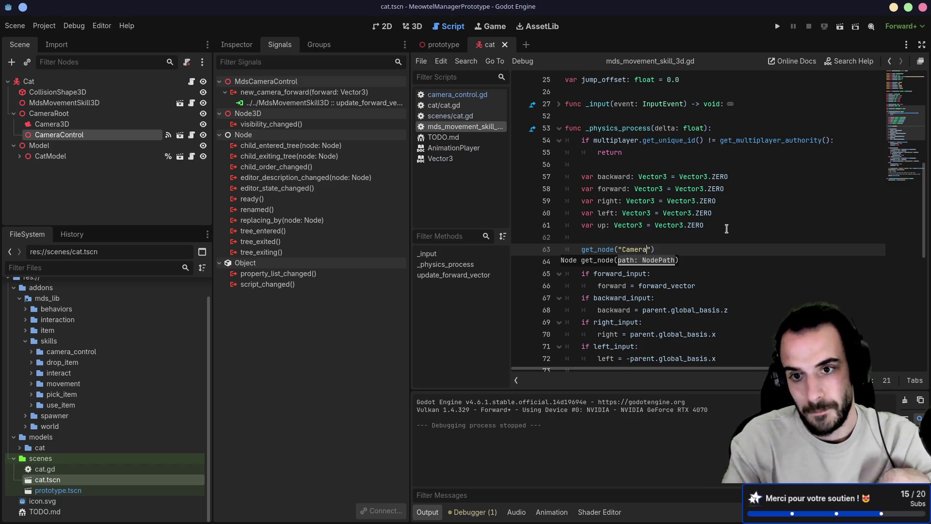
text(faefjea;fj)
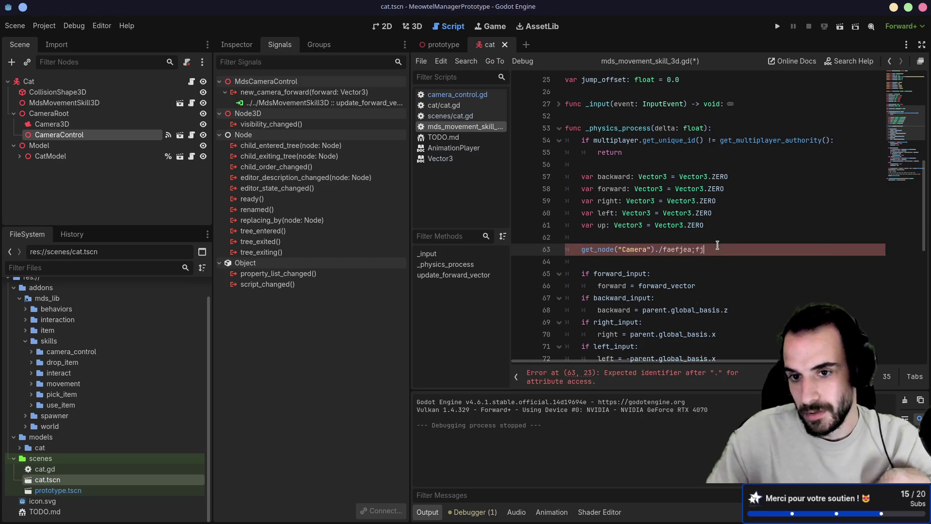
drag(718, 245, 718, 239)
key(BackSpace)
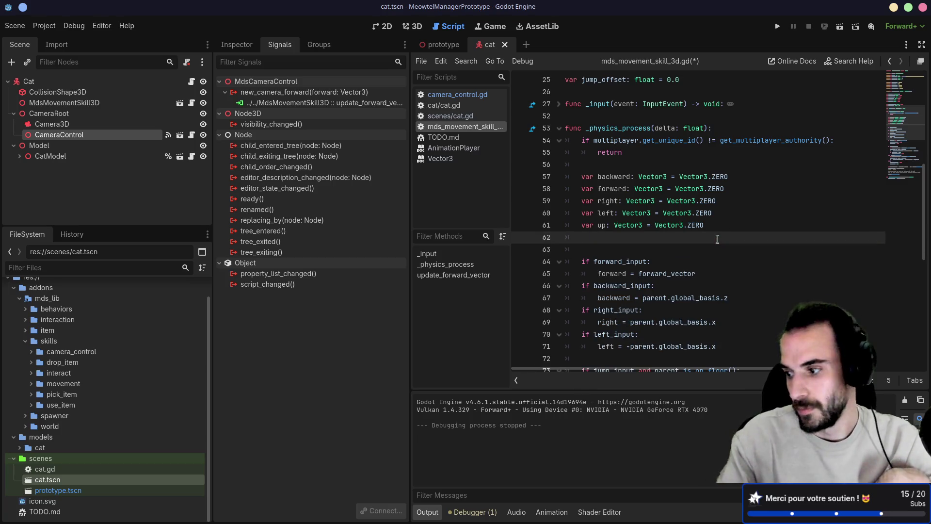
key(BackSpace)
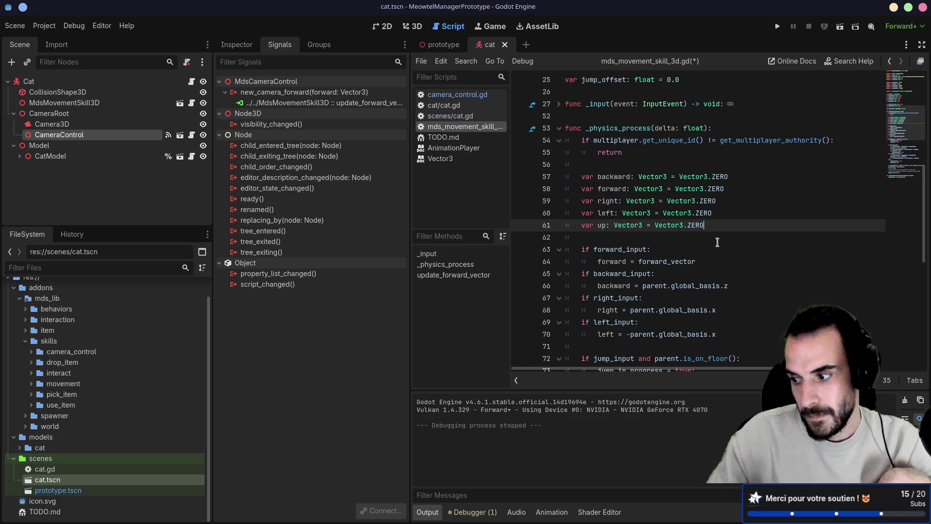
scroll(717, 242, down, 9)
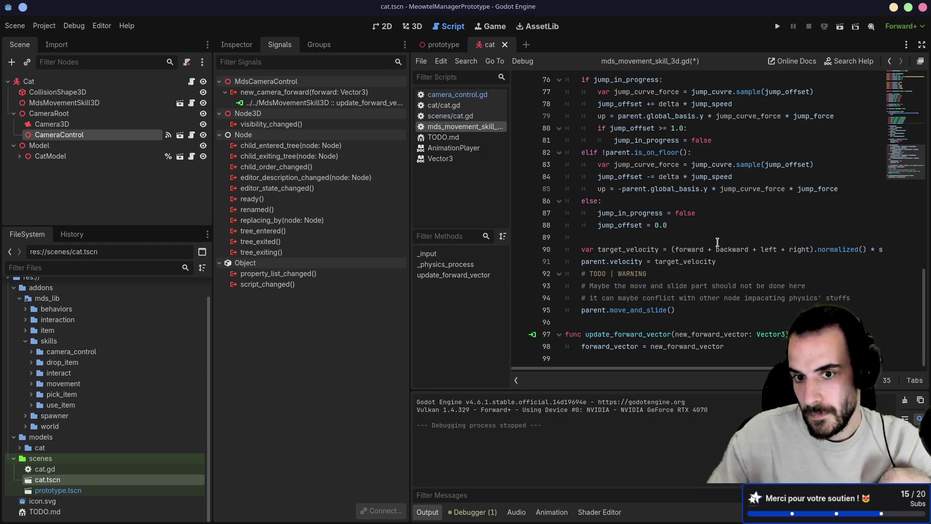
Step: Review the forward_vector declaration on line 15 and the update_forward_vector function
scroll(599, 321, up, 4)
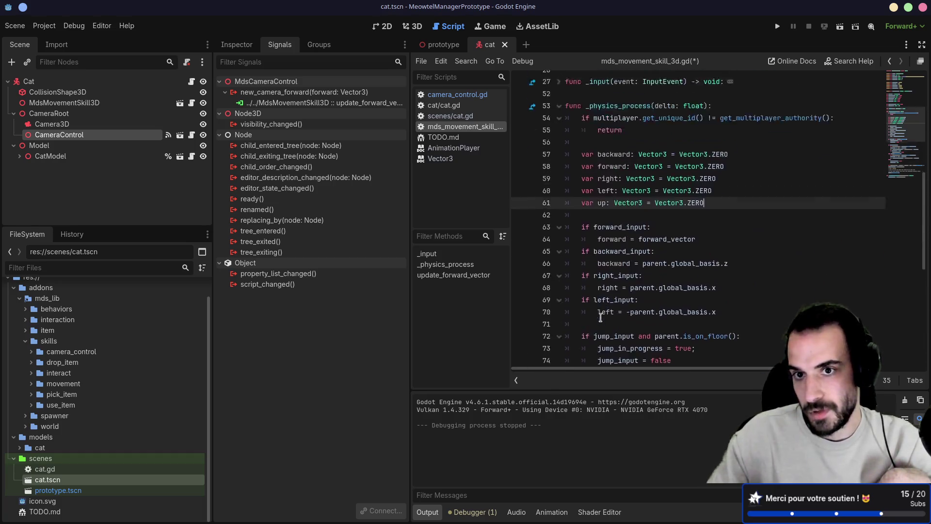
scroll(599, 320, up, 9)
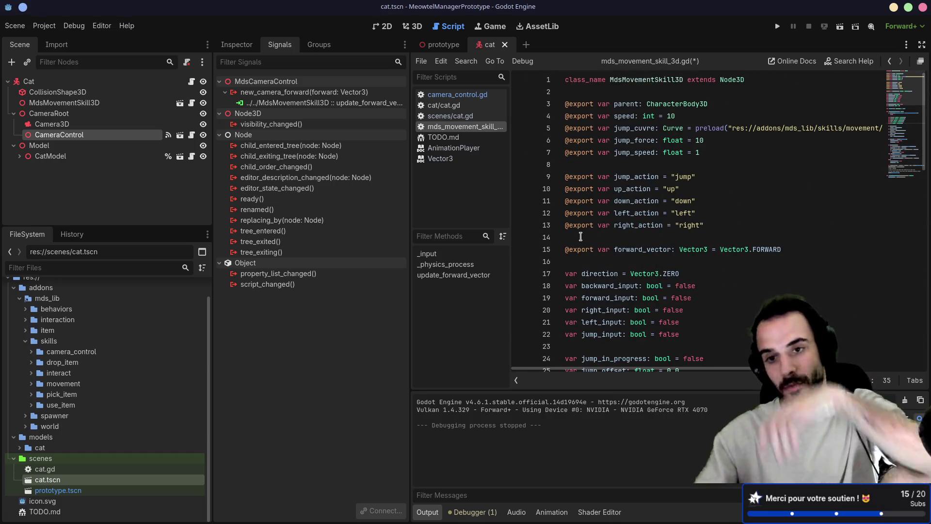
mouse_move(582, 230)
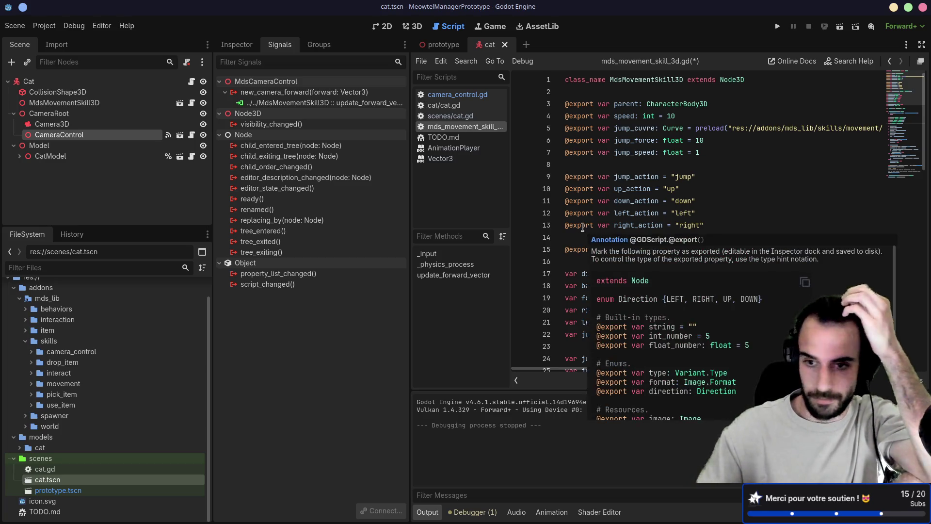
scroll(718, 214, down, 2)
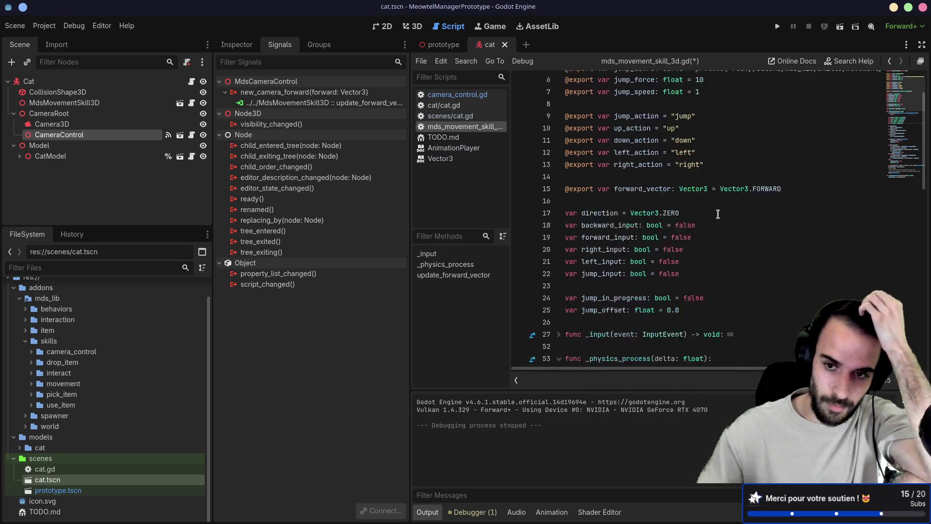
scroll(717, 214, down, 20)
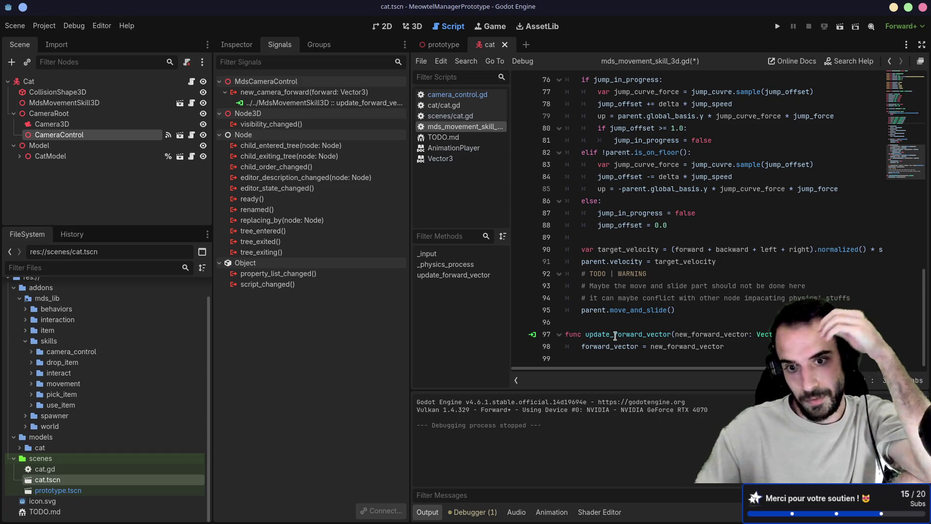
double_click(606, 346)
scroll(607, 346, up, 20)
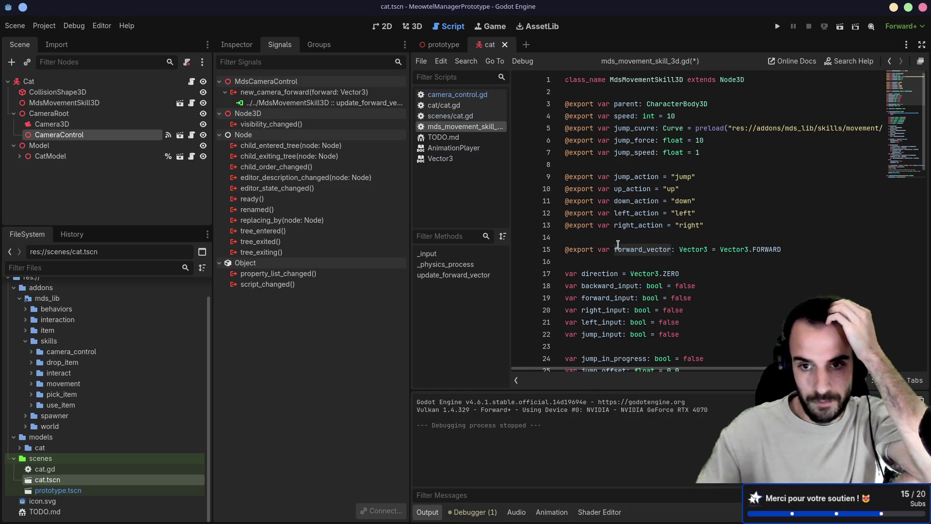
double_click(665, 250)
drag(665, 249, 676, 250)
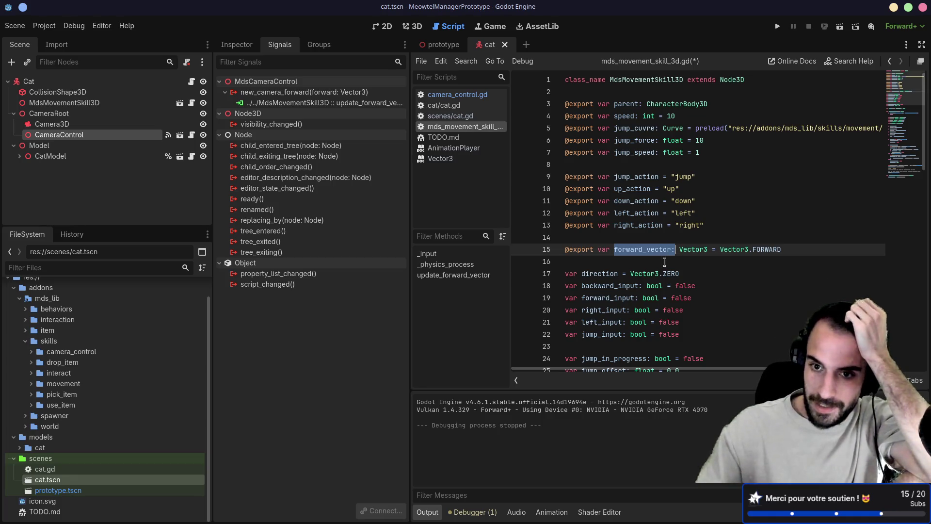
scroll(641, 252, down, 20)
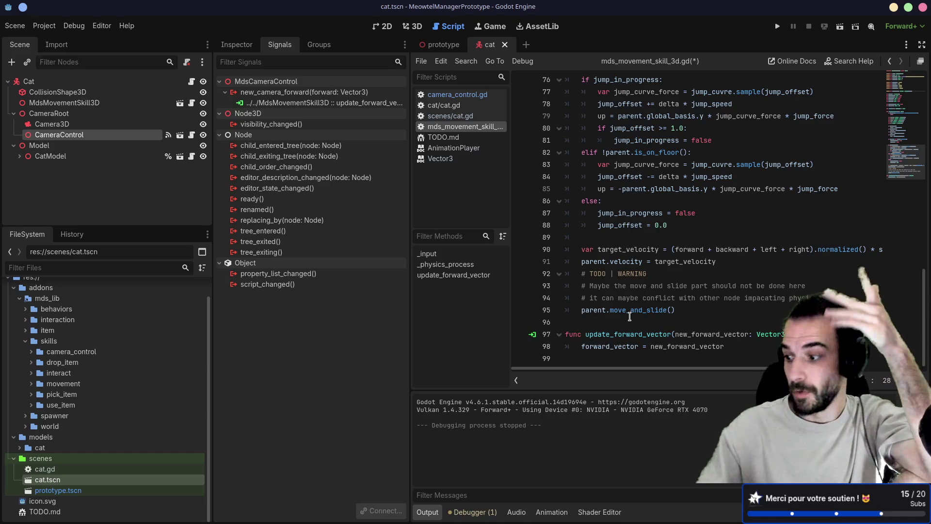
double_click(630, 335)
click(593, 335)
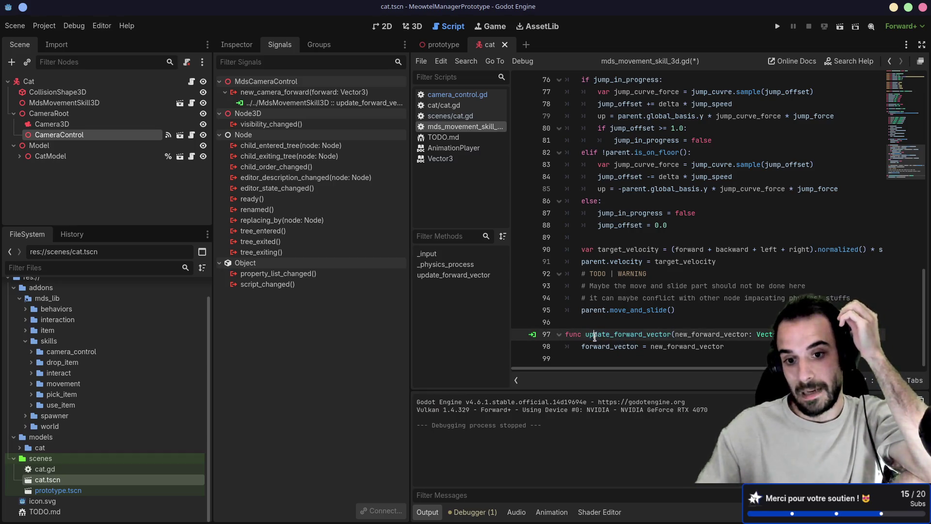
drag(585, 334, 675, 331)
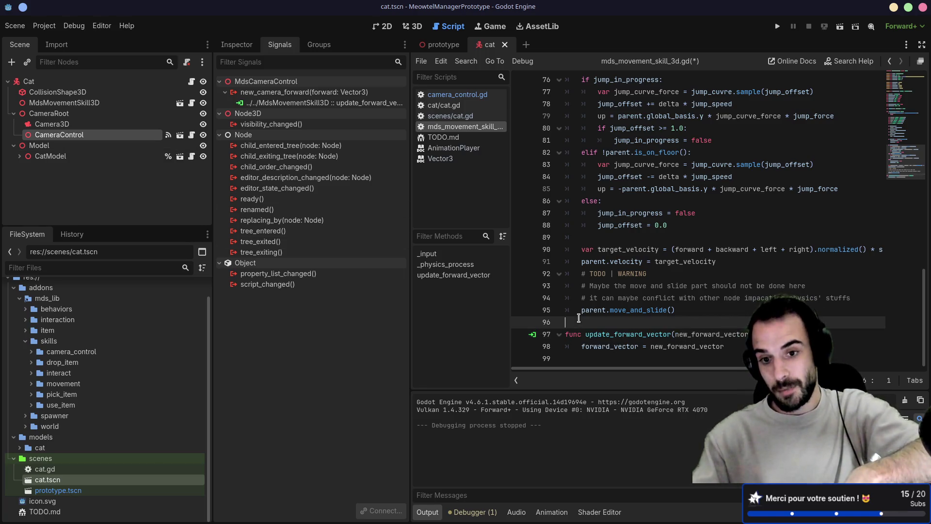
drag(586, 334, 675, 334)
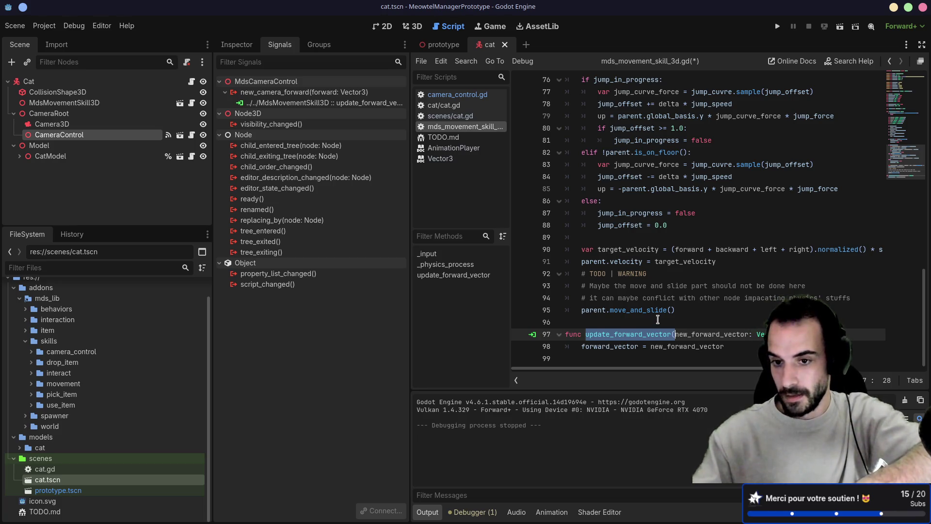
scroll(659, 319, up, 8)
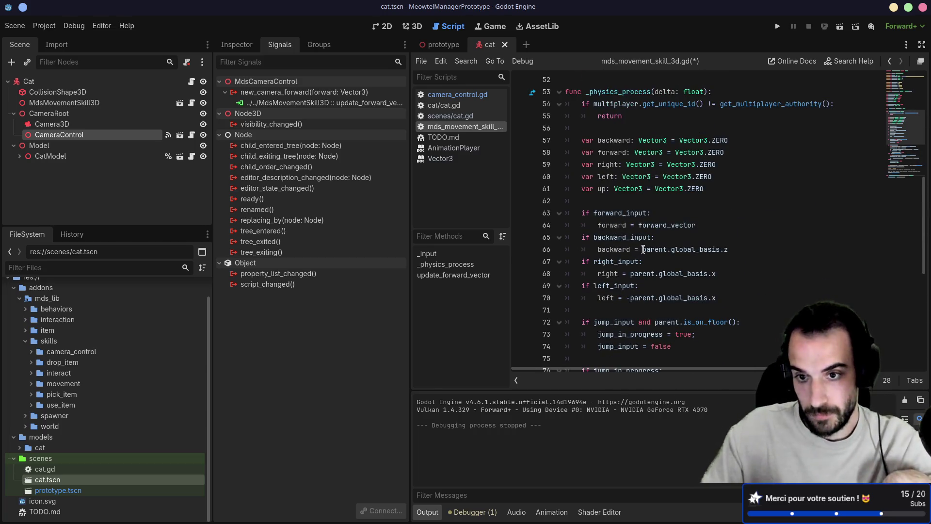
Step: Replace parent.global_basis.z on line 66 with -forward_vector for backward movement
drag(643, 249, 738, 250)
text(for)
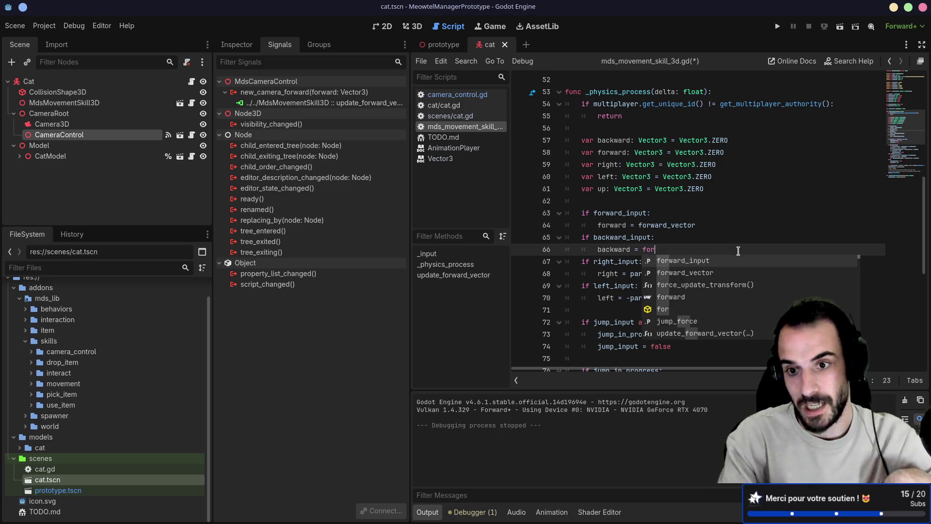
key(Down)
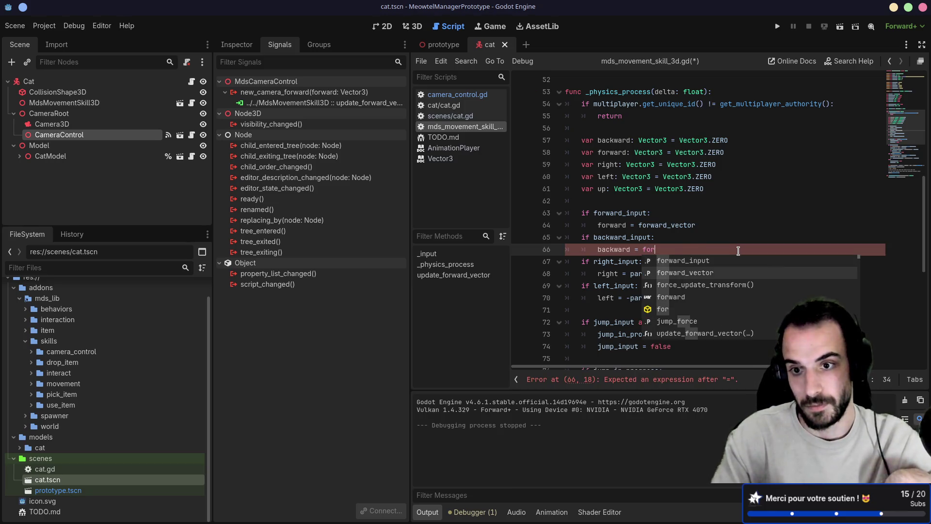
key(Return)
key(ctrl+Left)
text(-)
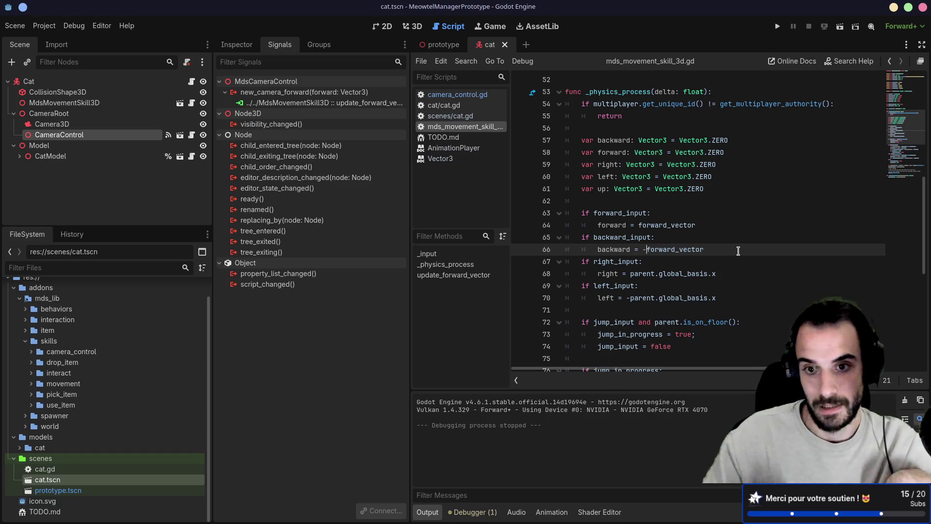
click(738, 251)
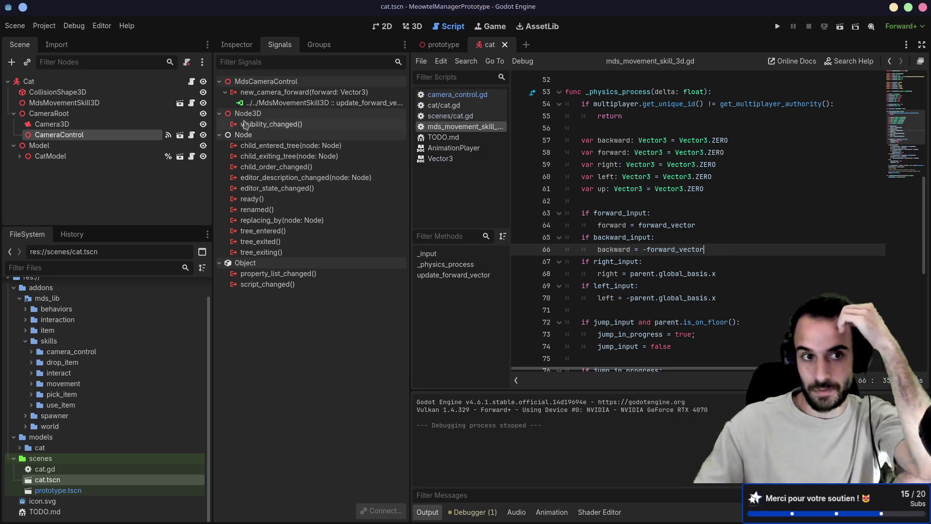
click(182, 82)
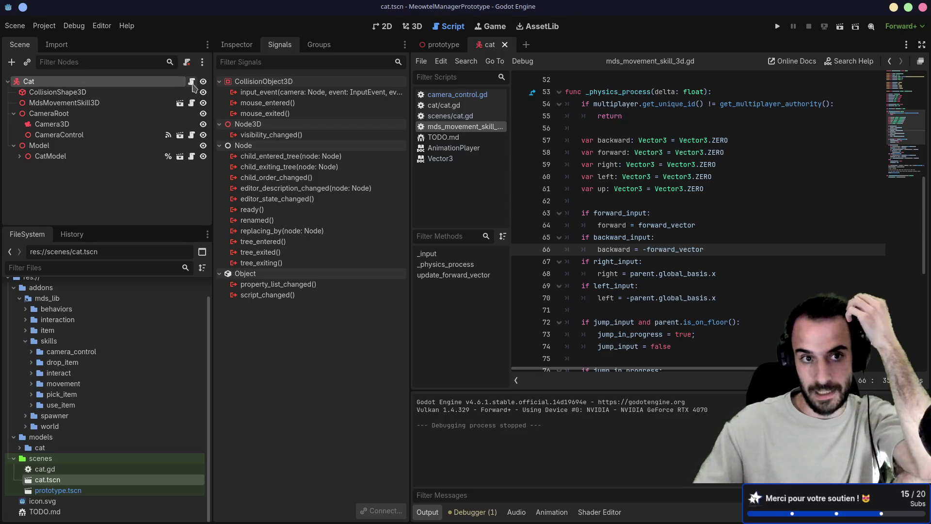
Step: Open cat.gd and start a new indented line 11 in _process
click(192, 82)
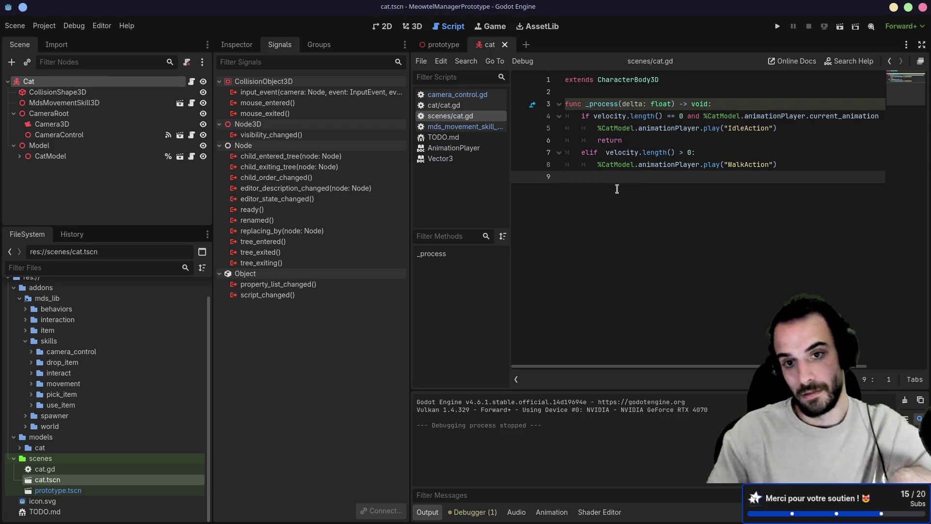
key(Return)
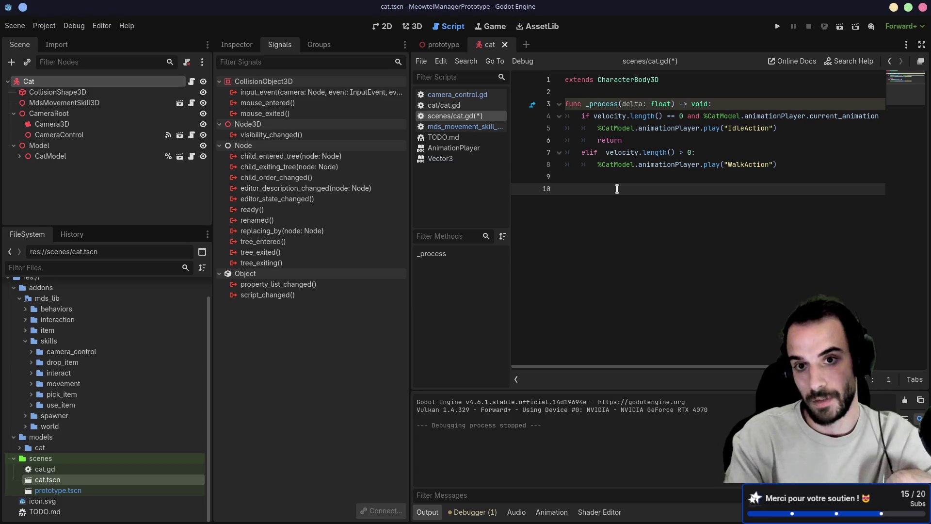
key(ctrl+z)
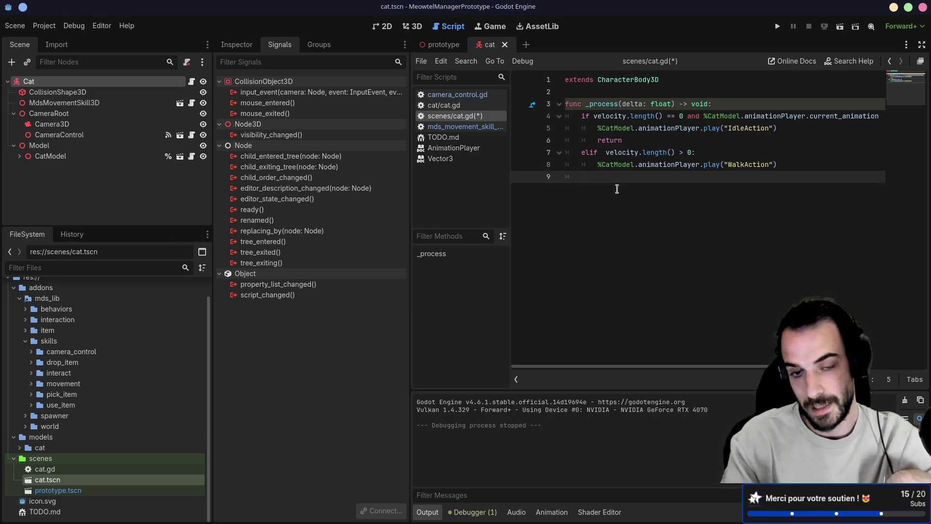
key(Return)
key(Return)
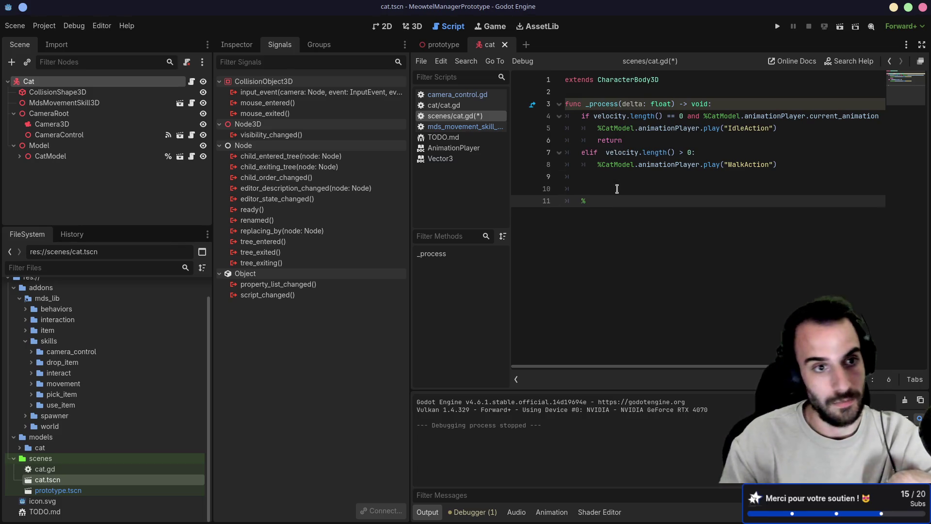
Step: Mark CameraControl and MdsMovementSkill3D as Access as Unique Name
right_click(127, 136)
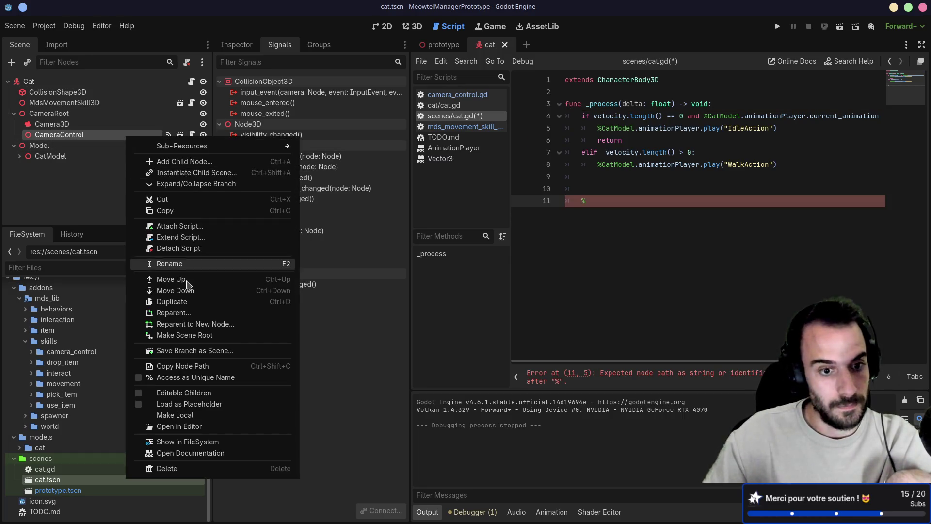
click(141, 378)
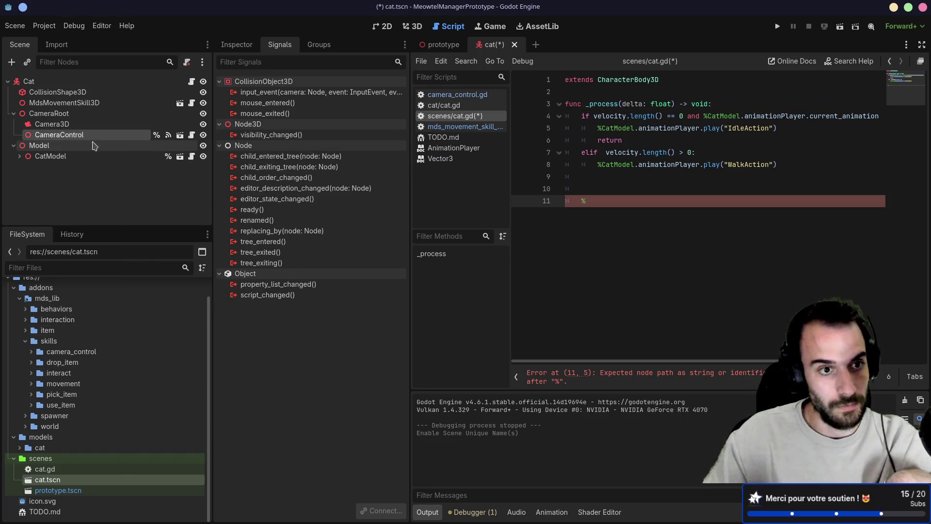
right_click(73, 103)
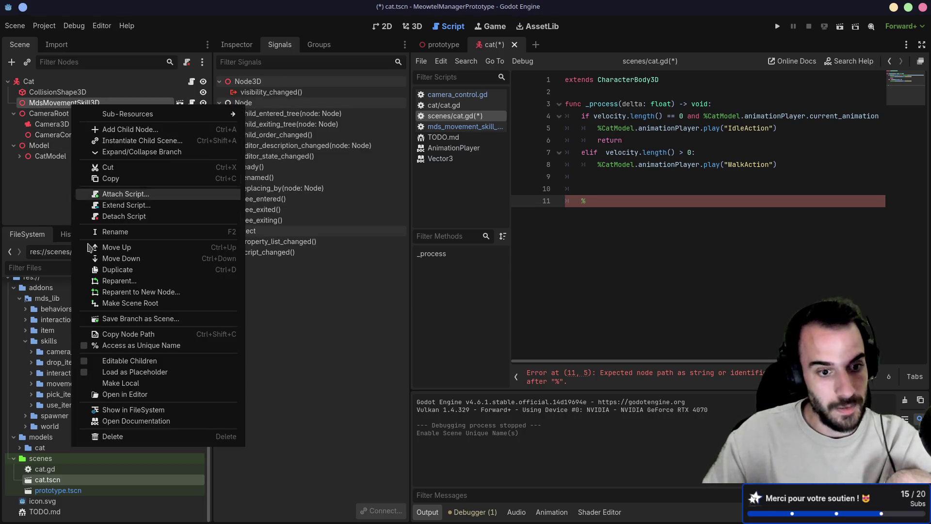
click(88, 345)
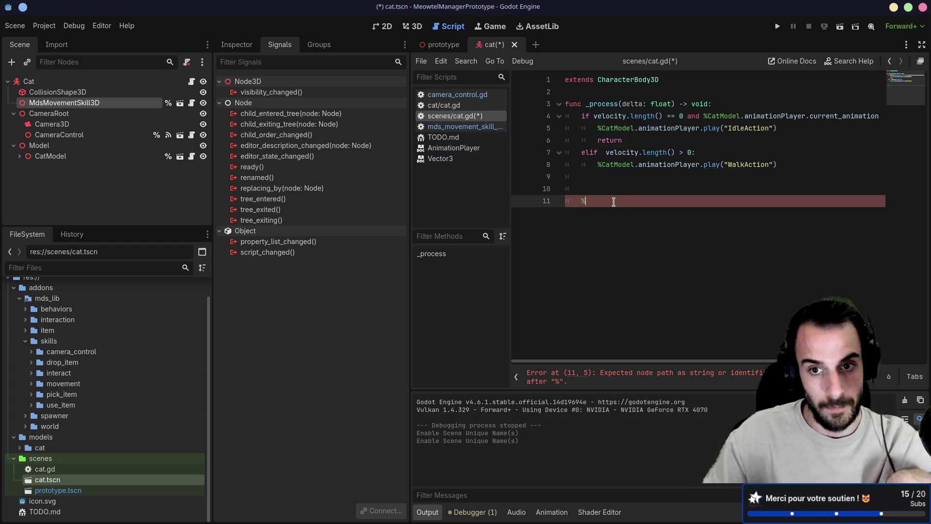
Step: Write %MdsMovementSkill3D.forward_vector on cat.gd line 11 via autocomplete
text(Mds)
key(Return)
text(.for)
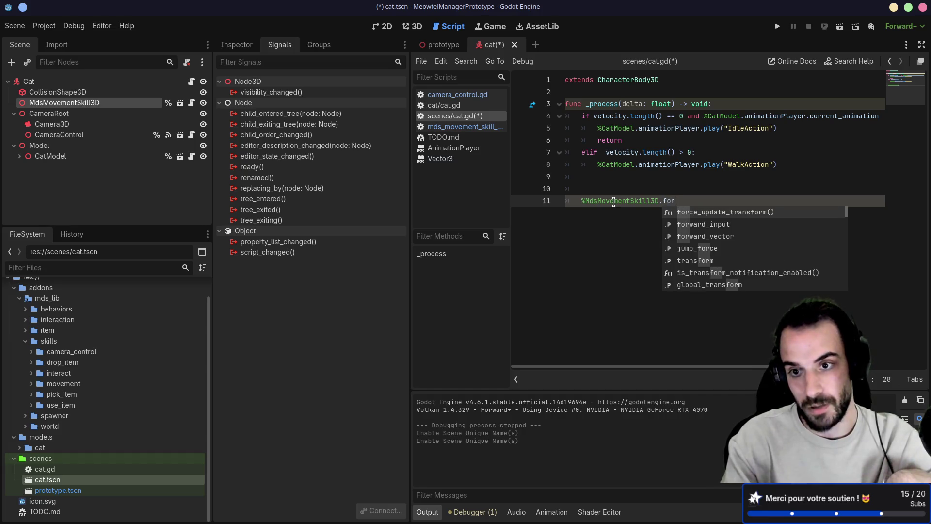
key(Down)
key(Down)
key(Return)
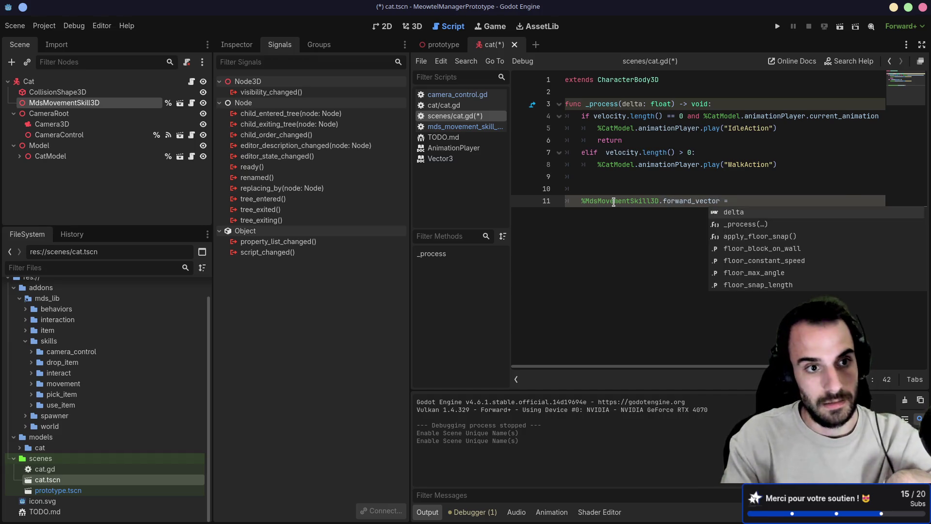
Step: Assign it from an unfinished %CameraControl expression, then open camera_control.gd
text(Ca)
key(BackSpace)
key(BackSpace)
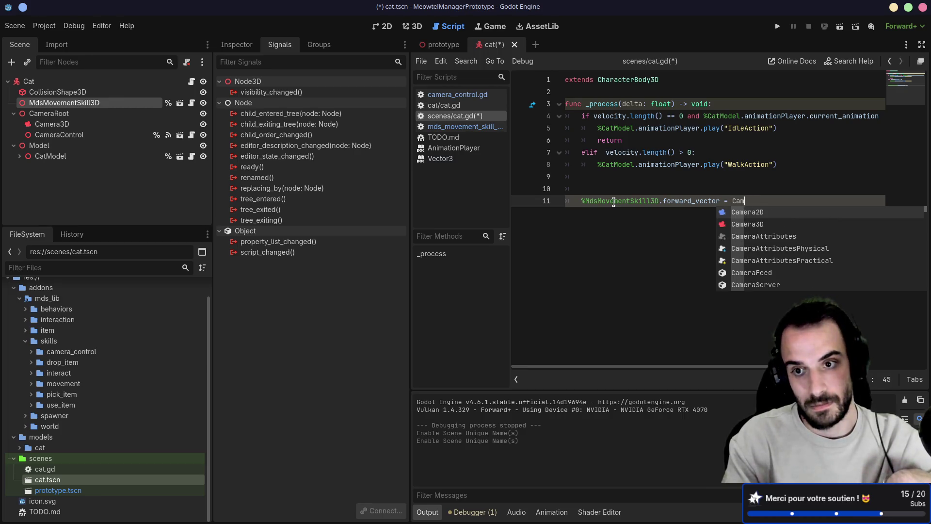
text(%)
key(Escape)
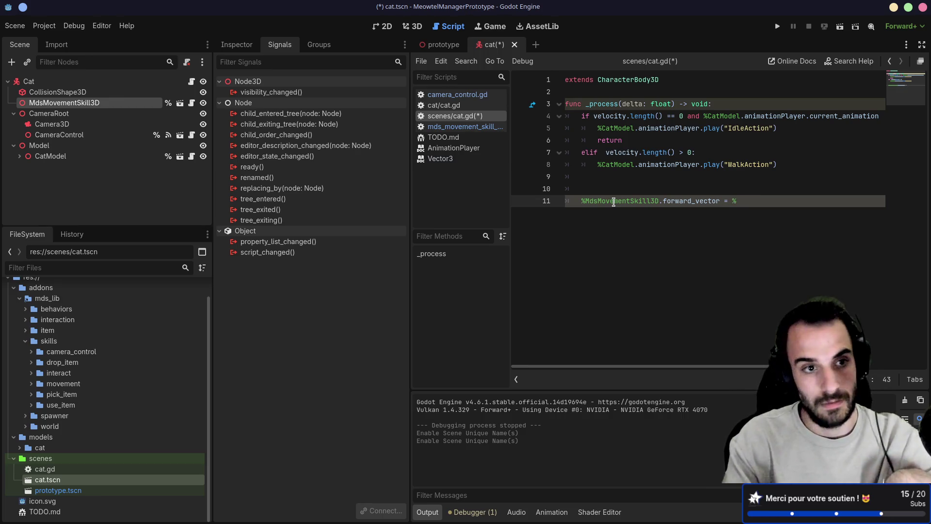
key(Return)
text(.)
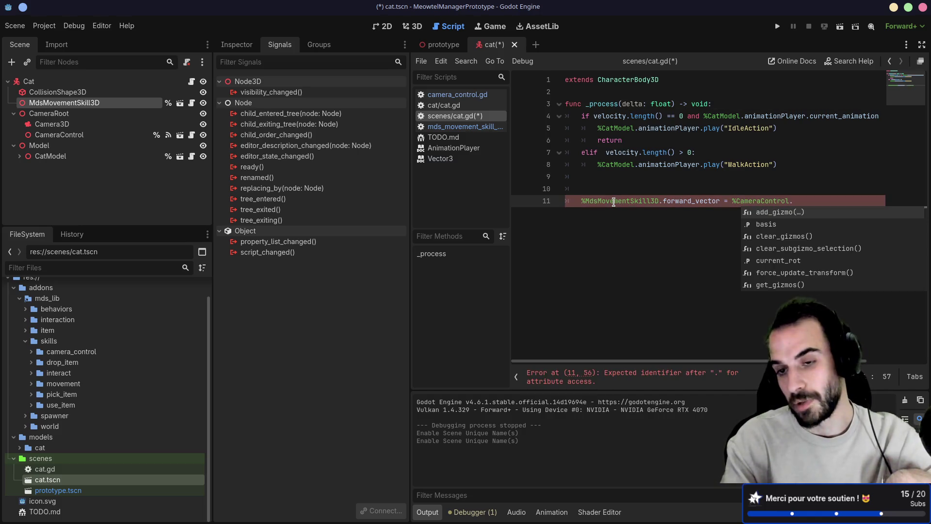
text(for)
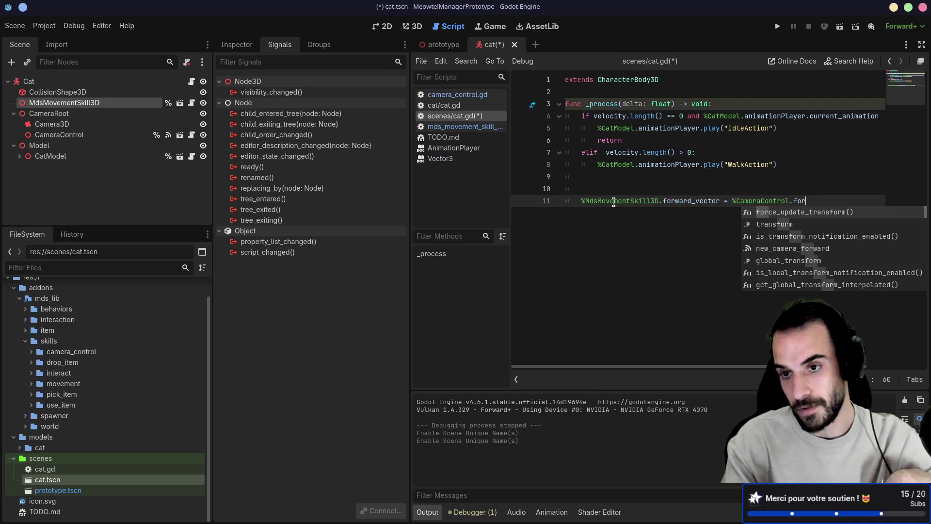
text(fel;akjf;)
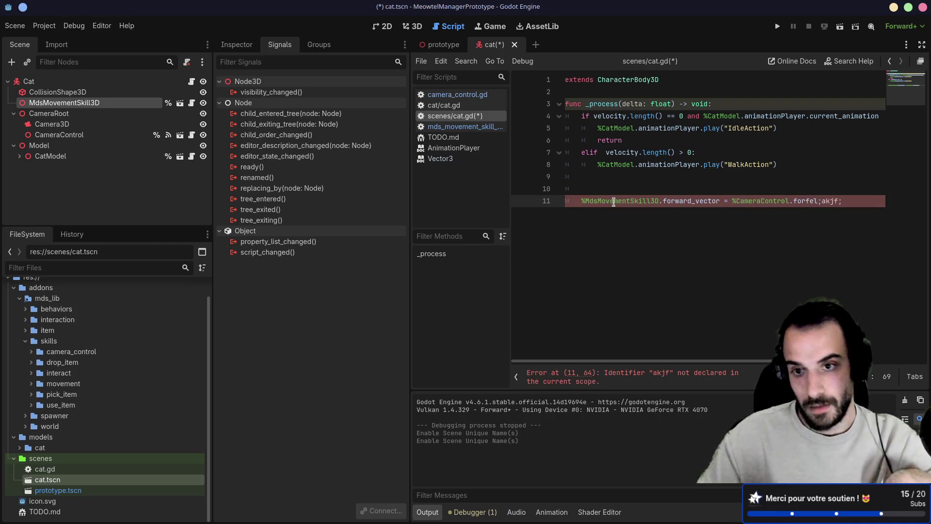
drag(582, 201, 853, 196)
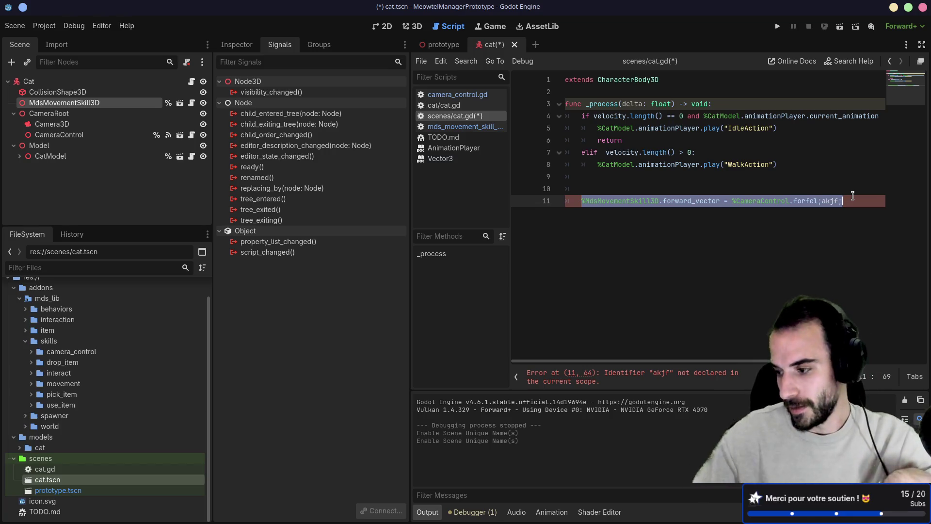
click(672, 213)
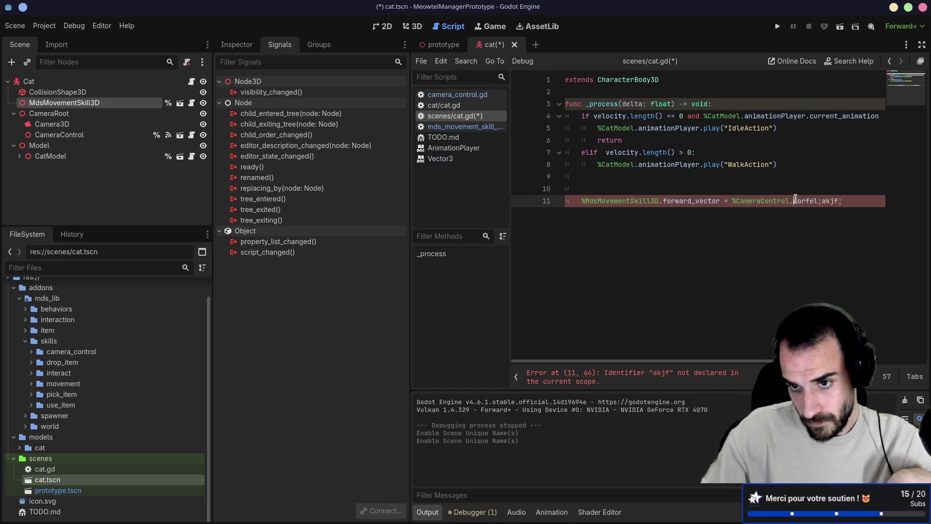
click(754, 200)
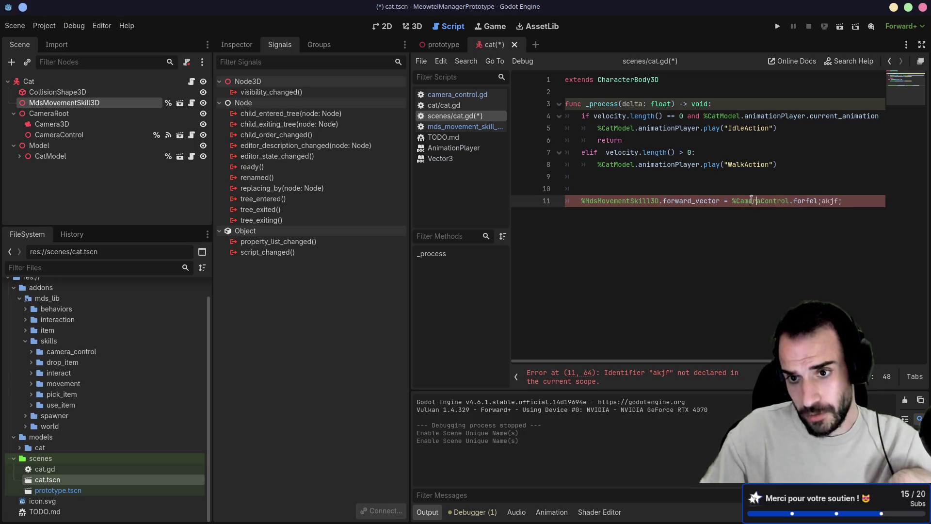
click(192, 134)
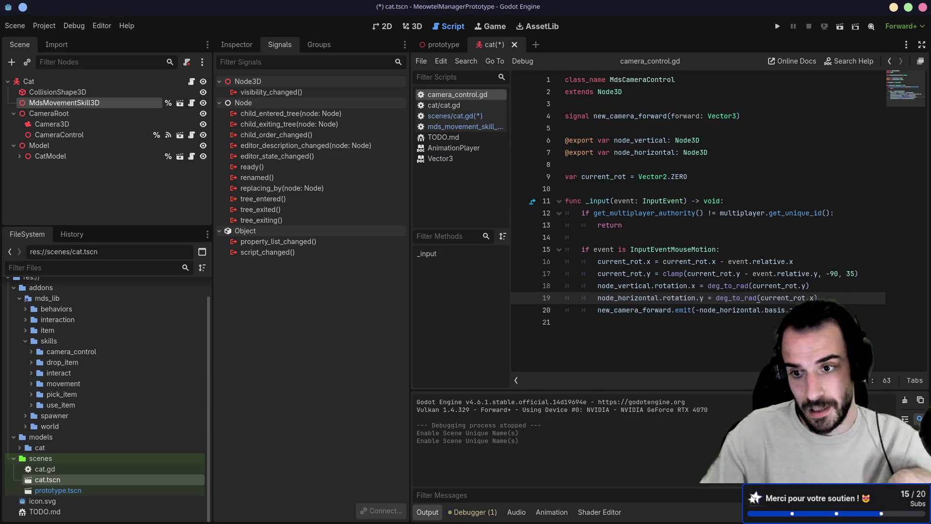
Step: Declare 'var camera_forward: Vector3' below the exported variables in camera_control.gd and save
key(Down)
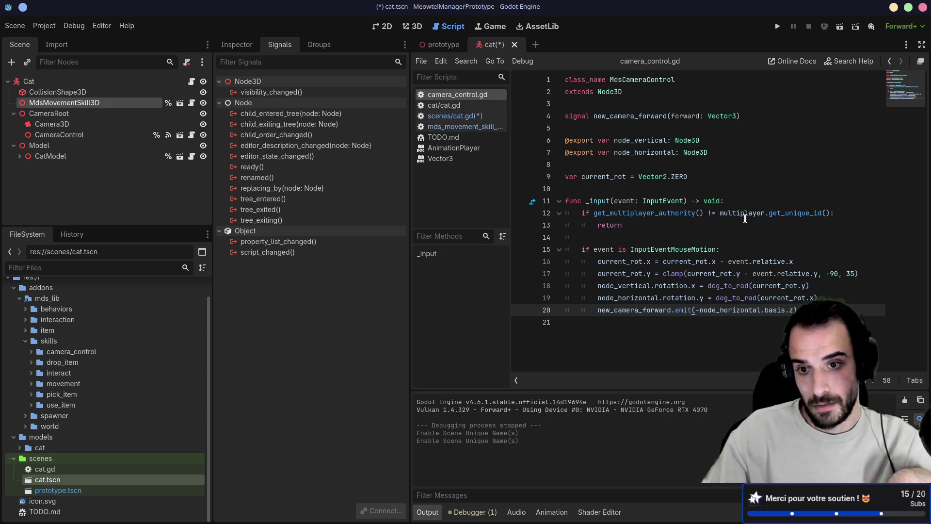
click(739, 164)
key(Return)
text(var )
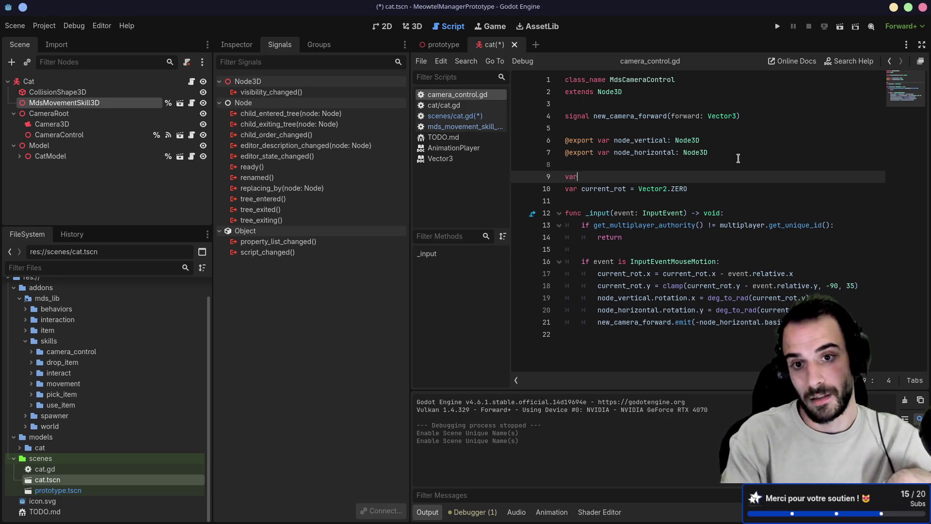
text(camera_f)
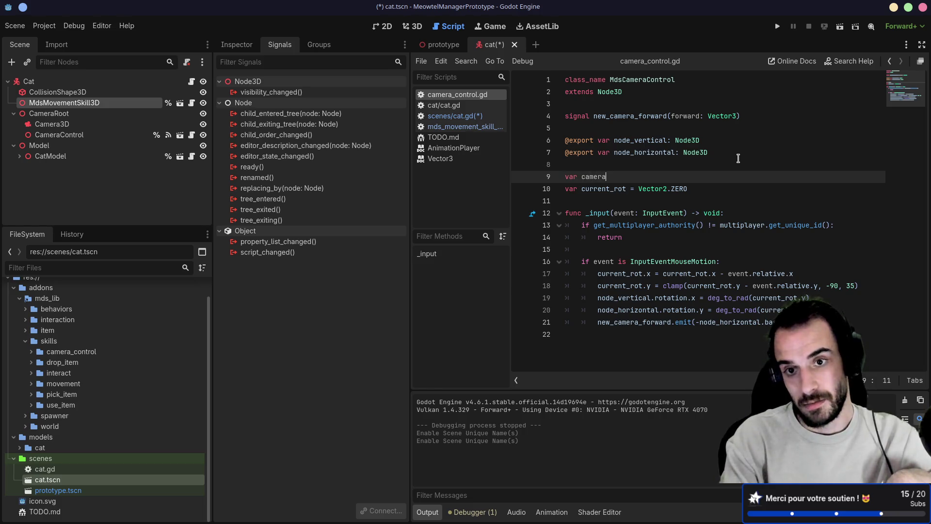
text(orward: )
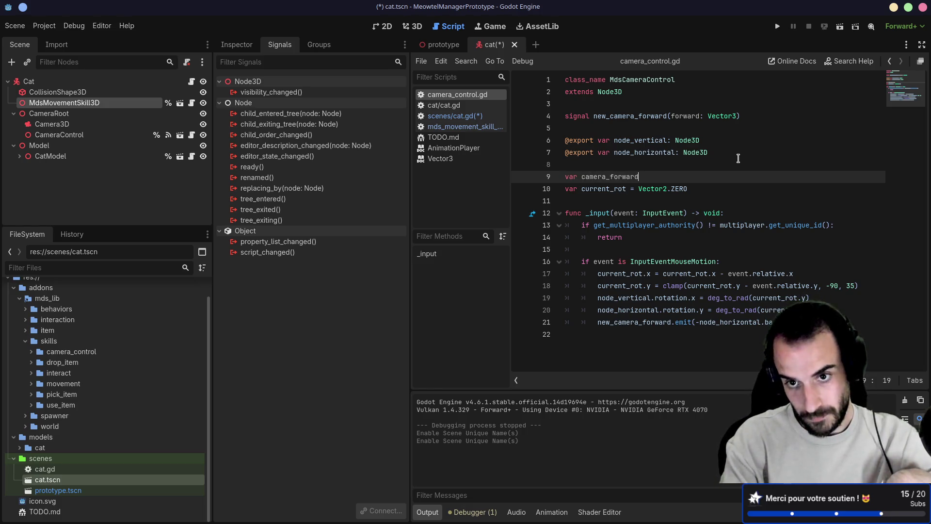
text(Vector3)
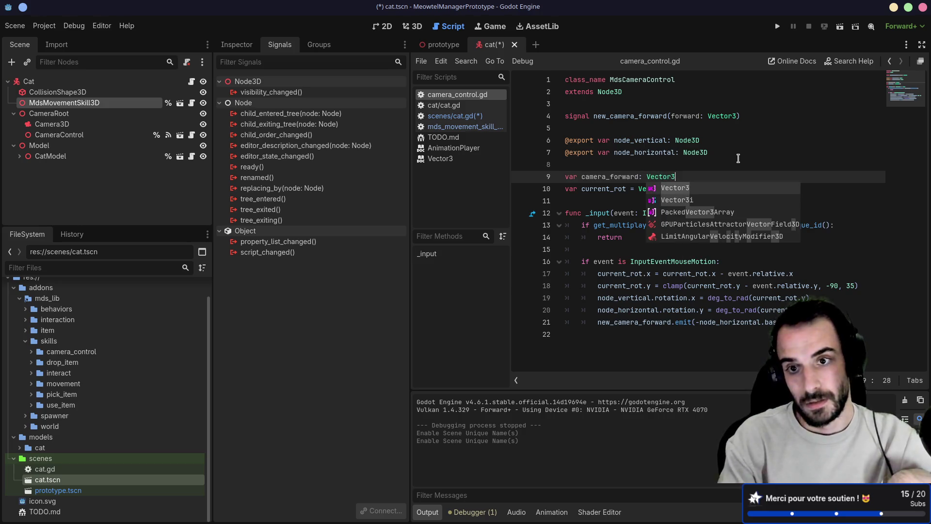
key(ctrl+s)
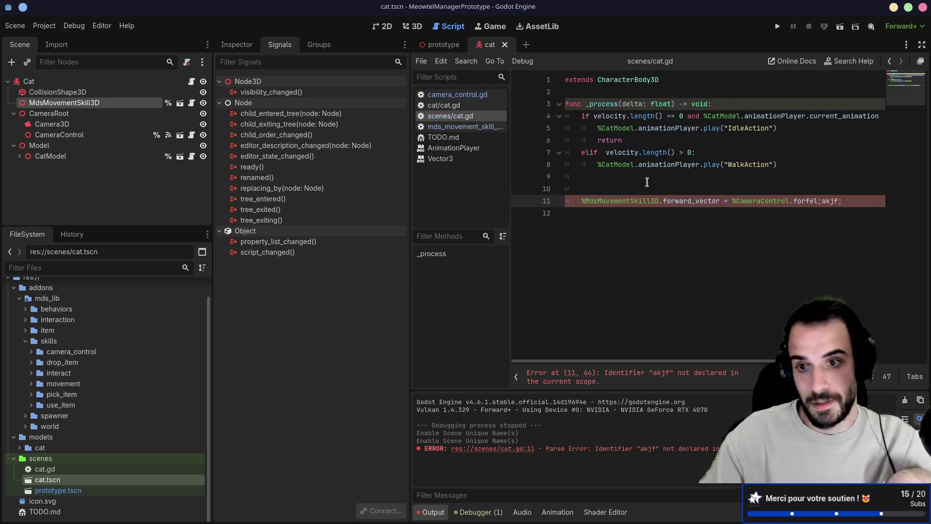
Step: Replace the placeholder text on cat.gd line 11 with camera_forward and save cat.gd
double_click(816, 201)
drag(791, 198, 792, 197)
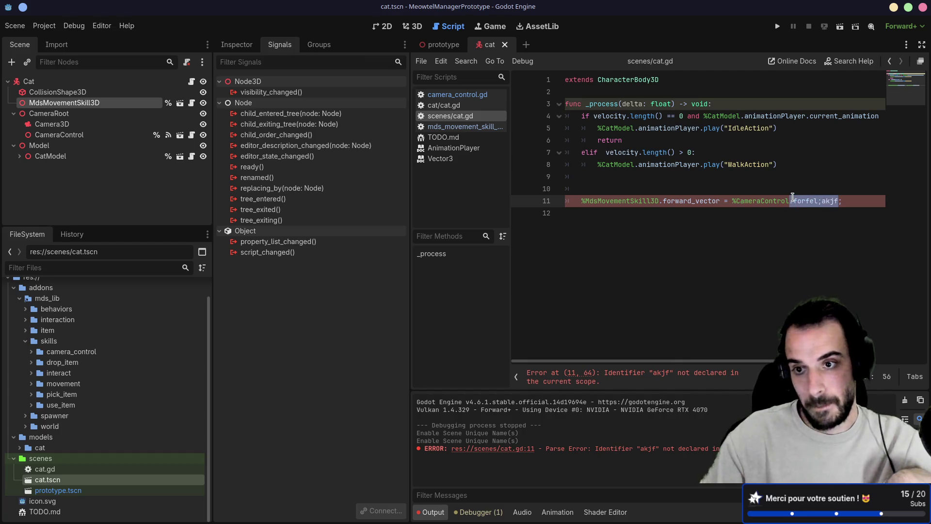
key(BackSpace)
text(cam)
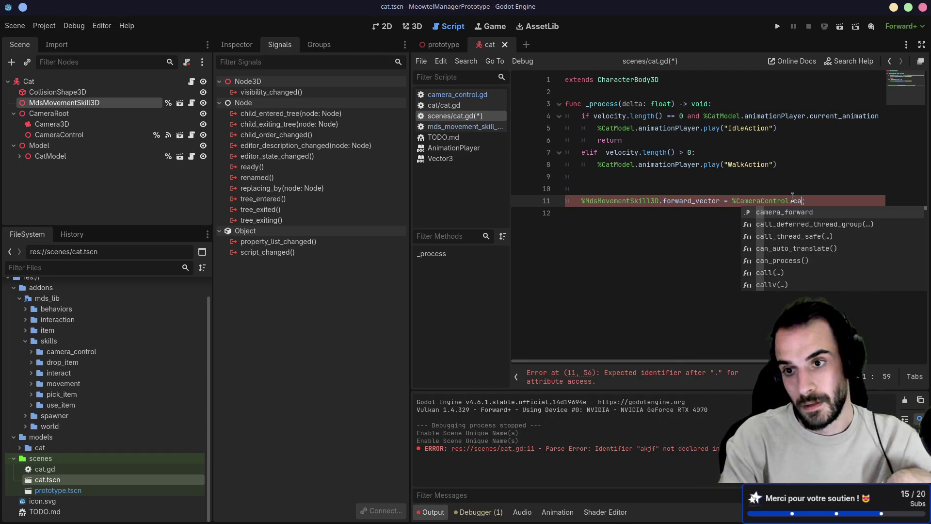
key(Return)
key(ctrl+s)
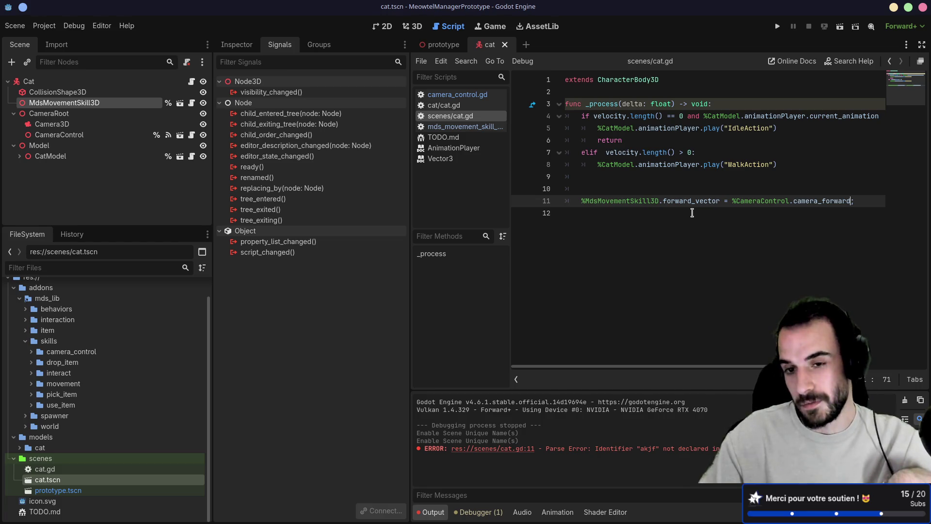
Step: Delete the forward_vector assignment and the blank lines above it in cat.gd
click(691, 189)
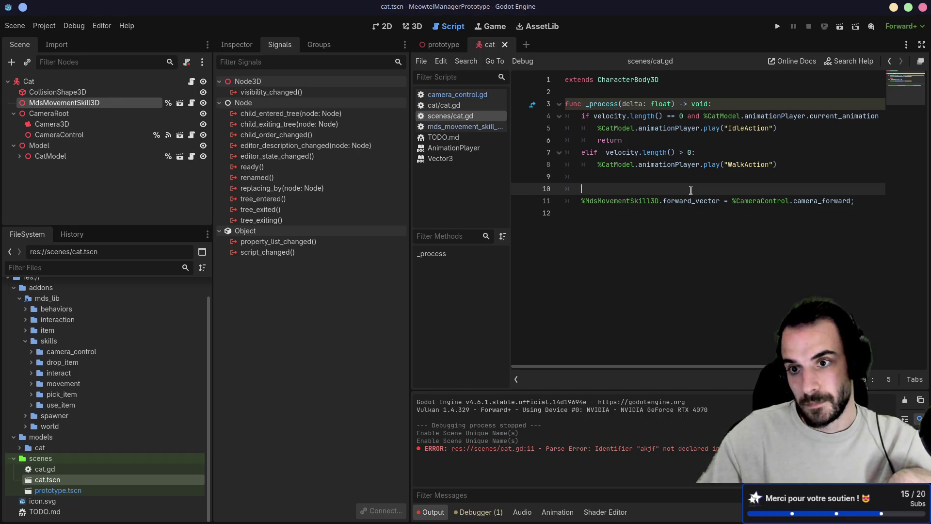
drag(819, 167, 582, 116)
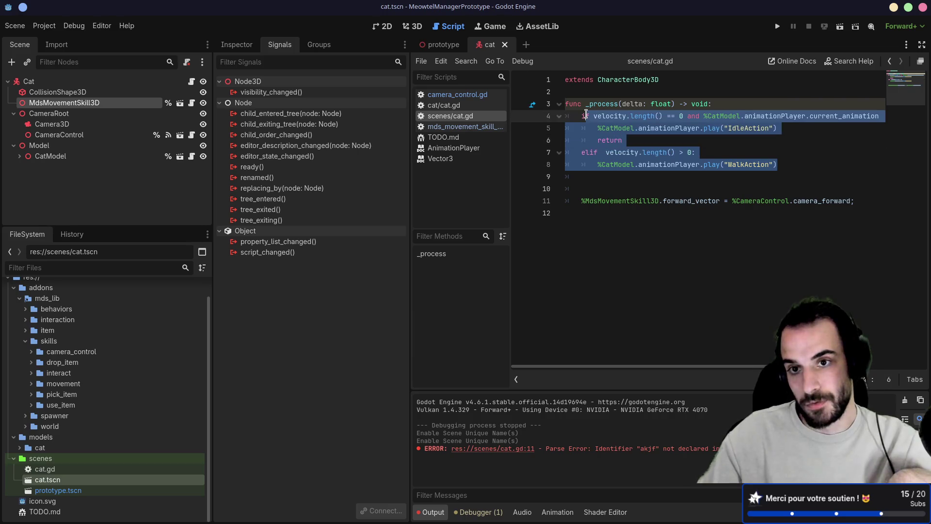
click(618, 176)
drag(619, 177, 562, 119)
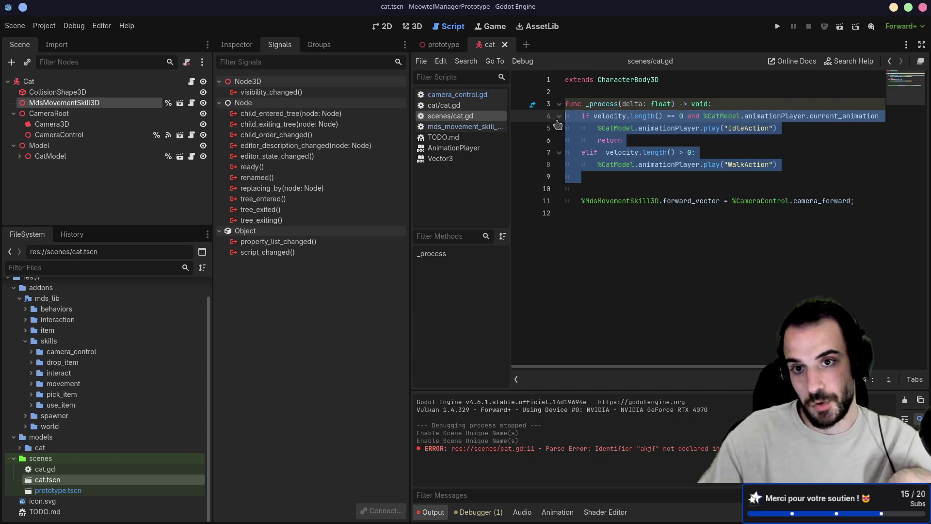
click(618, 175)
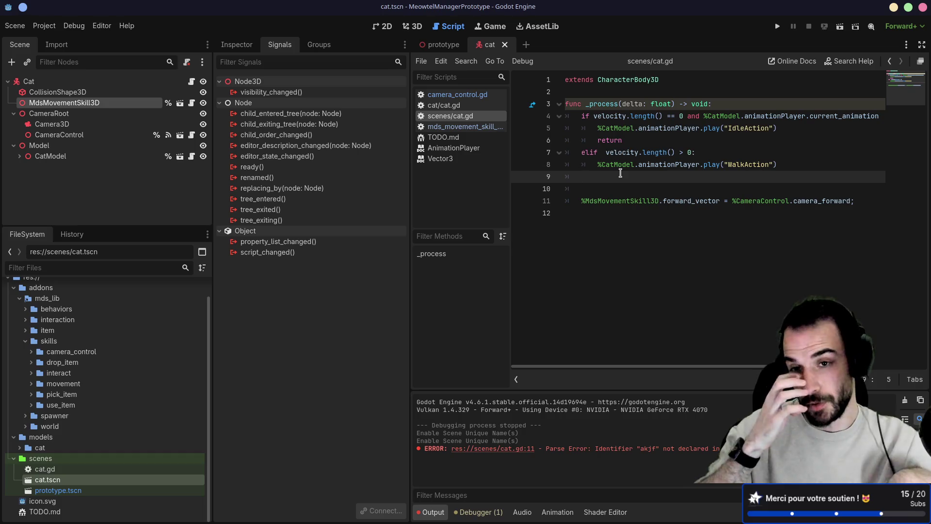
mouse_move(740, 174)
mouse_down()
mouse_move(708, 117)
mouse_move(786, 168)
mouse_move(696, 118)
mouse_up()
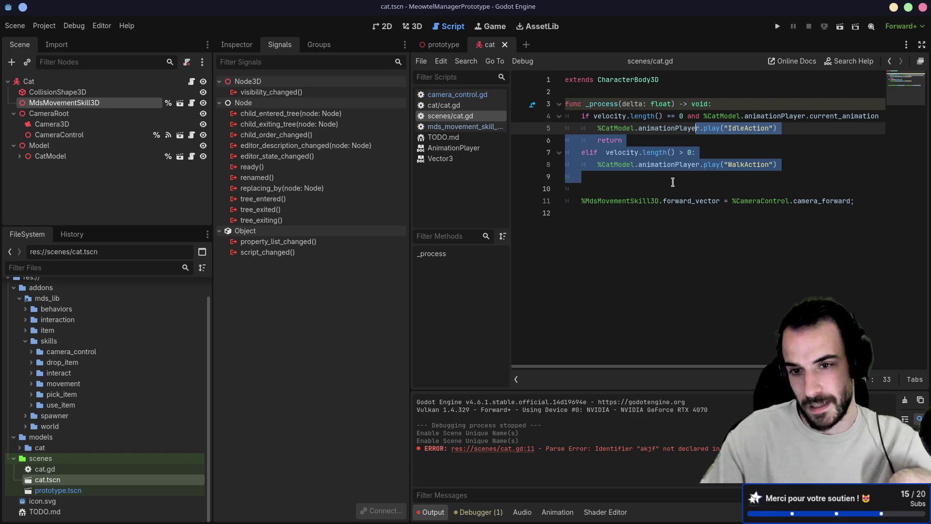
click(673, 182)
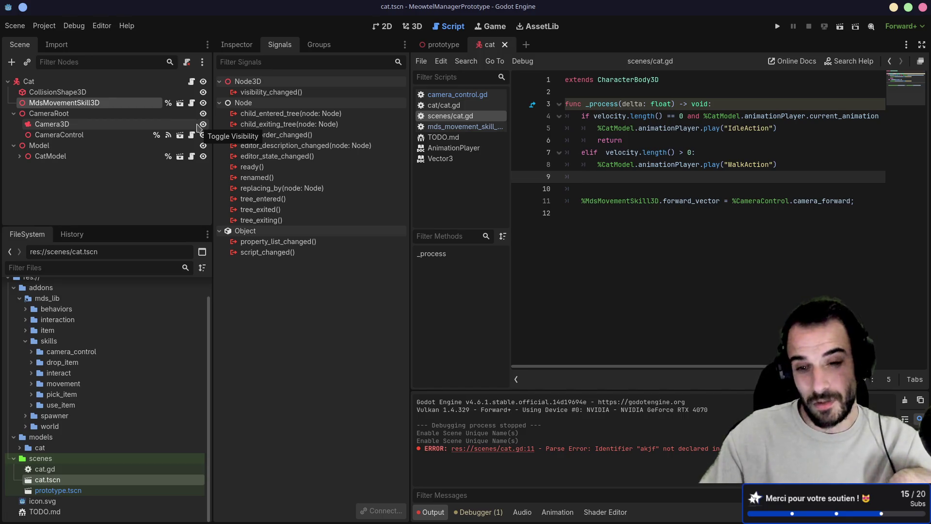
drag(582, 201, 866, 199)
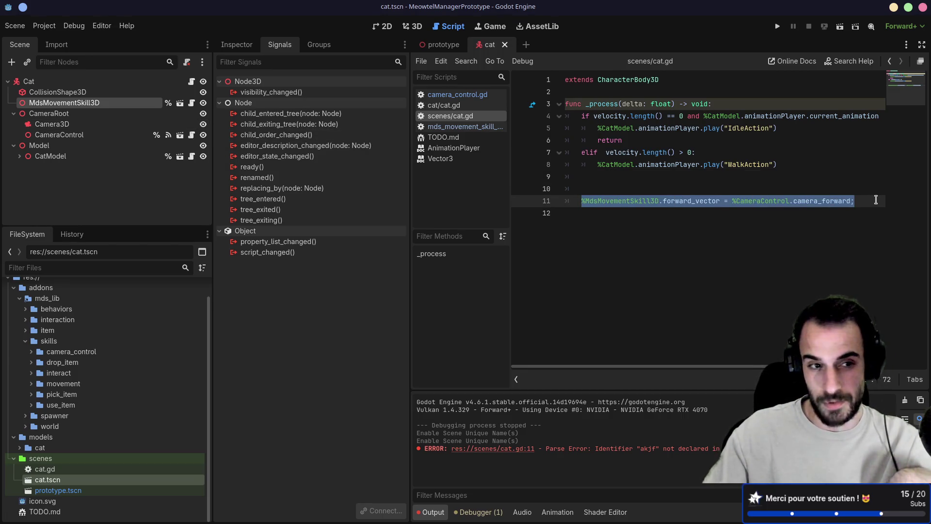
drag(869, 202, 844, 178)
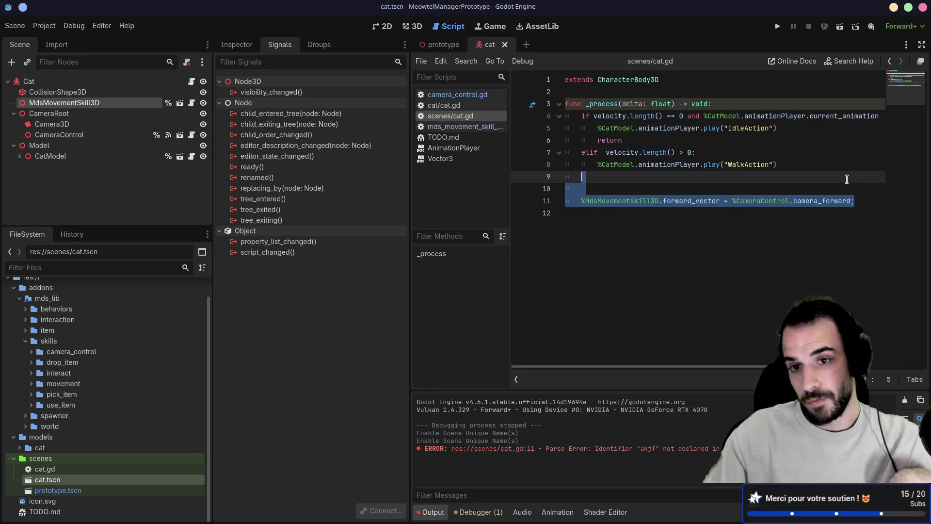
key(BackSpace)
key(BackSpace)
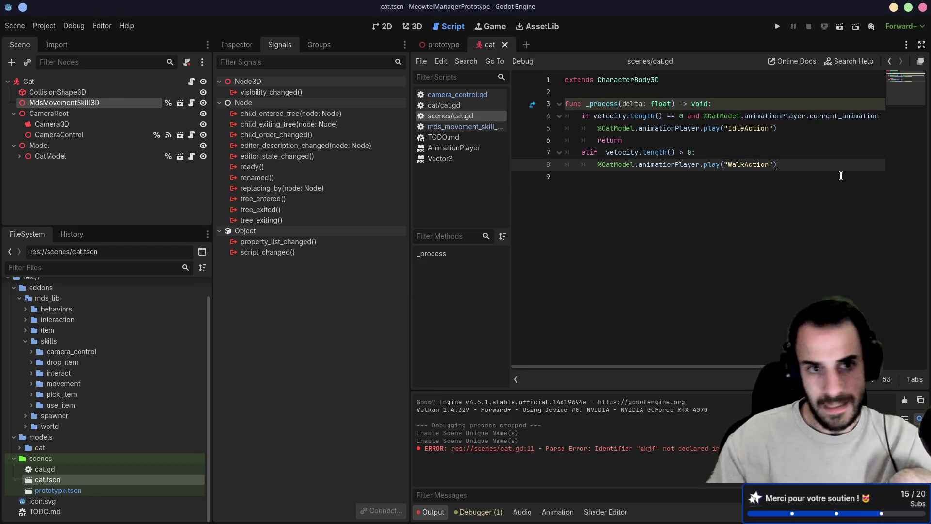
Step: Open camera_control.gd from CameraControl's script icon, delete the camera_forward line, and save
click(249, 47)
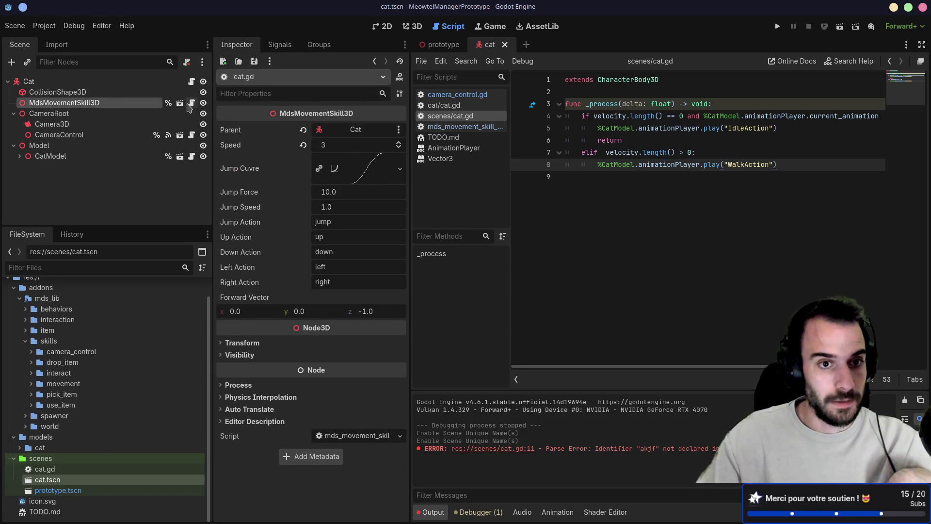
click(192, 135)
key(Escape)
key(shift+Up)
key(BackSpace)
key(ctrl+s)
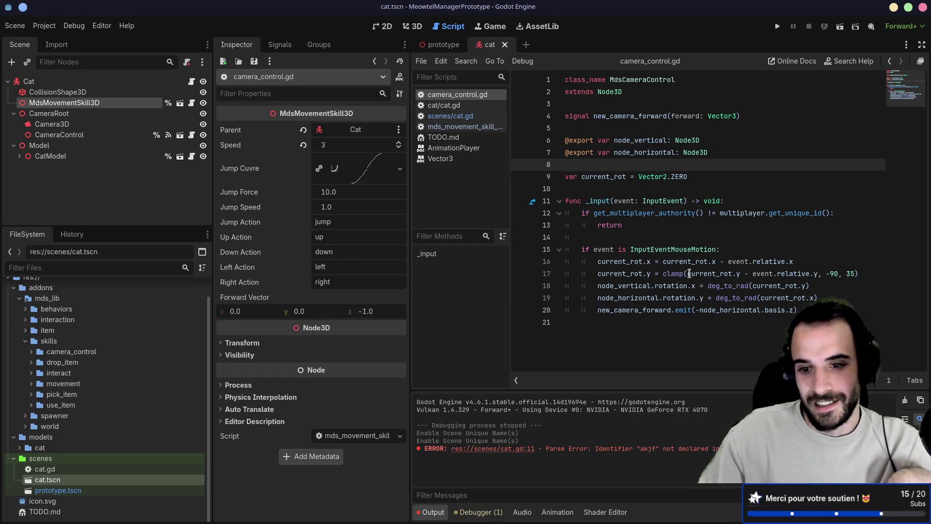
click(684, 272)
key(ctrl+s)
click(708, 323)
key(ctrl+s)
drag(696, 311, 796, 310)
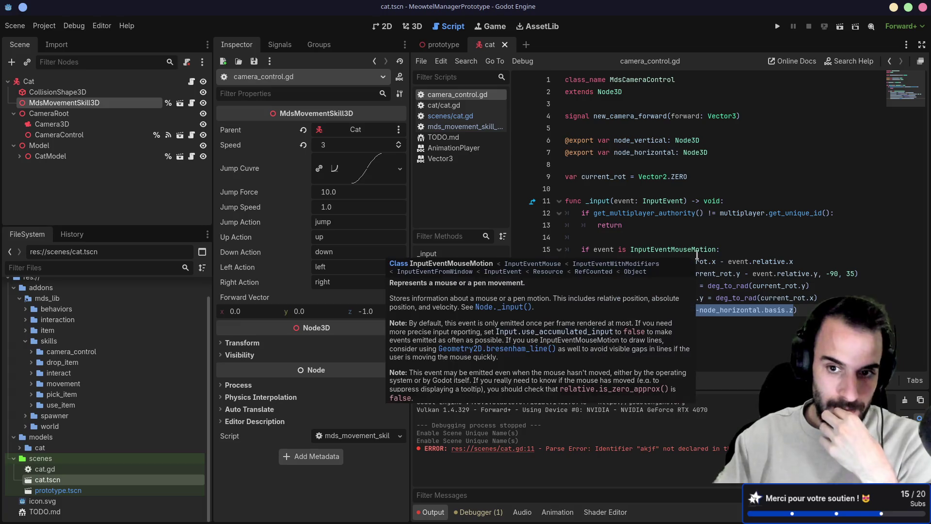
click(703, 227)
double_click(650, 142)
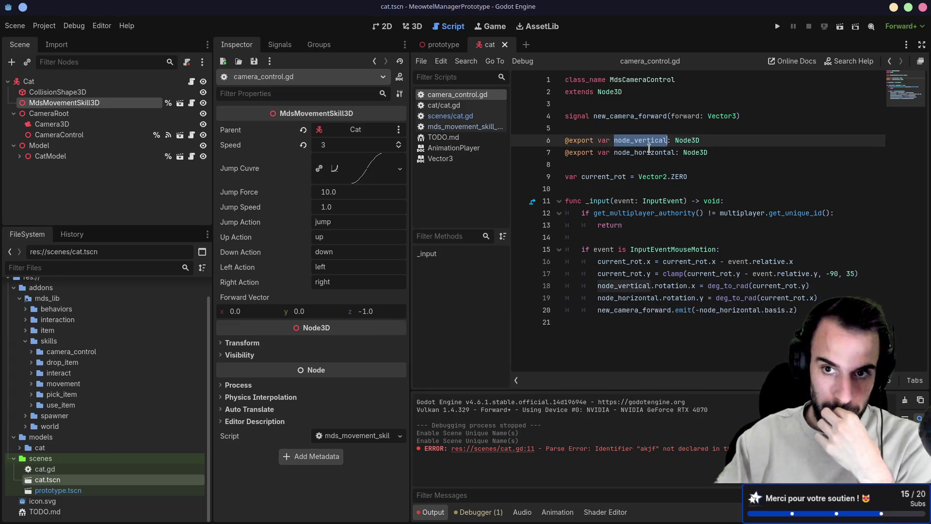
double_click(650, 153)
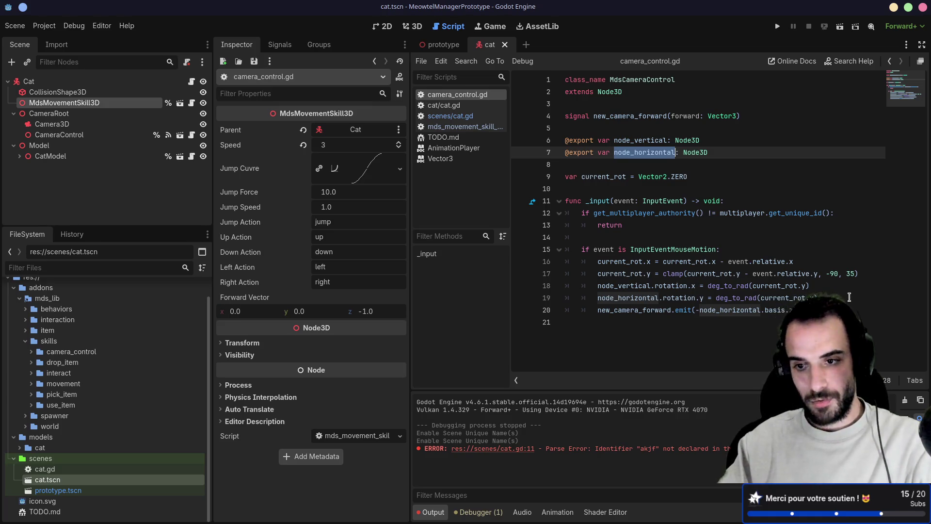
click(849, 297)
Step: Add a forward_vector line before emit(), assigned the negated basis expression copied from line 21
key(Return)
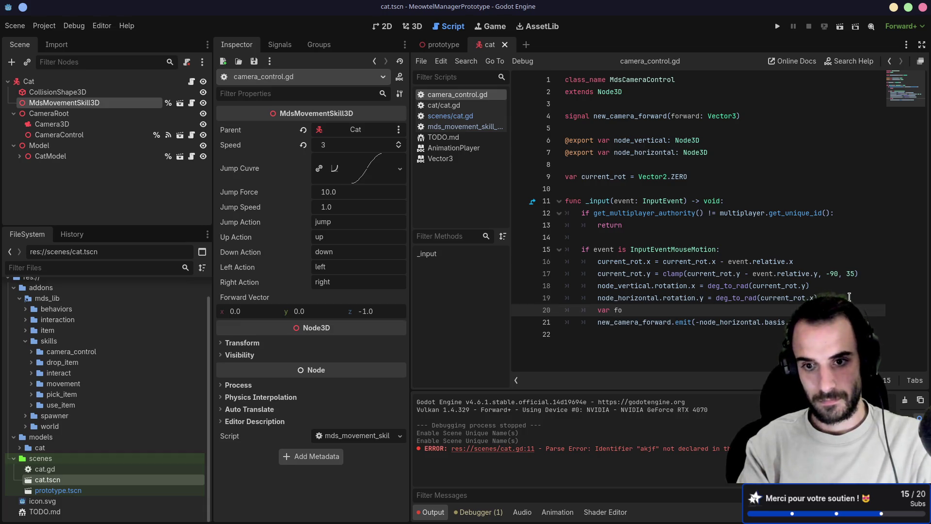
text(ward_vector =)
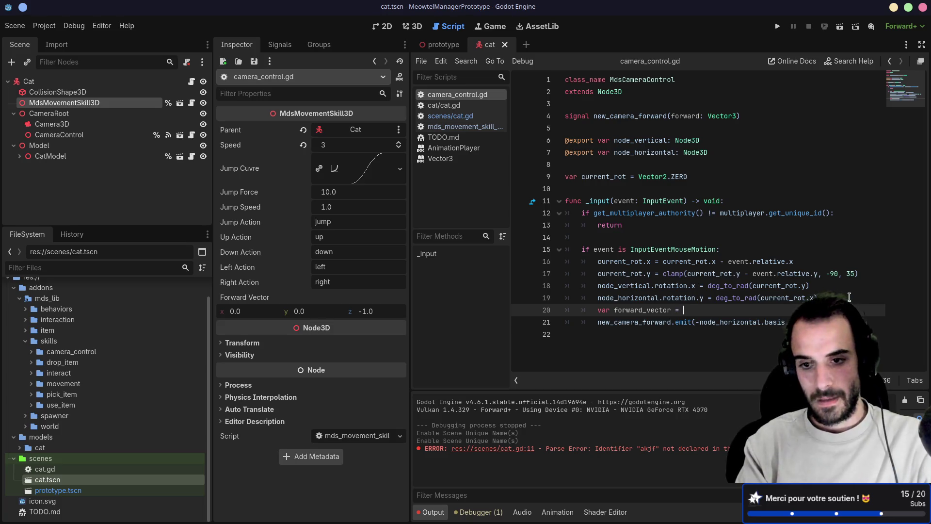
key(ctrl+space)
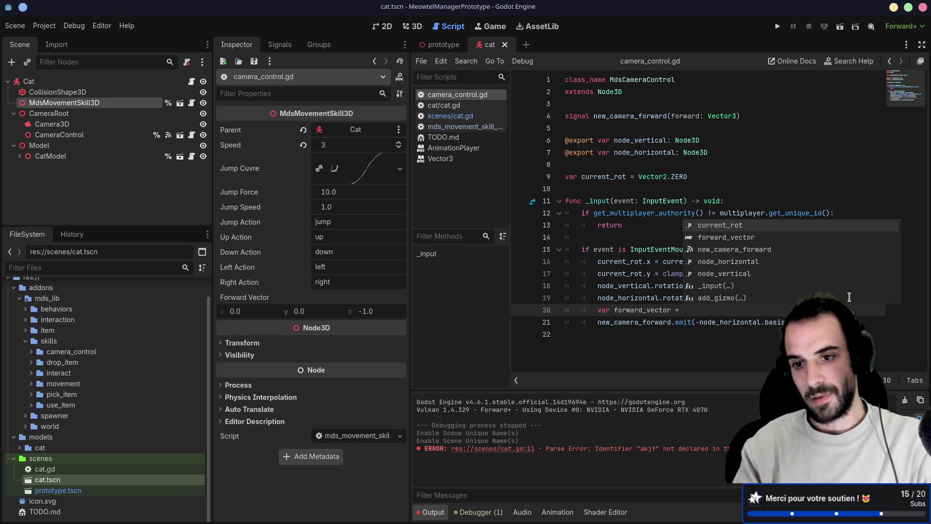
key(Escape)
drag(697, 322, 785, 323)
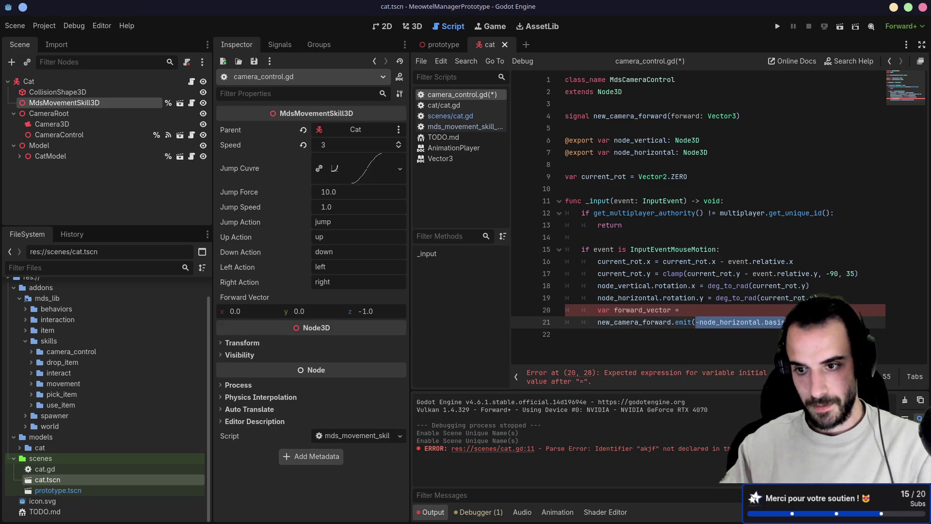
key(ctrl+c)
click(689, 309)
key(ctrl+v)
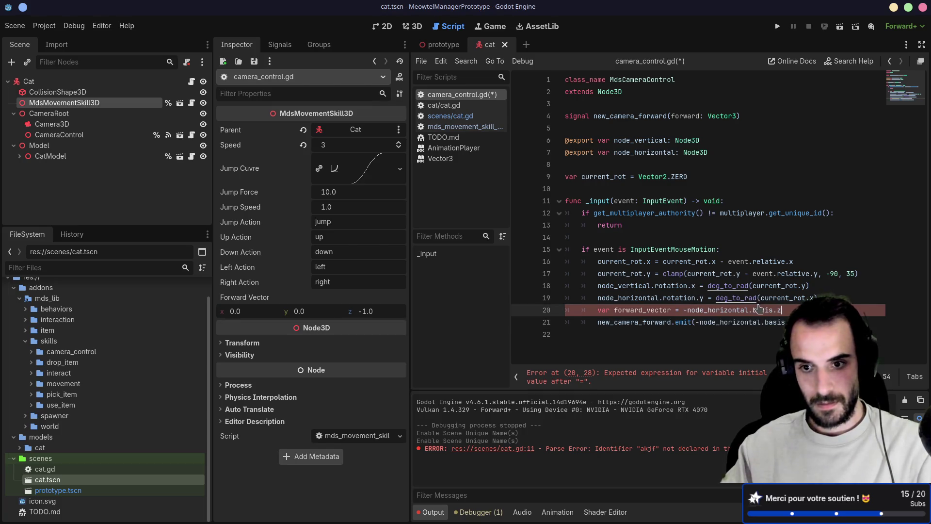
Step: Add forward_vector.y = 0 to flatten the vector
key(Return)
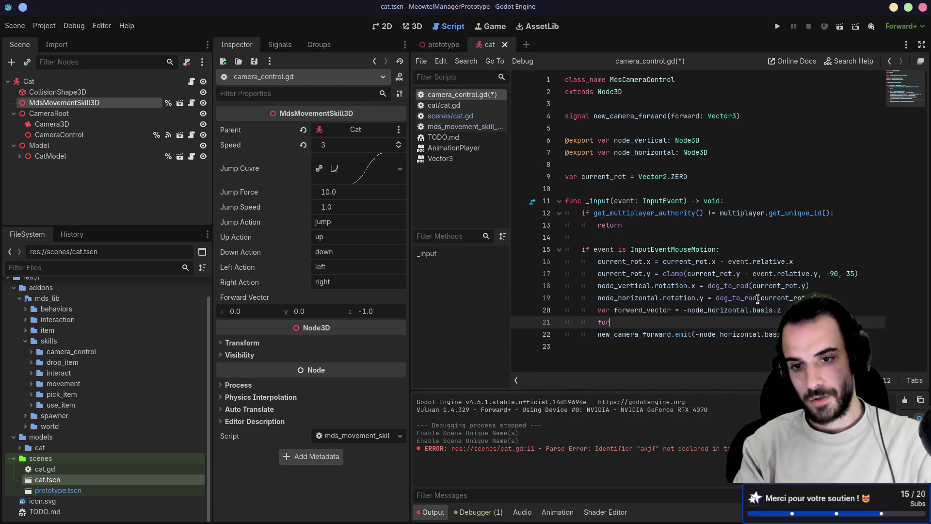
key(Return)
text(.)
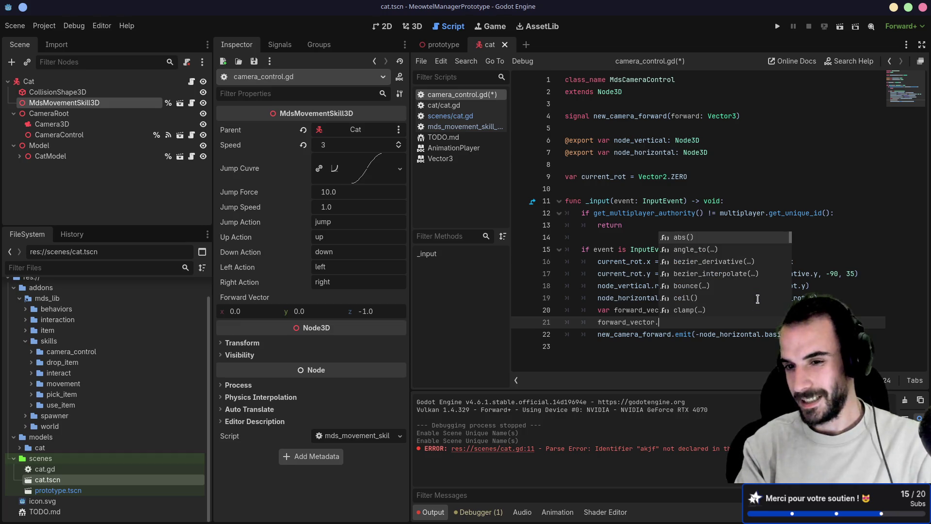
text(z)
key(BackSpace)
text(y = 0)
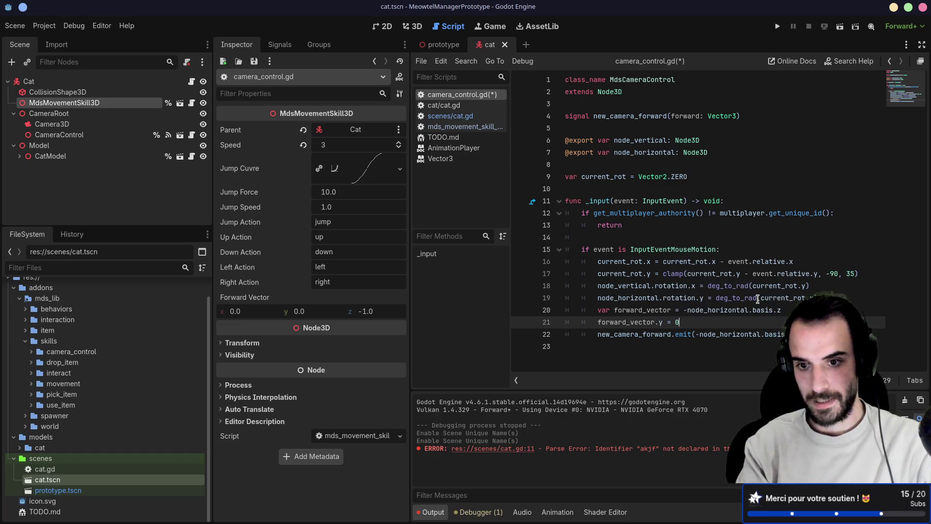
key(Return)
Step: Add forward_vector = forward_vector.normalized(), checking the Vector3 normalized() docs
text(for)
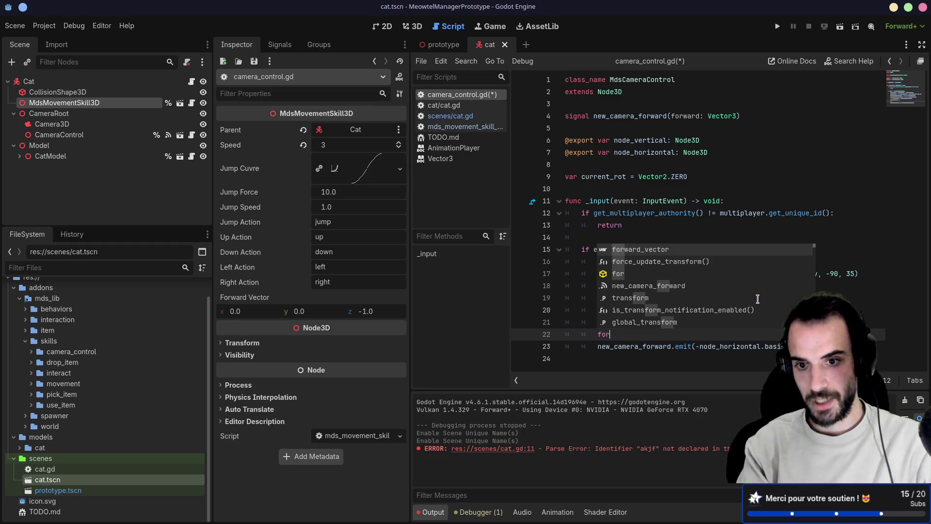
key(Return)
text(.norm)
key(Return)
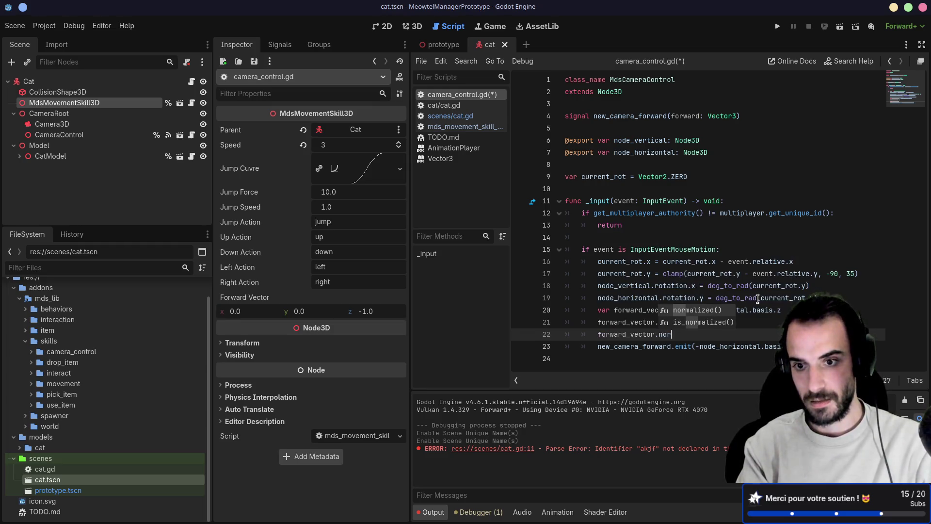
key(BackSpace)
key(BackSpace)
key(BackSpace)
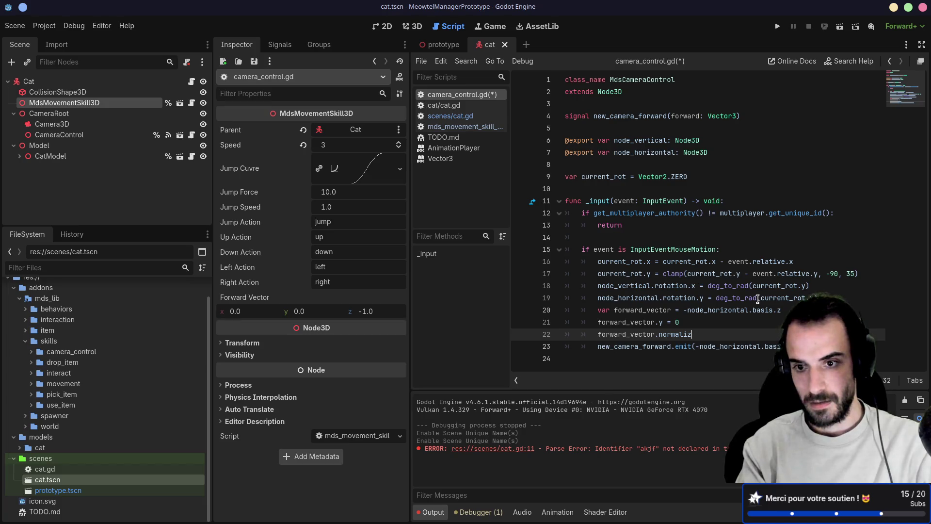
text(e)
key(Escape)
ctrl+click(682, 335)
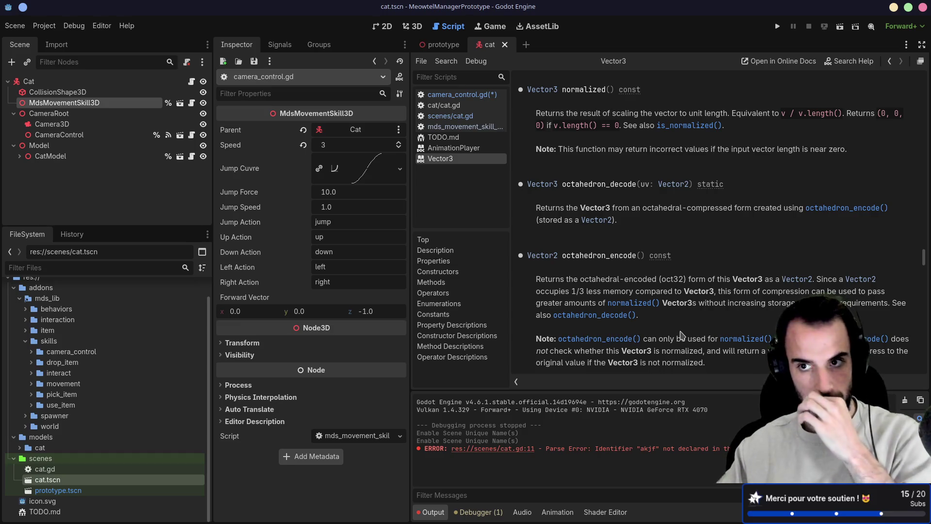
key(alt+Left)
text(forwa)
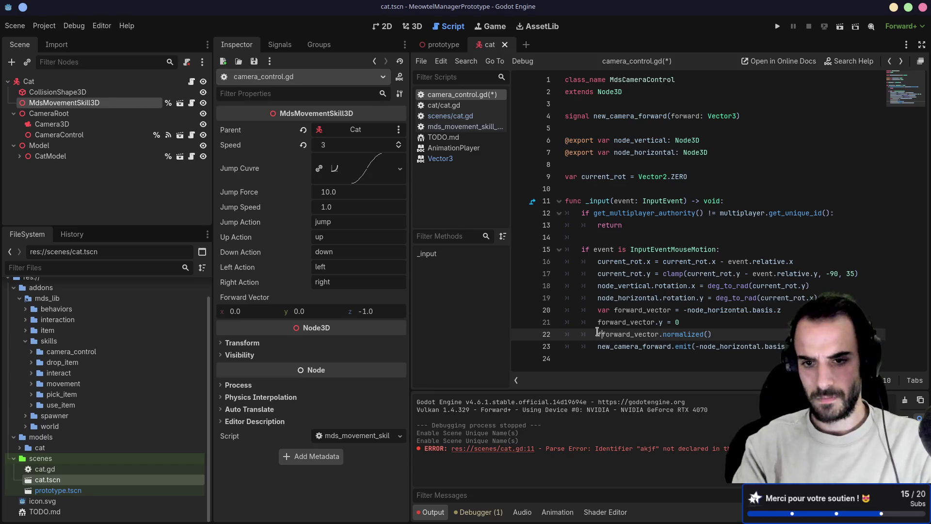
text(rd_vector)
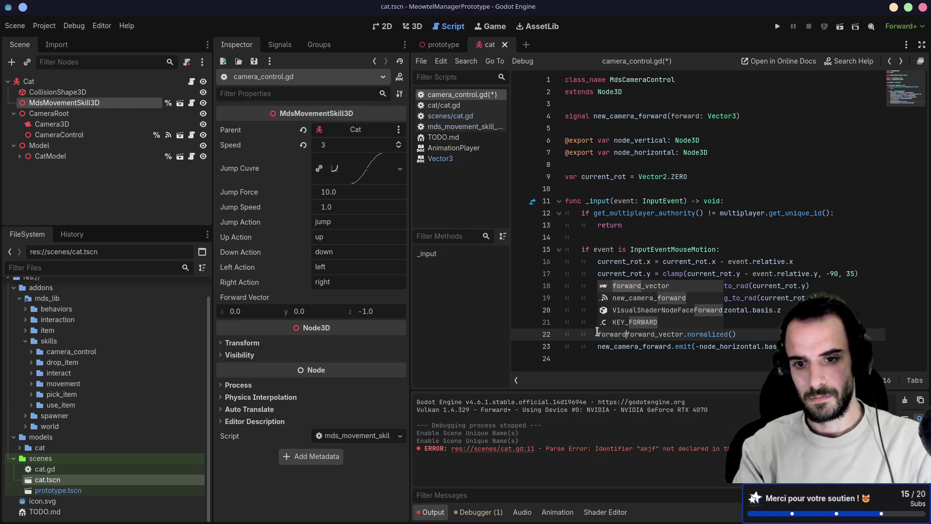
text( =)
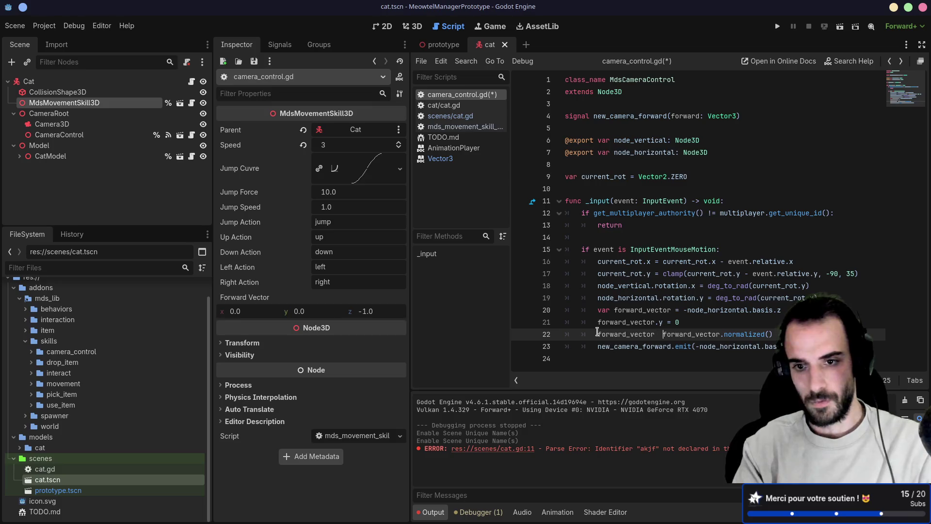
Step: Pass forward_vector as the emit() argument and save camera_control.gd
click(694, 348)
drag(695, 347, 794, 347)
key(BackSpace)
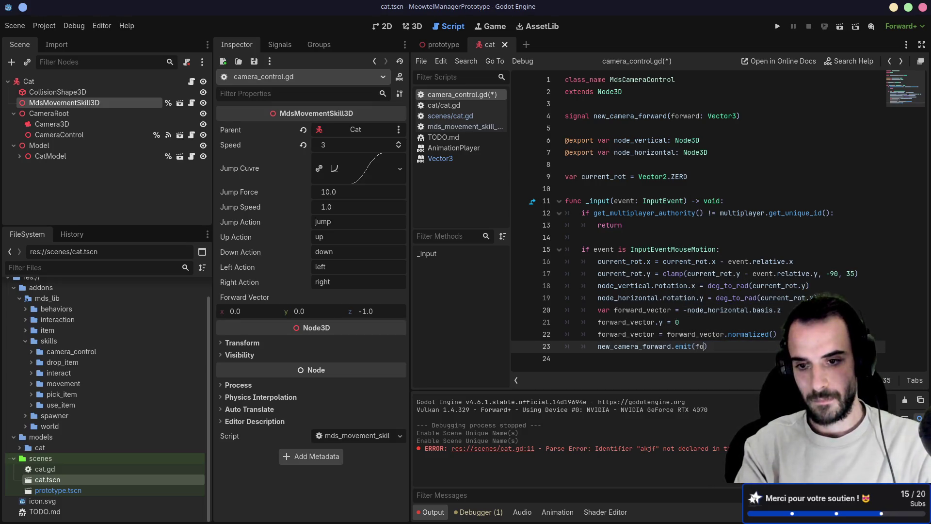
key(Return)
key(ctrl+s)
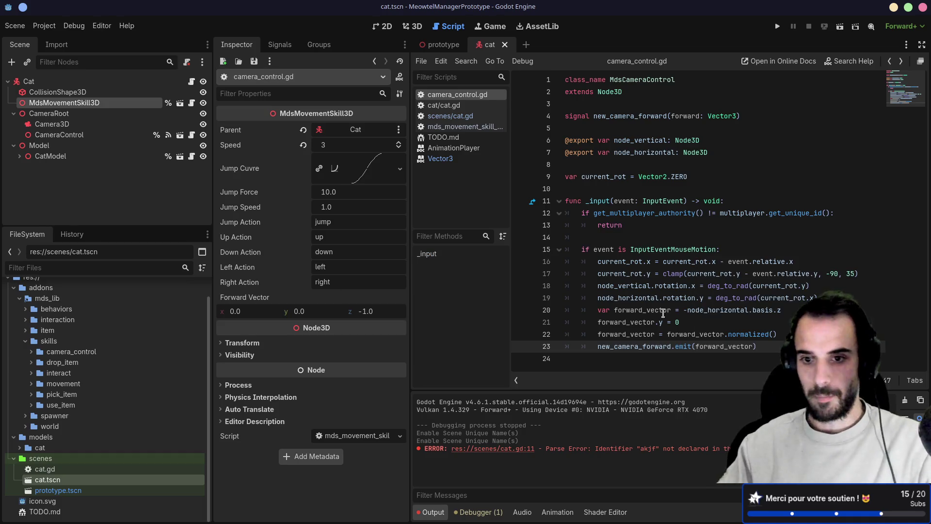
click(820, 297)
key(Return)
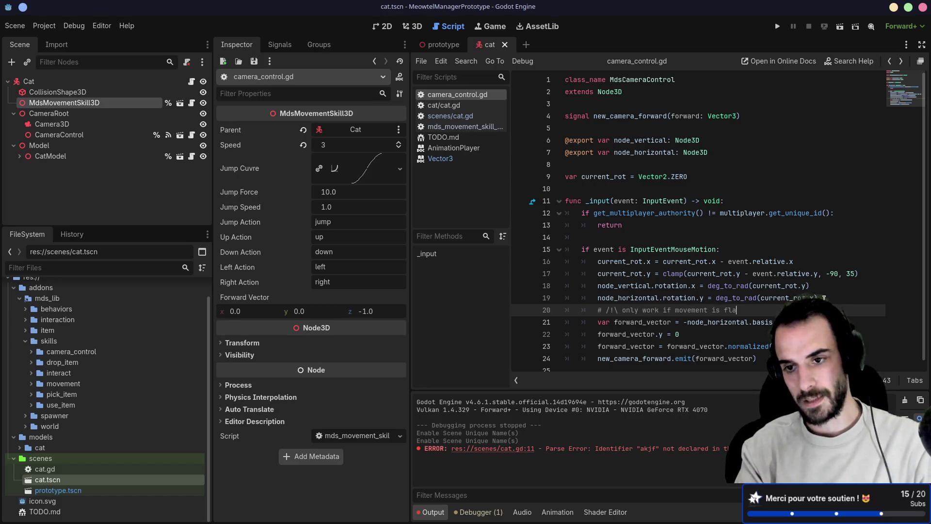
Step: Complete the '# /!\ only work if movement is flat' comment above forward_vector and save
double_click(613, 79)
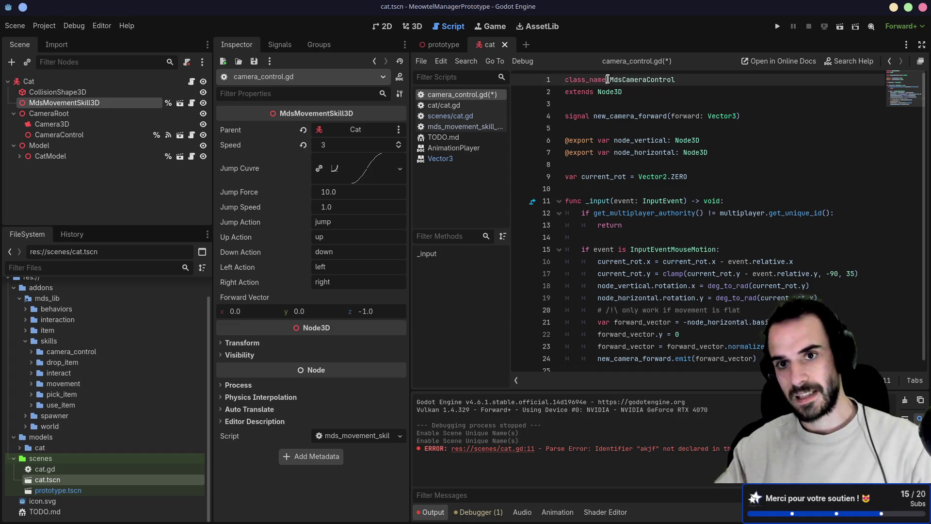
click(701, 160)
mouse_move(695, 147)
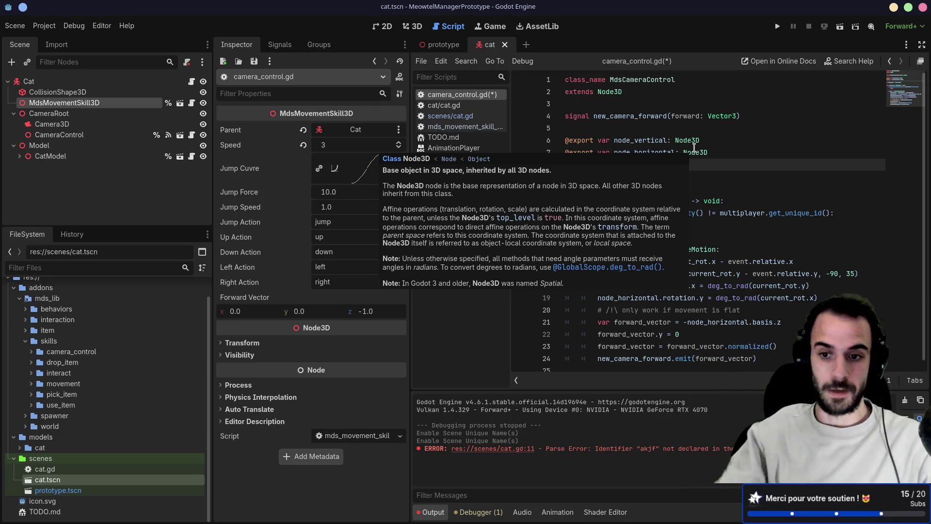
click(679, 333)
drag(723, 176, 720, 146)
click(717, 167)
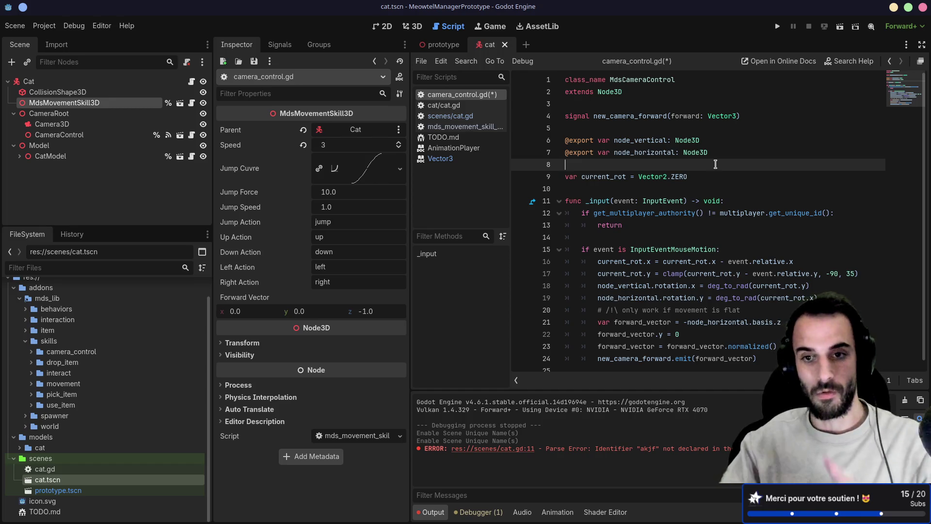
key(ctrl+z)
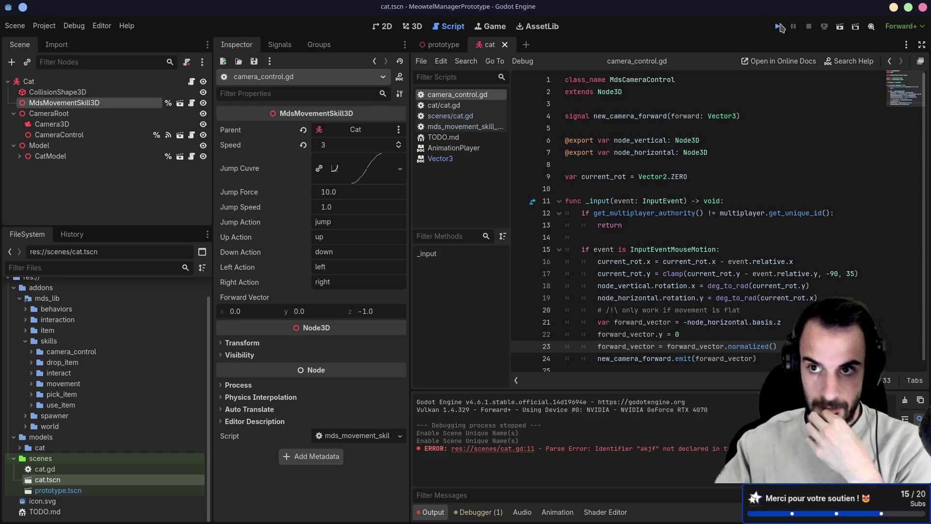
Step: Run the project and walk the cat toward and away from the camera with W and S
click(778, 26)
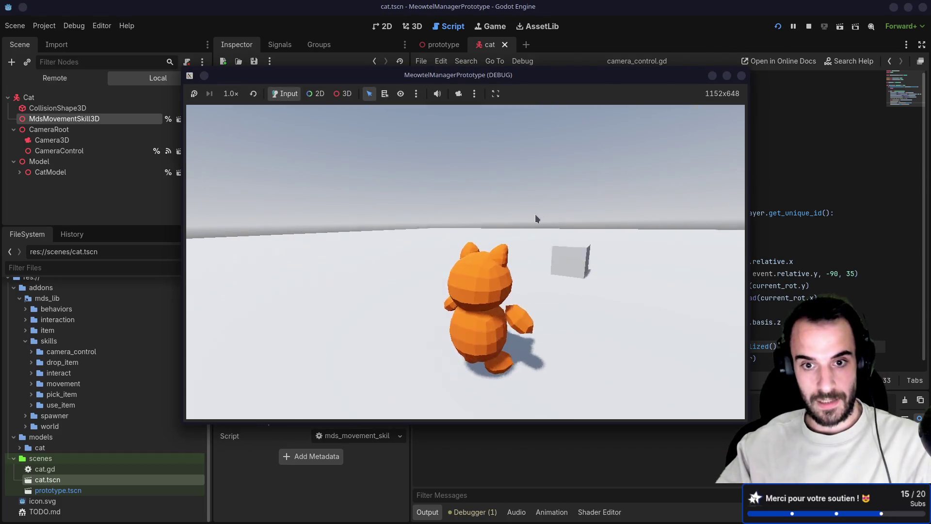
key(w)
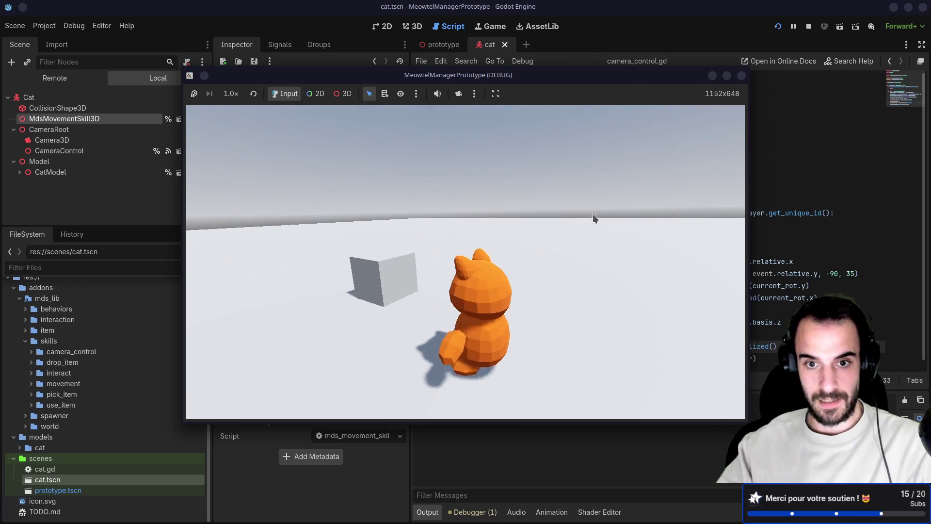
key(s)
key(w)
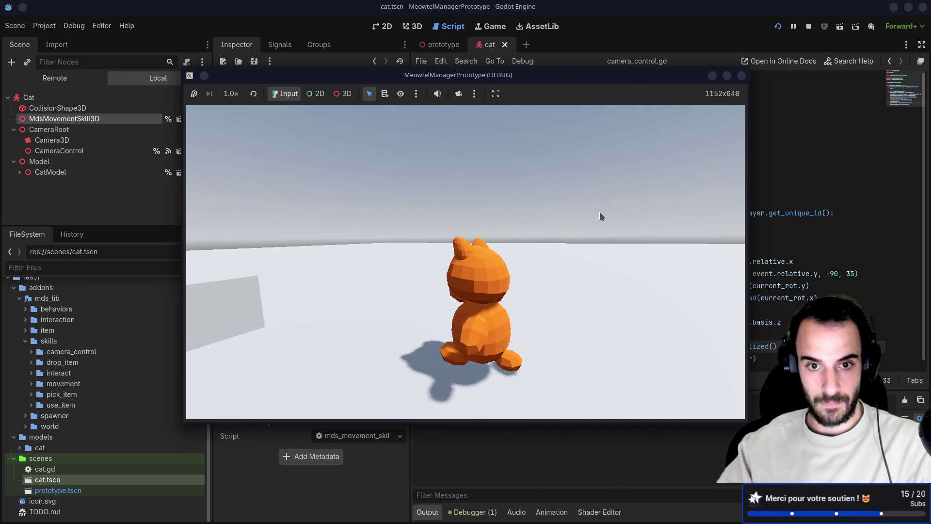
key(s)
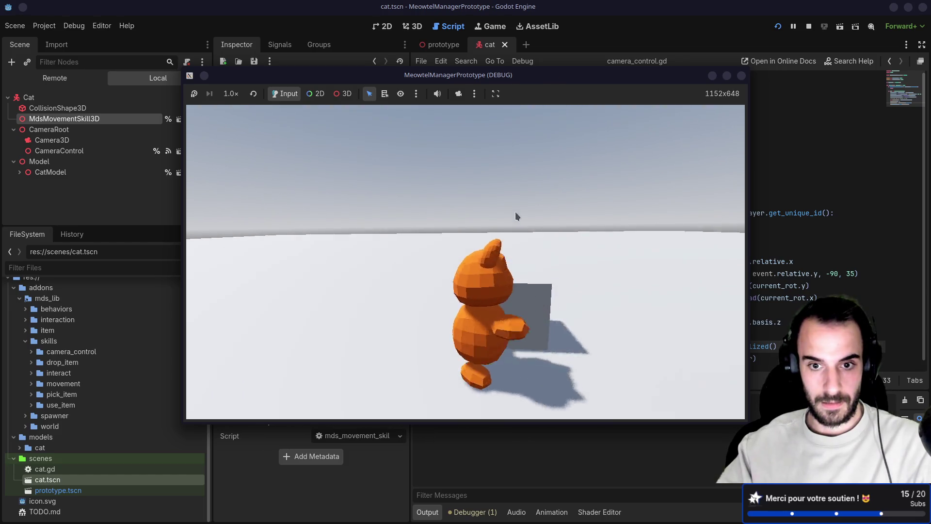
key(w)
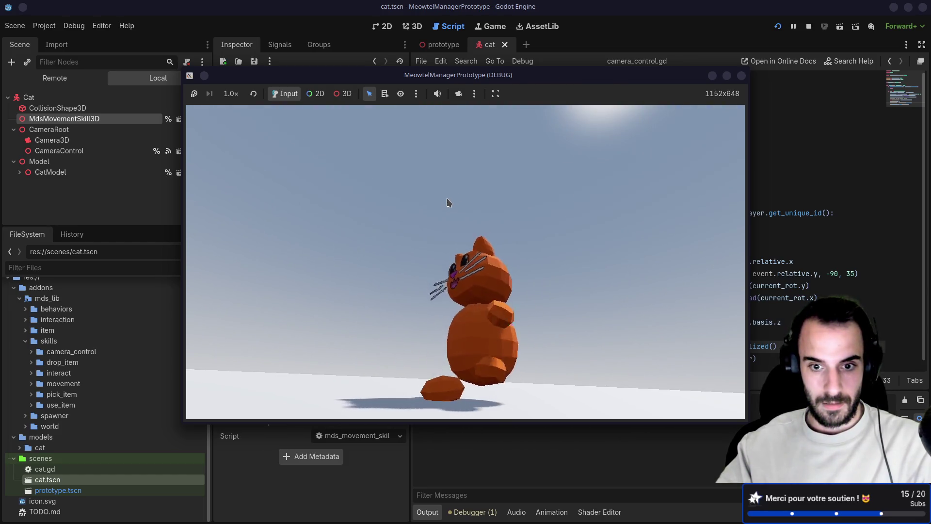
Step: Walk the cat around the box and orbit the camera to check camera-relative movement
key(w)
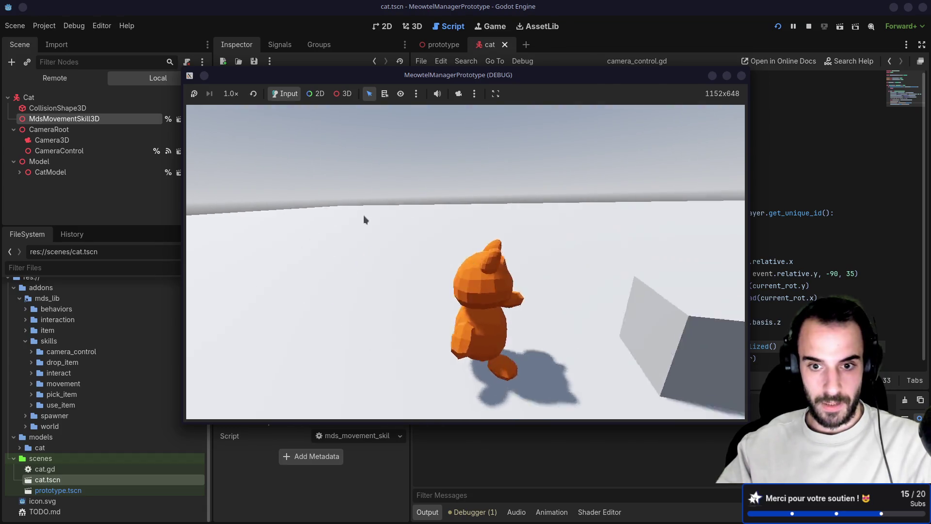
key(w)
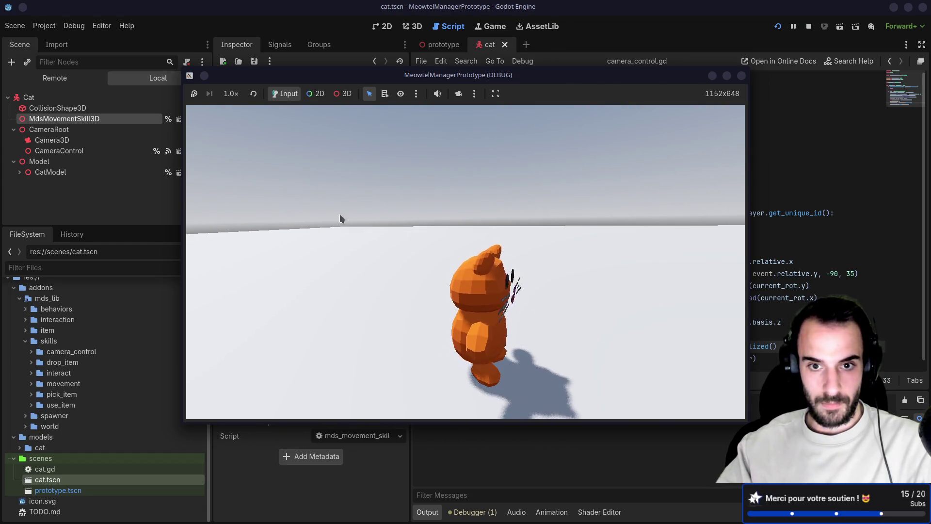
key(w)
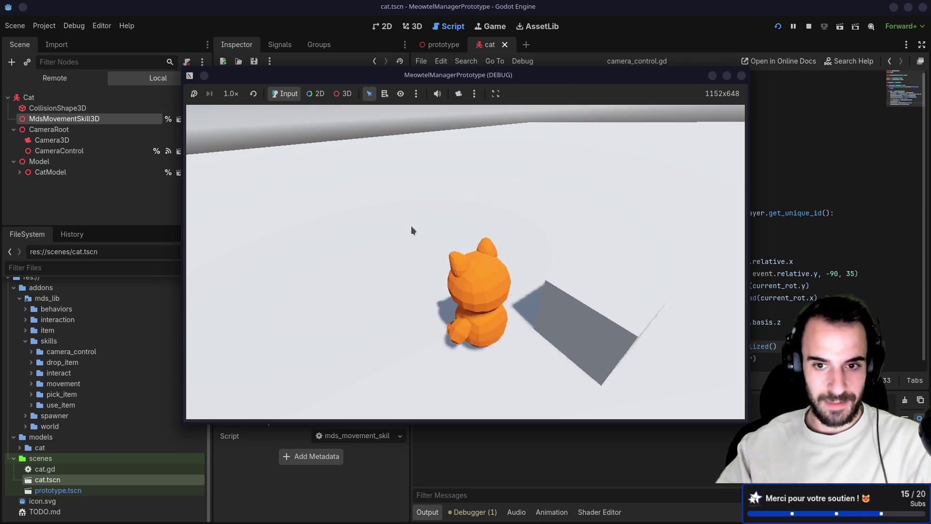
key(w)
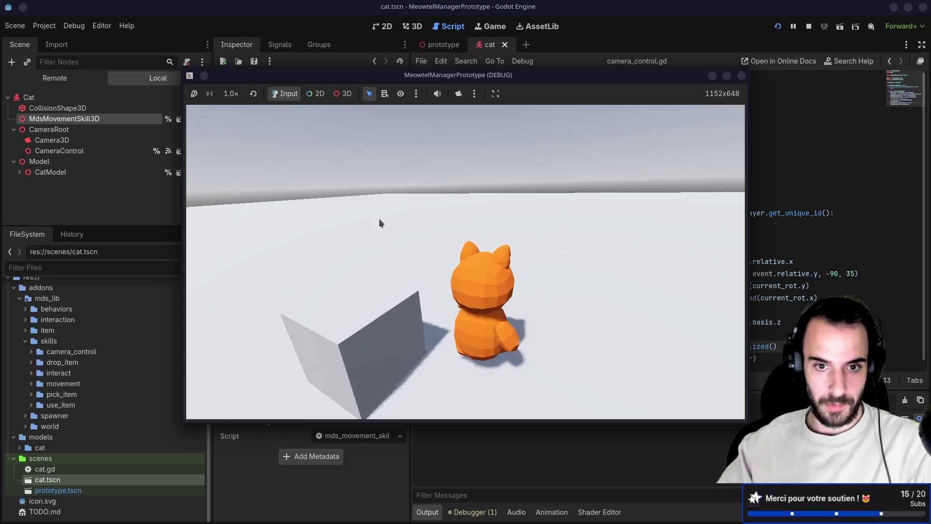
key(s)
key(w)
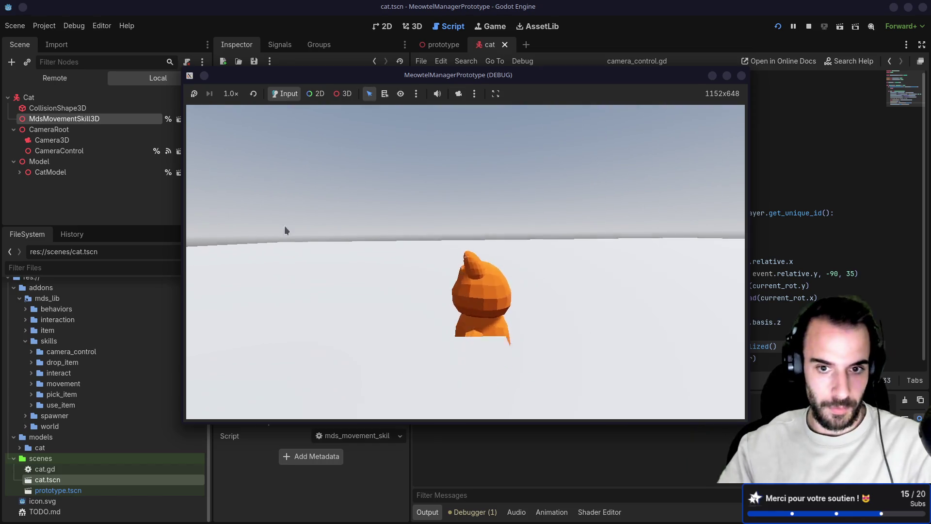
mouse_move(350, 210)
mouse_down()
mouse_move(210, 214)
mouse_move(598, 128)
mouse_move(619, 198)
mouse_move(658, 177)
mouse_move(644, 179)
mouse_move(692, 179)
mouse_move(580, 173)
mouse_move(525, 182)
mouse_move(569, 172)
mouse_move(524, 170)
mouse_move(610, 174)
mouse_move(574, 176)
mouse_up()
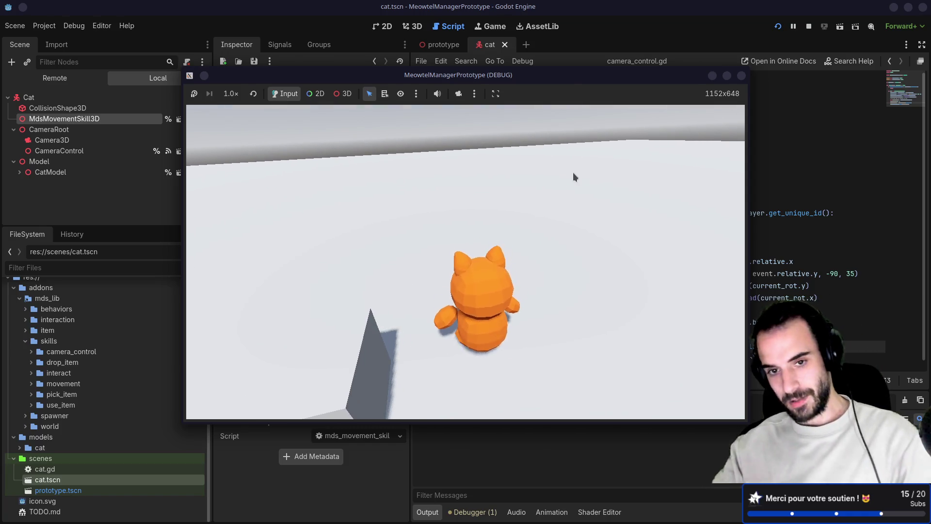
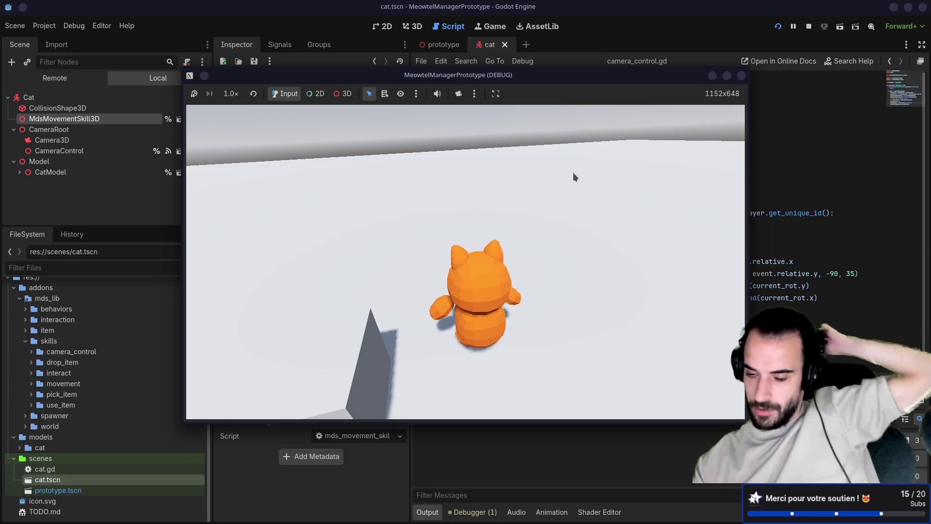
Step: Stop the running game and open mds_movement_skill_3d.gd from the MdsMovementSkill3D node
key(F8)
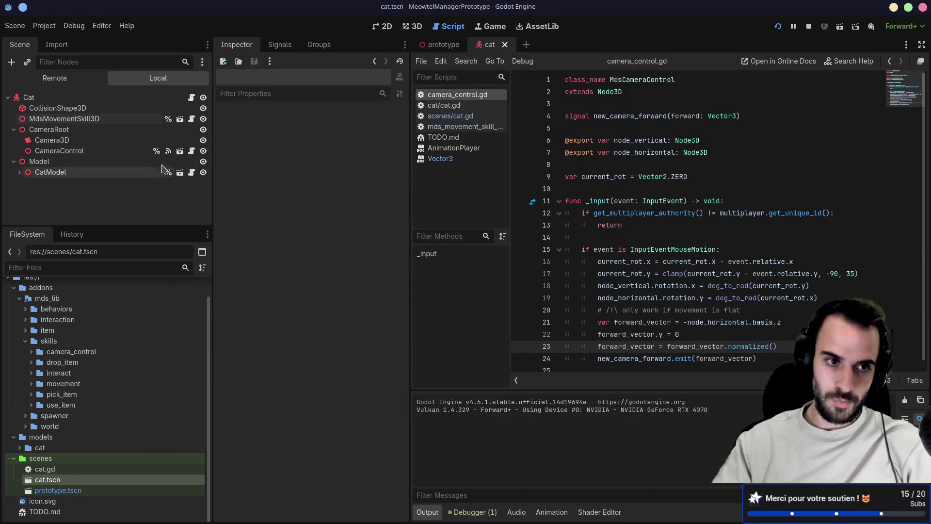
click(85, 119)
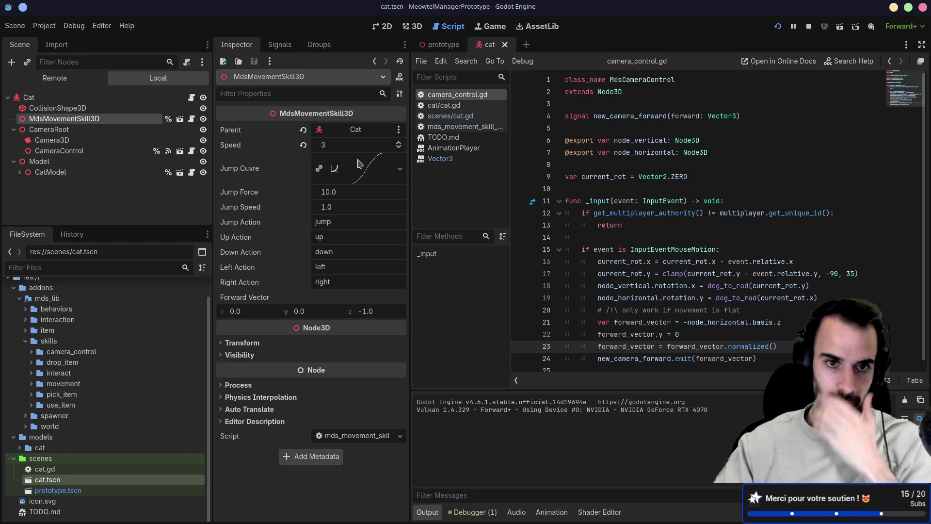
click(191, 119)
scroll(608, 186, up, 10)
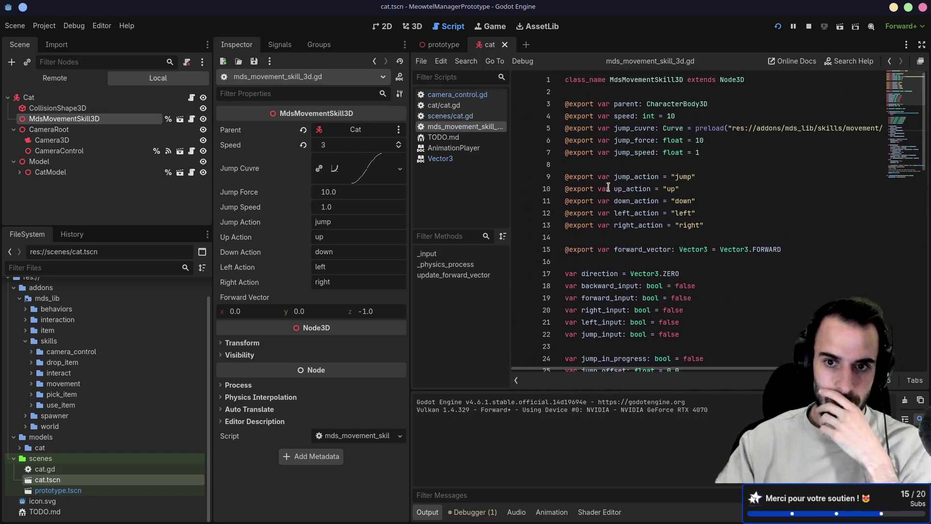
scroll(608, 186, down, 2)
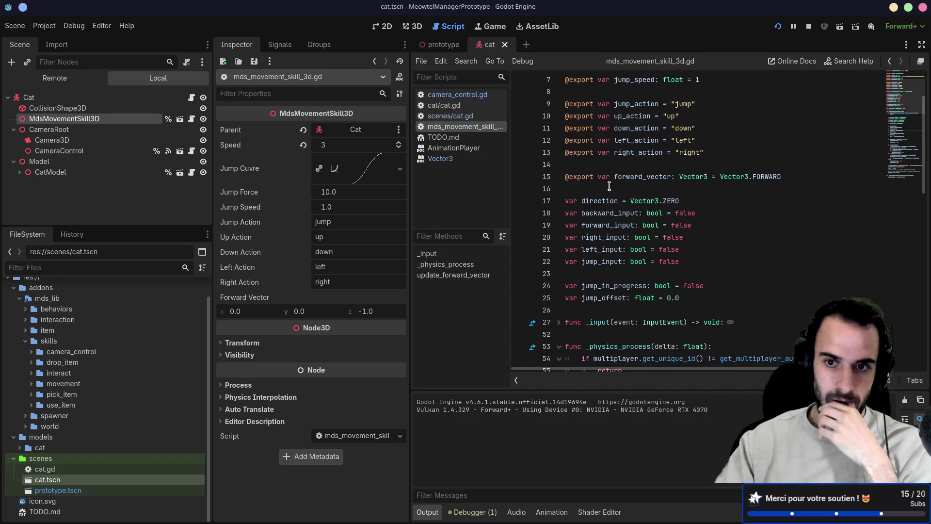
Step: Try typing Camera and Targ on a new line 15, erase them, and save the script
click(658, 166)
key(Return)
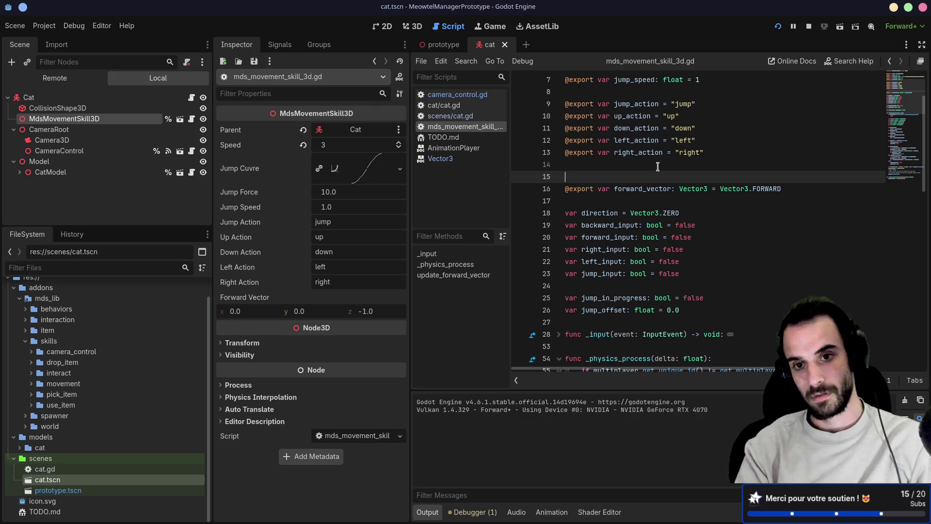
text(Camera)
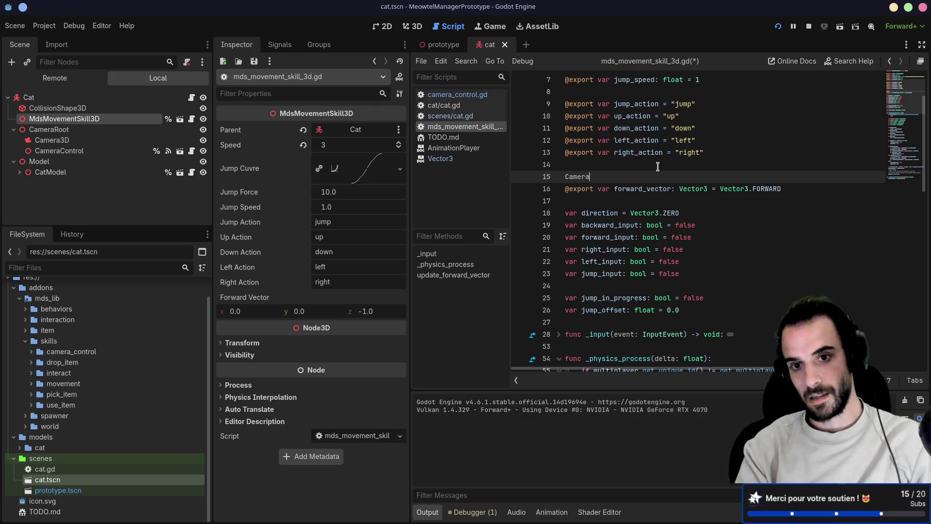
key(Escape)
key(BackSpace)
key(BackSpace)
key(BackSpace)
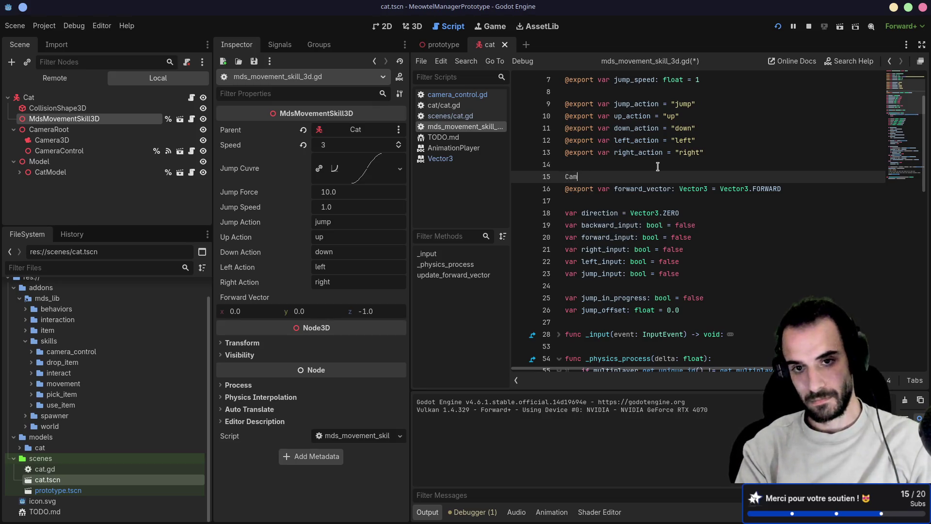
text(Target)
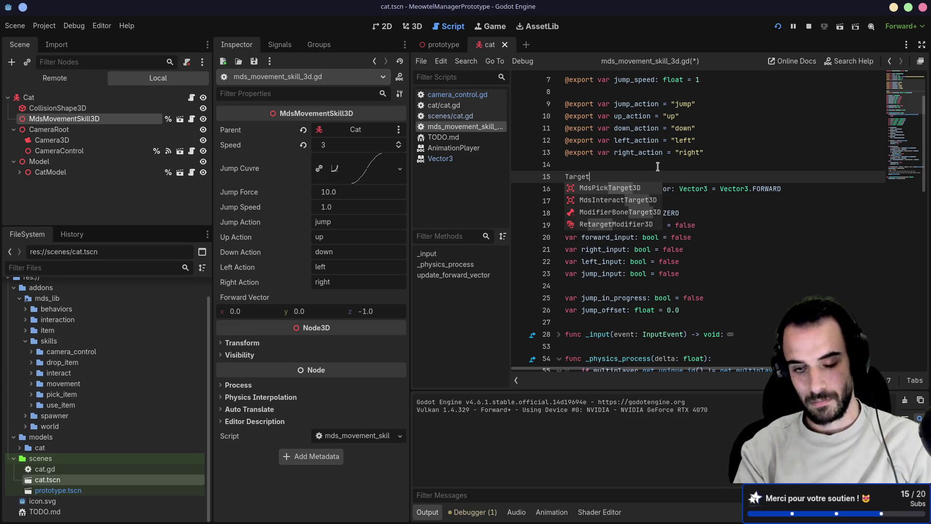
key(BackSpace)
key(BackSpace)
key(BackSpace)
key(ctrl+s)
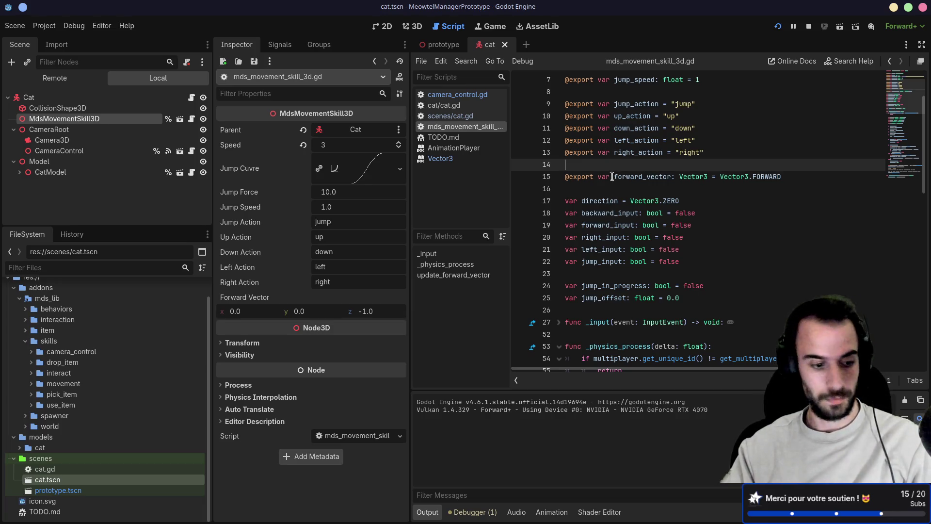
Step: Collapse the skills and mds_lib folders in the FileSystem dock
scroll(29, 345, up, 2)
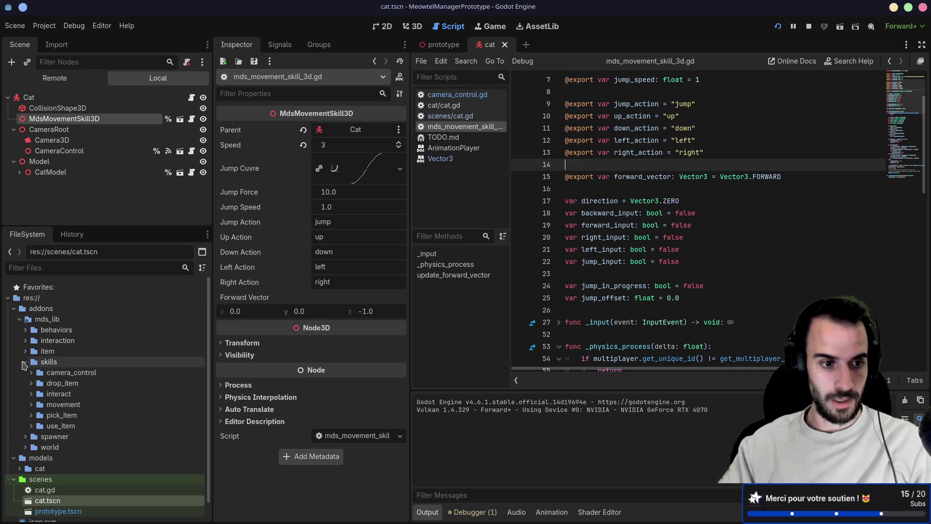
click(24, 363)
click(20, 319)
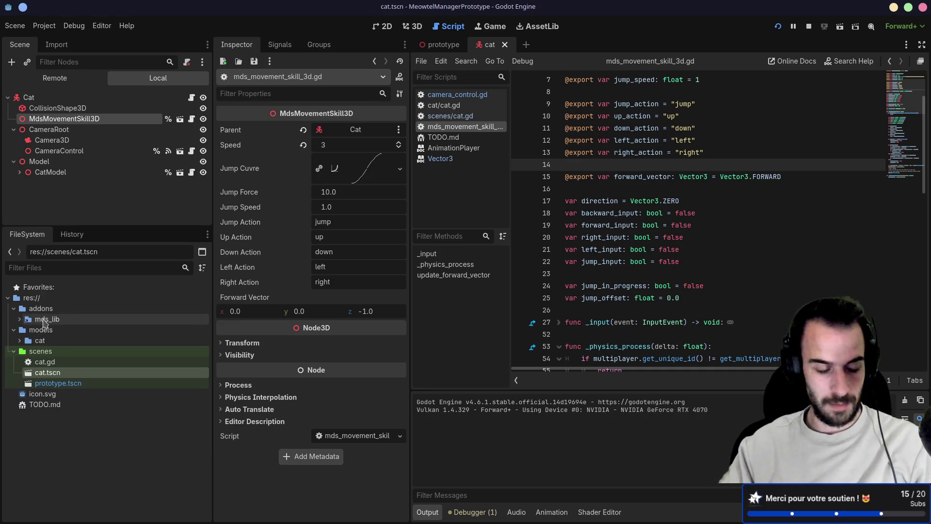
click(20, 320)
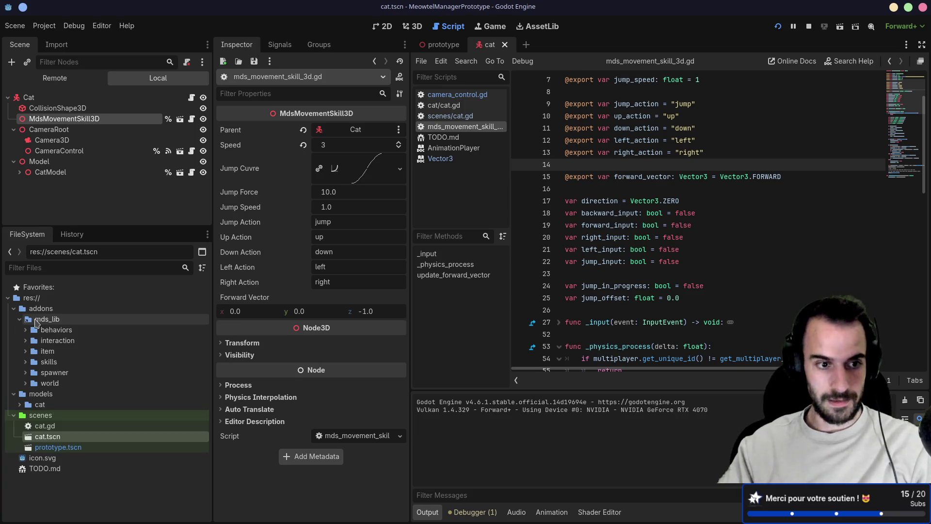
click(20, 319)
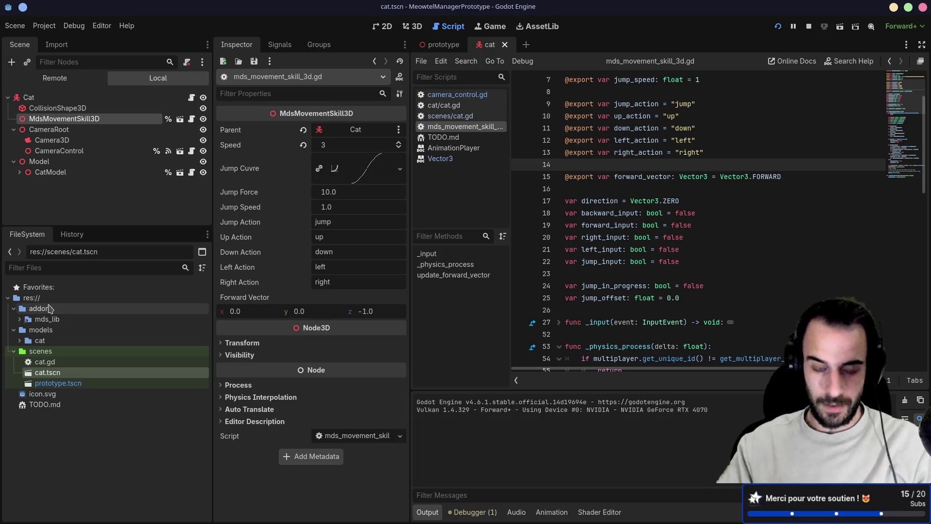
scroll(619, 229, down, 3)
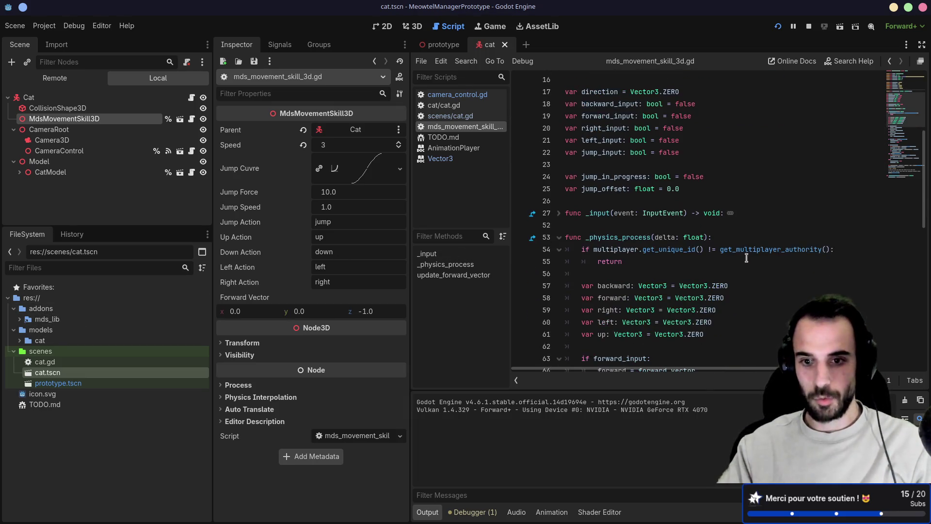
scroll(670, 260, down, 15)
scroll(680, 247, down, 5)
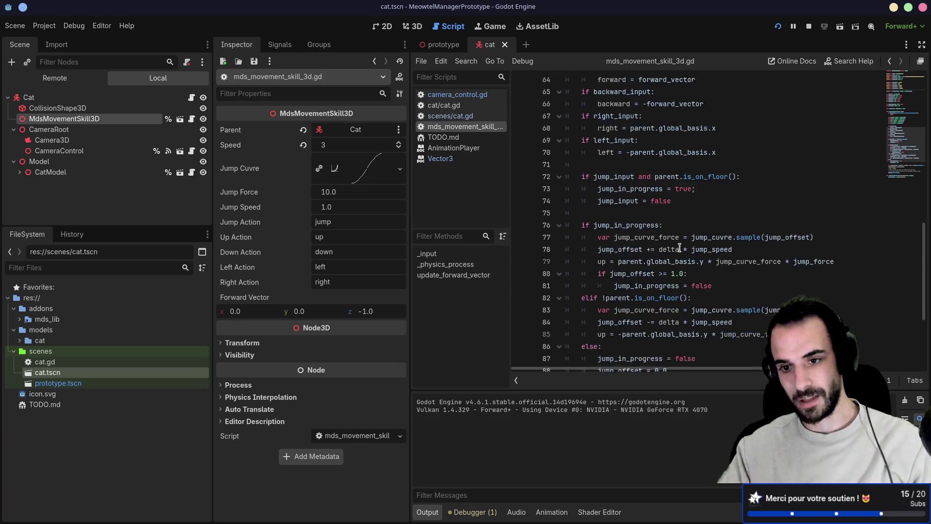
scroll(681, 245, down, 1)
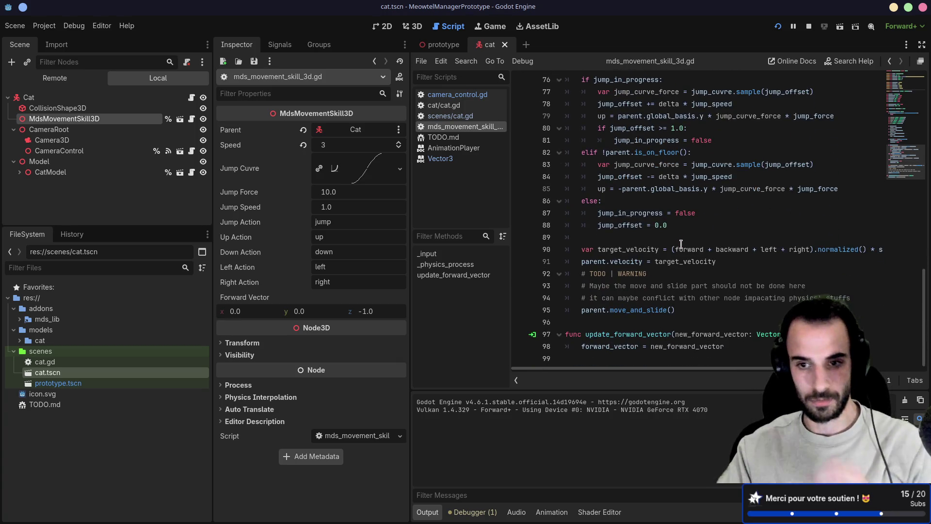
scroll(681, 243, up, 20)
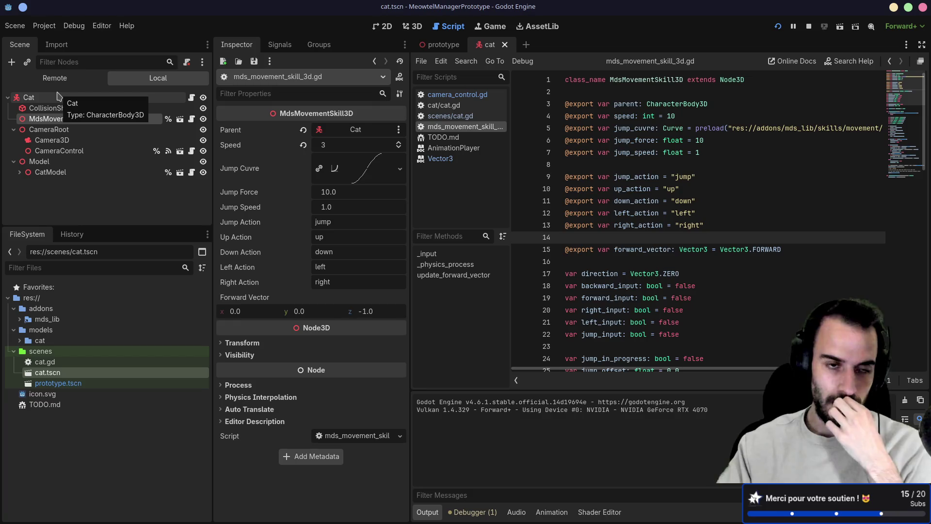
Step: Inspect the Cat, CameraRoot and Model nodes, folding and unfolding their children, then go to 3D
click(59, 96)
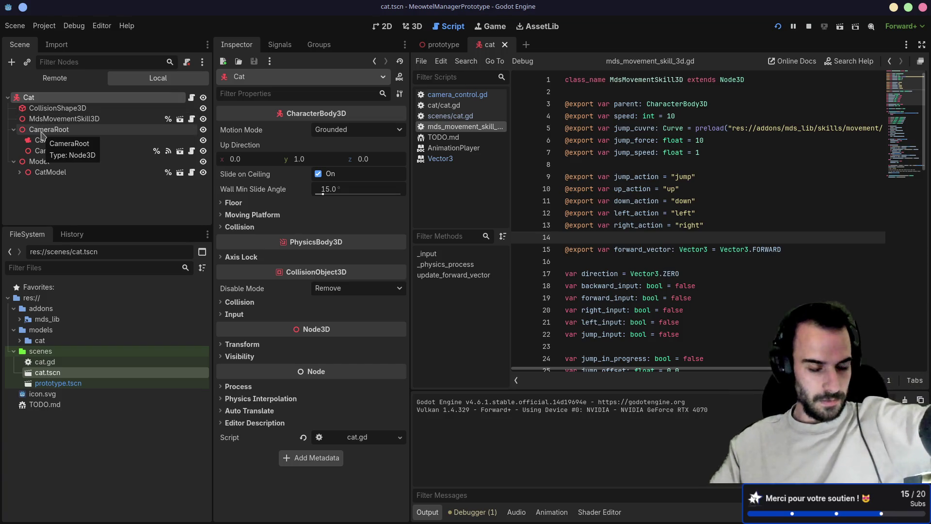
click(42, 132)
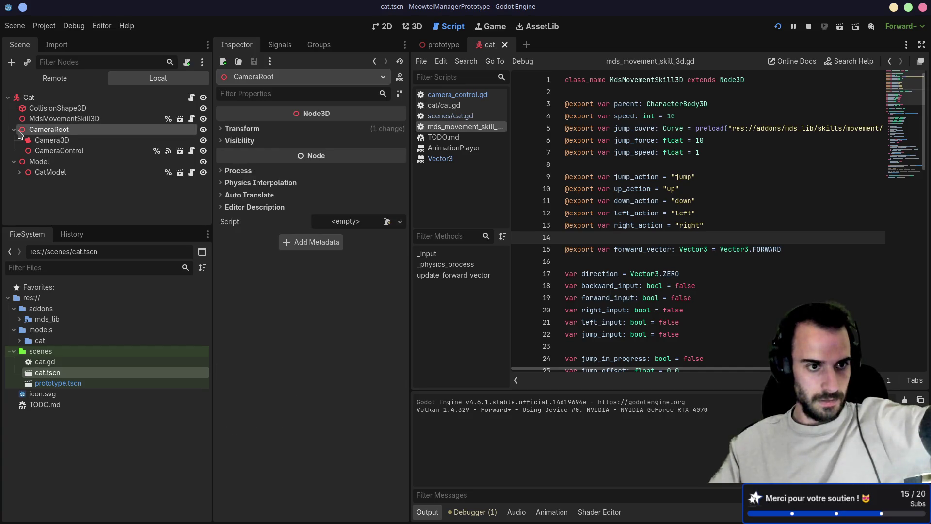
click(14, 129)
click(18, 140)
click(15, 141)
click(15, 141)
click(15, 130)
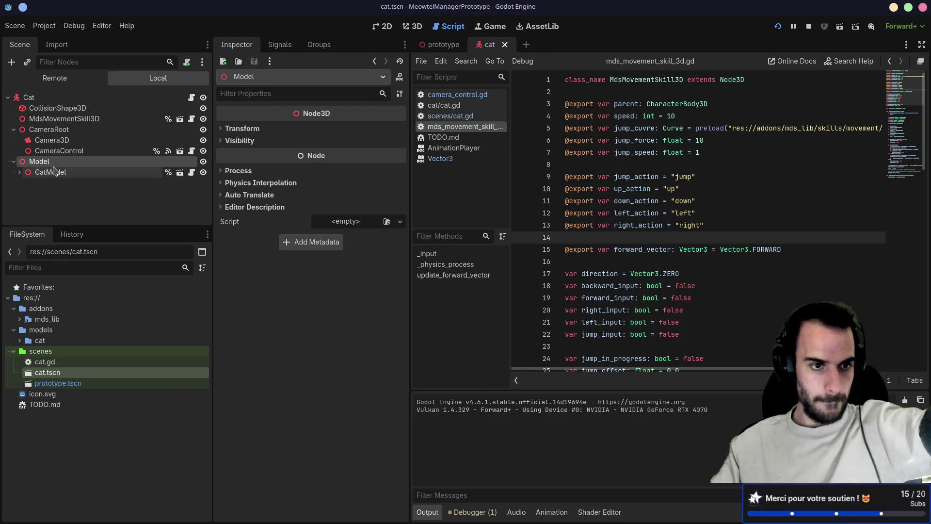
click(420, 28)
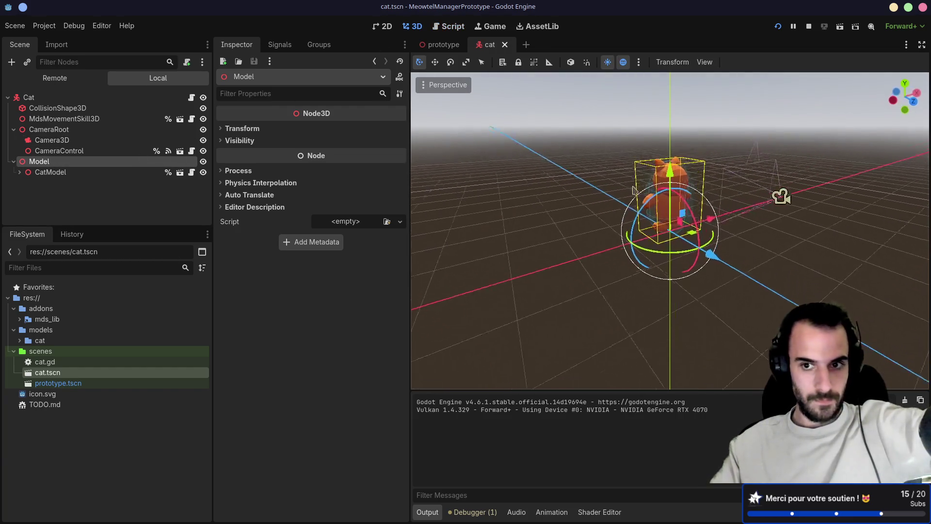
Step: Orbit to a side view and drag CameraRoot about 3.8 m along negative Z
scroll(629, 170, up, 5)
scroll(630, 170, down, 4)
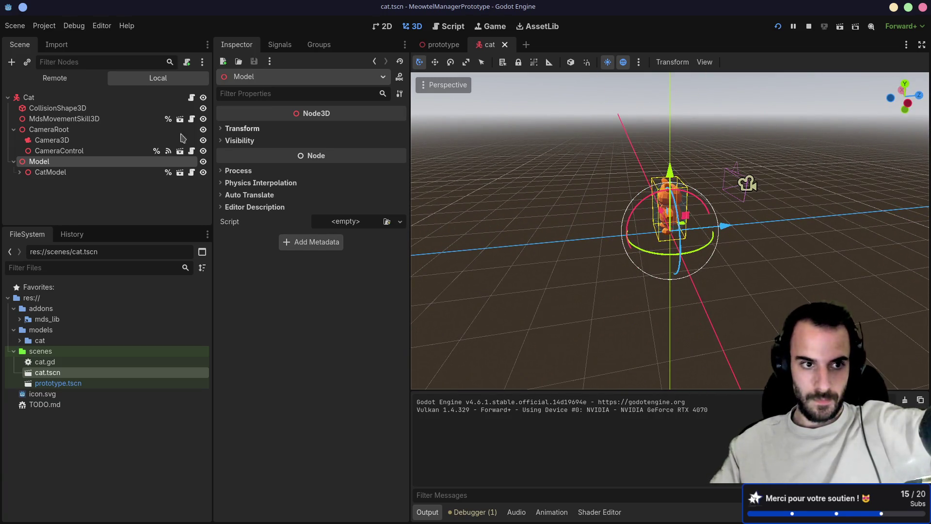
scroll(633, 186, up, 3)
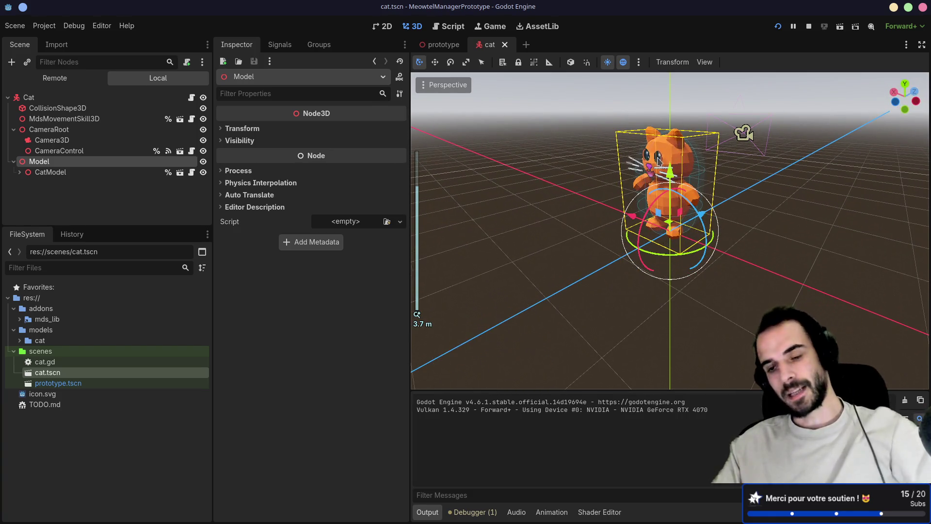
drag(658, 160, 612, 166)
scroll(612, 166, down, 3)
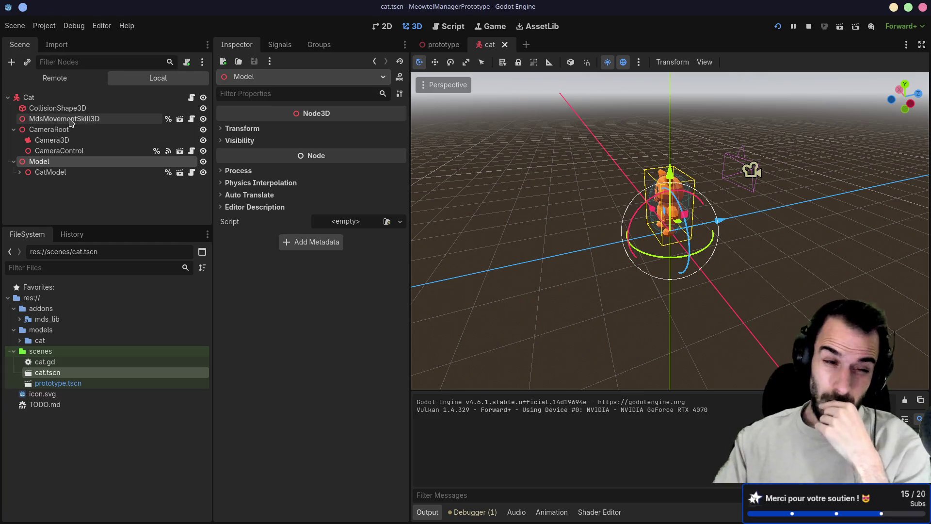
mouse_move(70, 122)
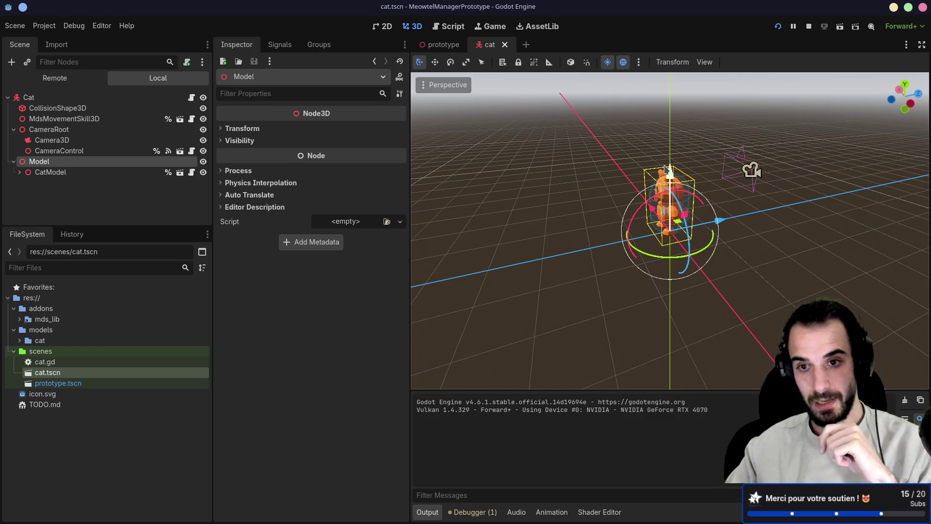
click(87, 130)
mouse_move(717, 185)
mouse_down()
mouse_move(617, 200)
mouse_move(719, 185)
mouse_move(502, 151)
mouse_up()
click(494, 147)
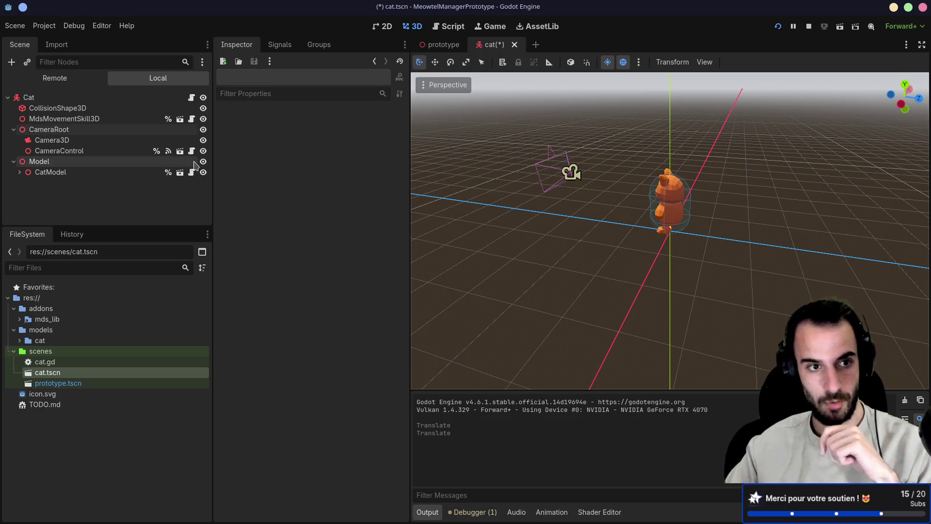
Step: Undo the CameraRoot translation and reselect CameraRoot, then the Cat root, to check positions
key(ctrl+z)
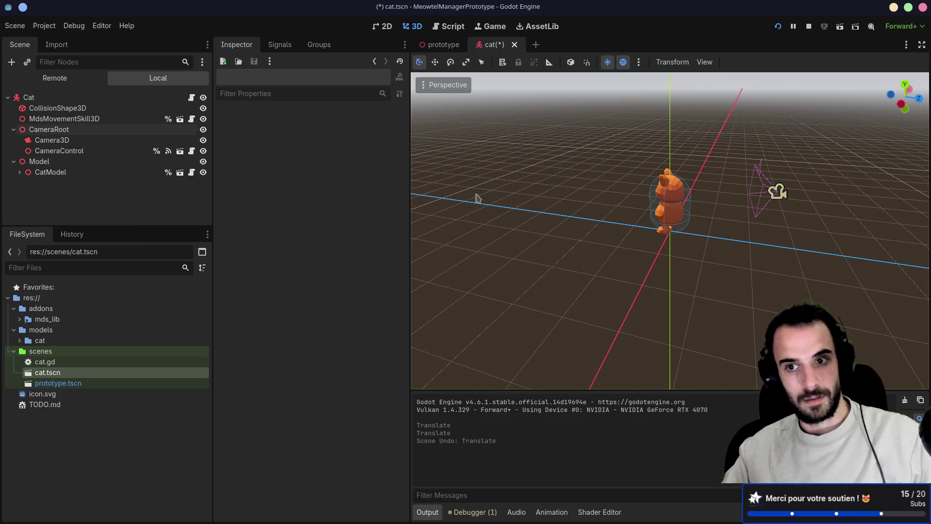
click(100, 130)
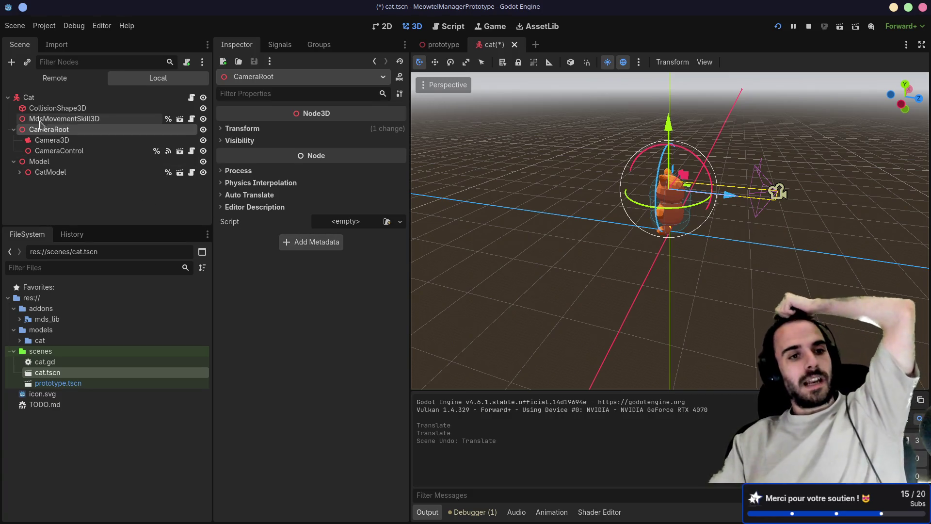
click(36, 98)
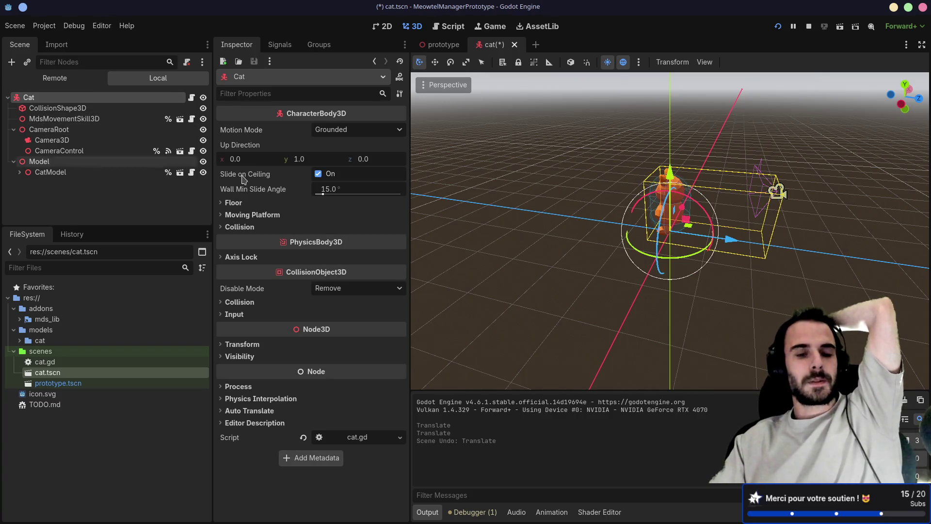
Step: Orbit around the cat, select CollisionShape3D, and fold the CatModel and Model branches
drag(603, 197, 723, 206)
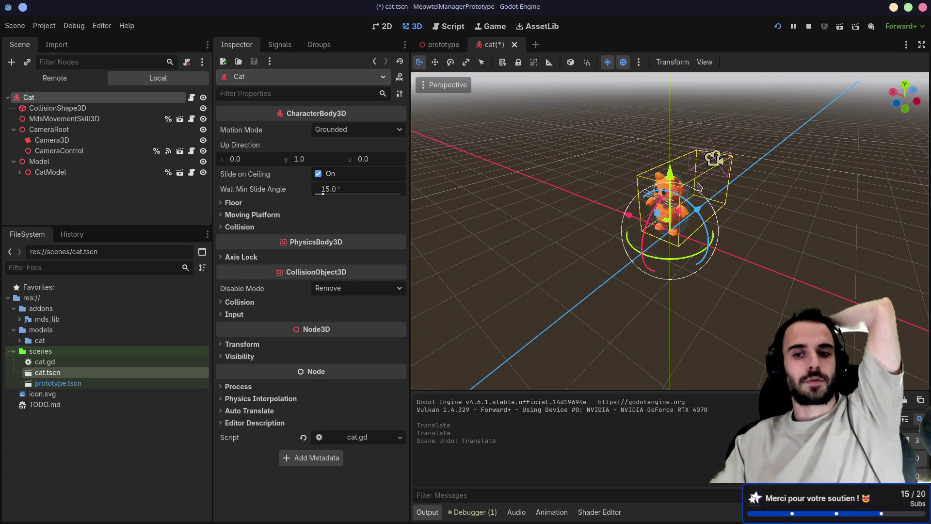
scroll(754, 184, up, 5)
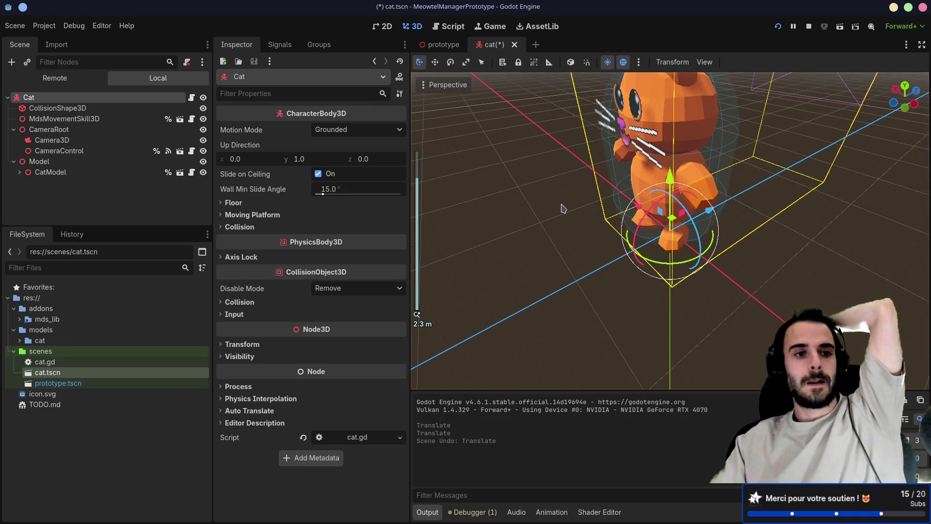
scroll(671, 167, down, 4)
mouse_move(671, 168)
mouse_down()
mouse_move(625, 180)
mouse_move(548, 170)
mouse_up()
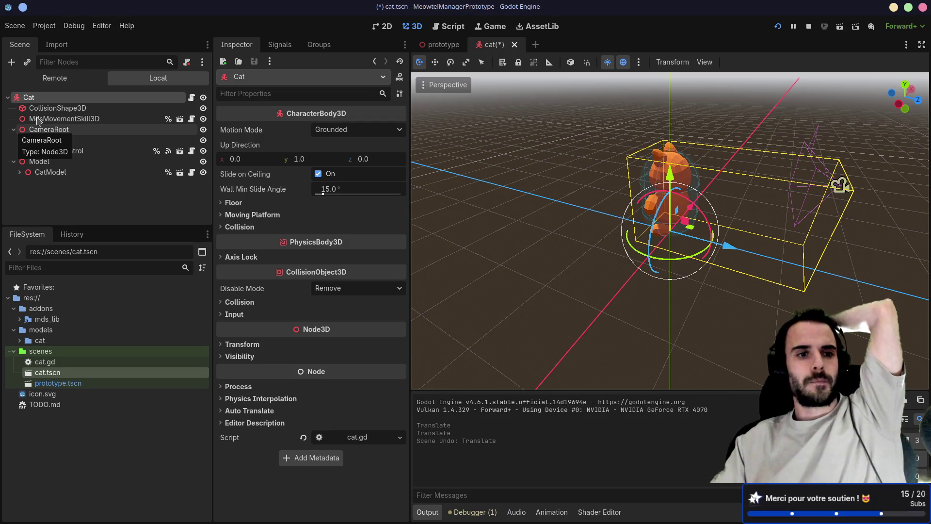
click(56, 108)
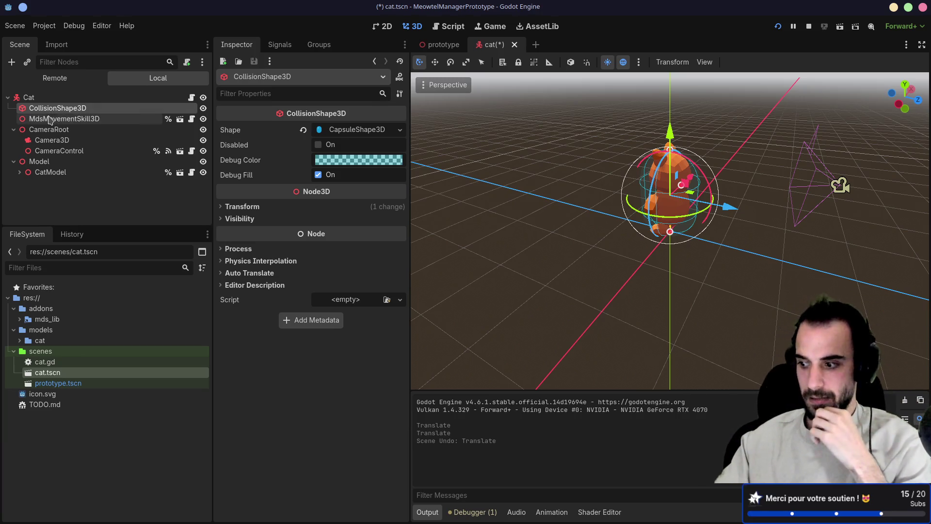
click(19, 173)
click(18, 173)
click(14, 161)
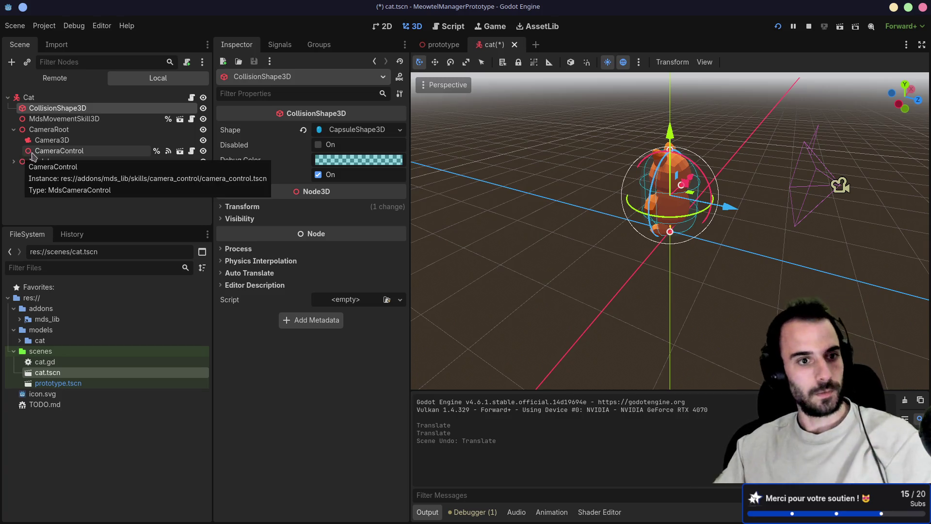
Step: Inspect CameraControl, CameraRoot and Cat, then drag CollisionShape3D under the expanded Model node
click(57, 151)
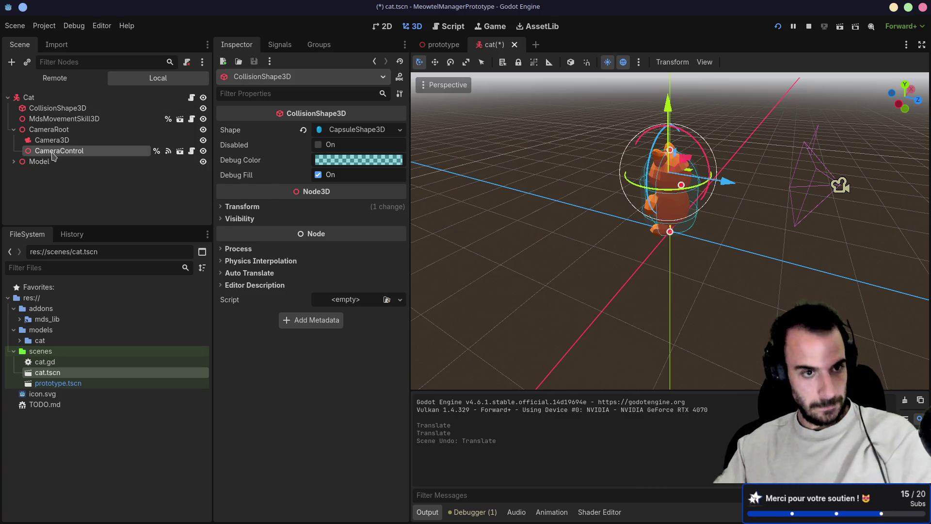
click(61, 131)
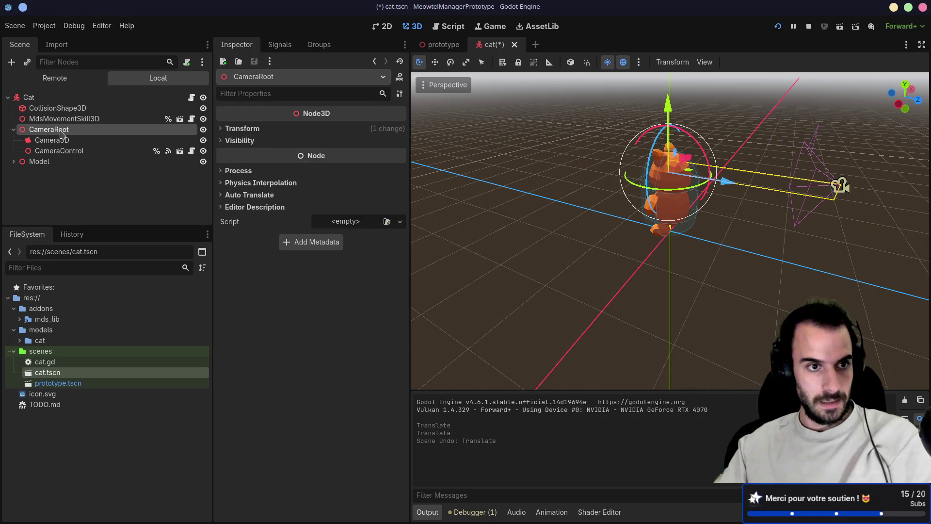
click(64, 100)
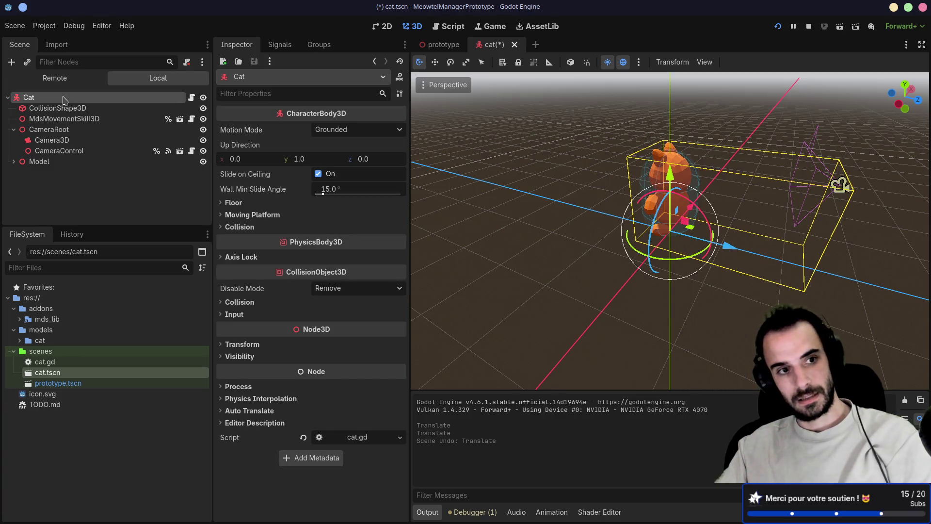
click(14, 162)
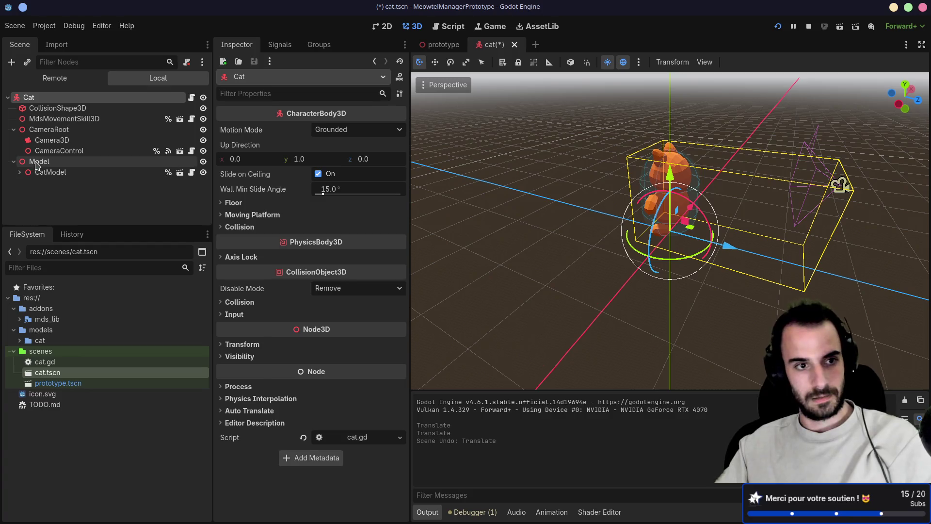
mouse_move(54, 108)
mouse_down()
mouse_move(39, 162)
mouse_move(47, 101)
mouse_move(50, 109)
mouse_up()
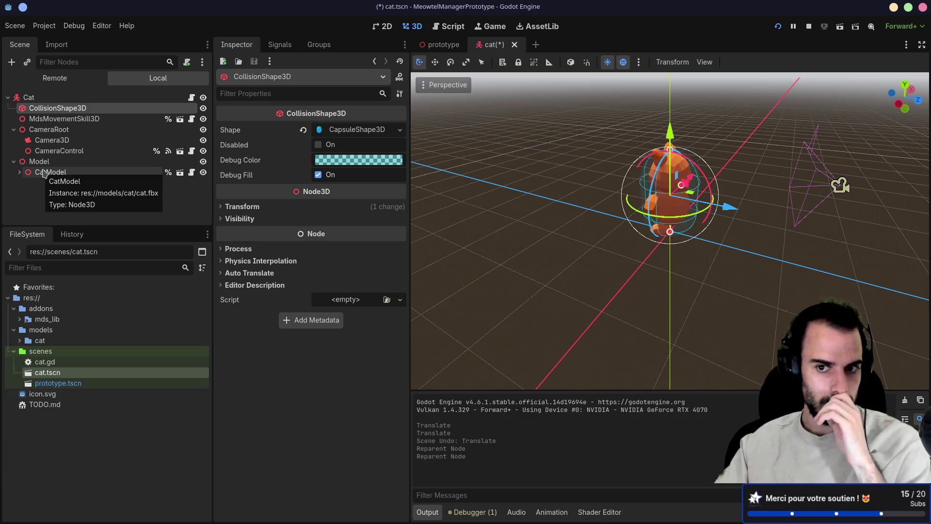
Step: Save and launch the cat scene with Run Current Scene to watch the cat in-game
click(778, 26)
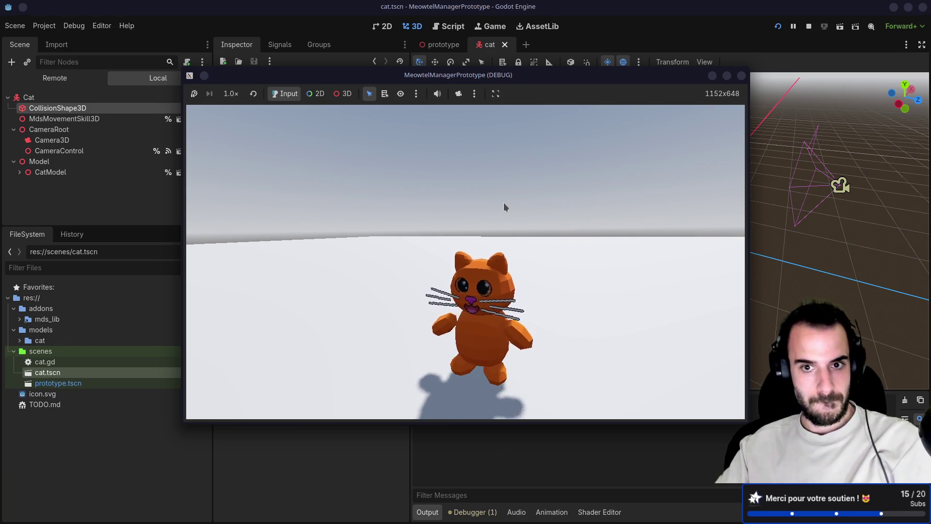
Step: Stop the game with F8 and open mds_movement_skill_3d.gd via MdsMovementSkill3D's script icon
key(F8)
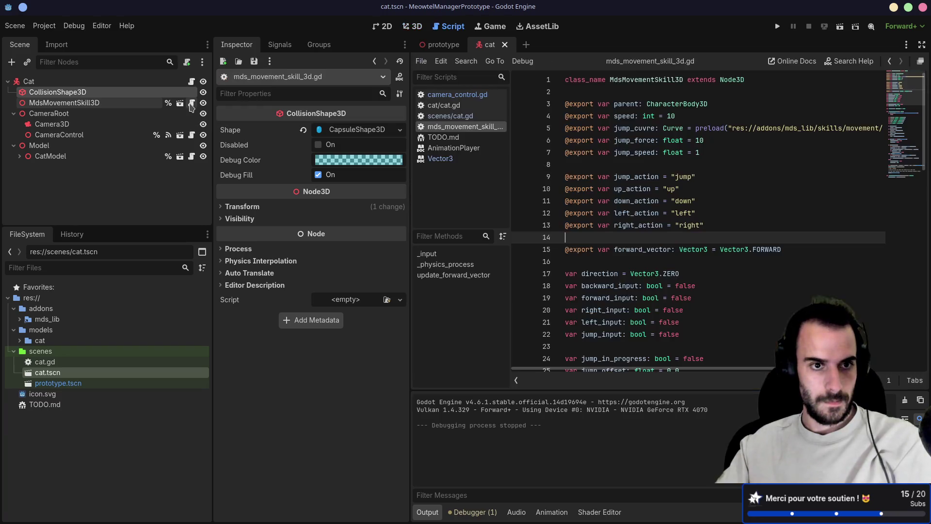
click(192, 104)
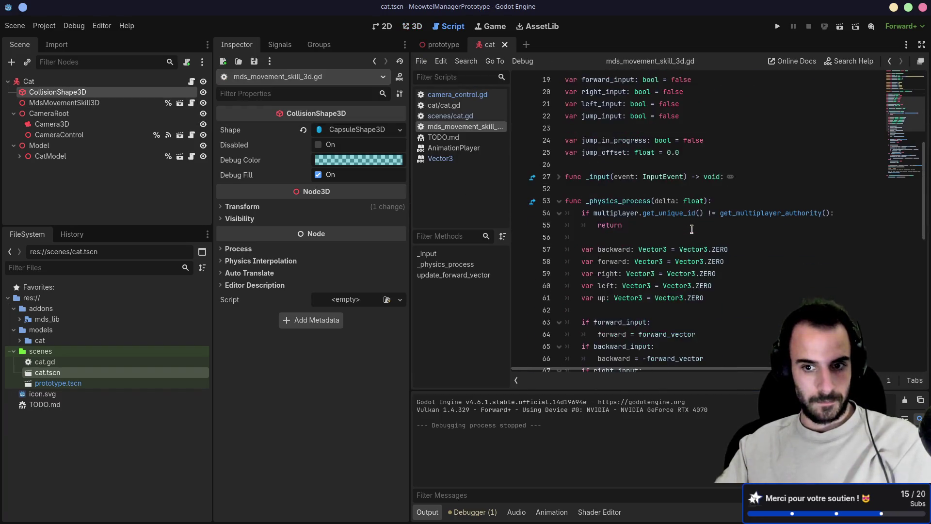
Step: Read through the movement code, highlighting parent, jump_curve_force, the TODO comment and the authority check
scroll(692, 229, down, 10)
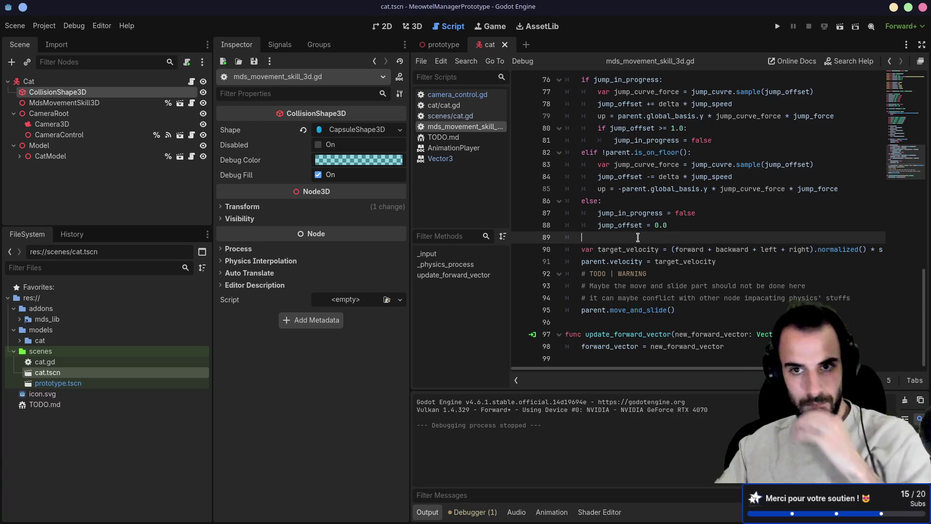
scroll(692, 229, up, 2)
double_click(617, 226)
double_click(627, 164)
scroll(631, 216, down, 2)
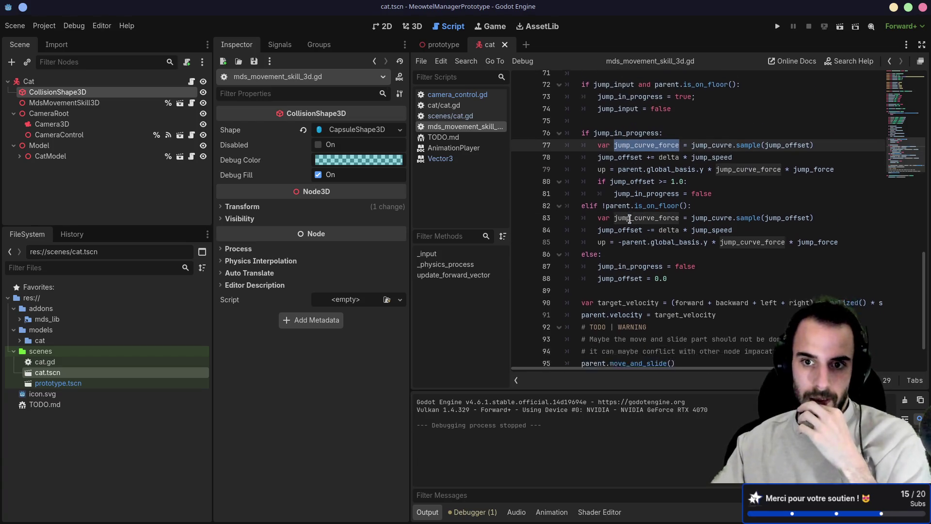
scroll(632, 219, up, 1)
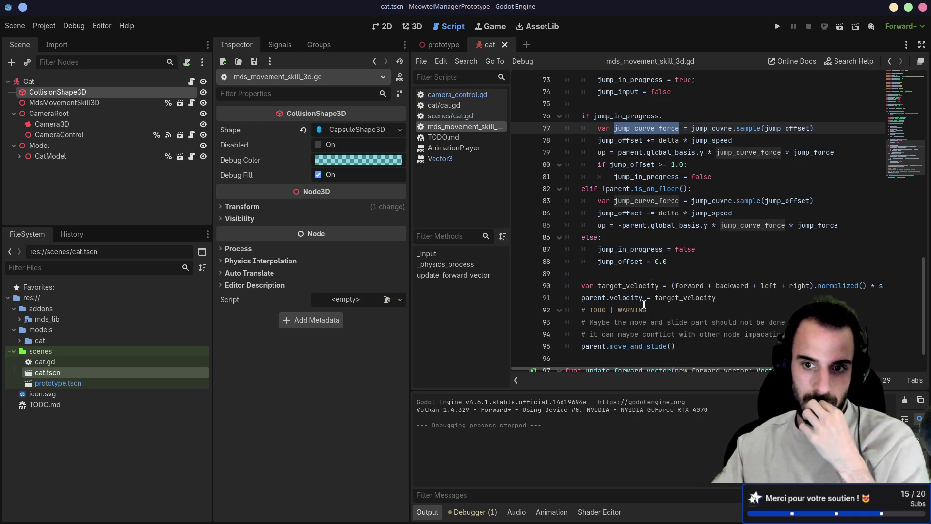
drag(674, 323, 698, 335)
click(698, 335)
scroll(717, 307, down, 1)
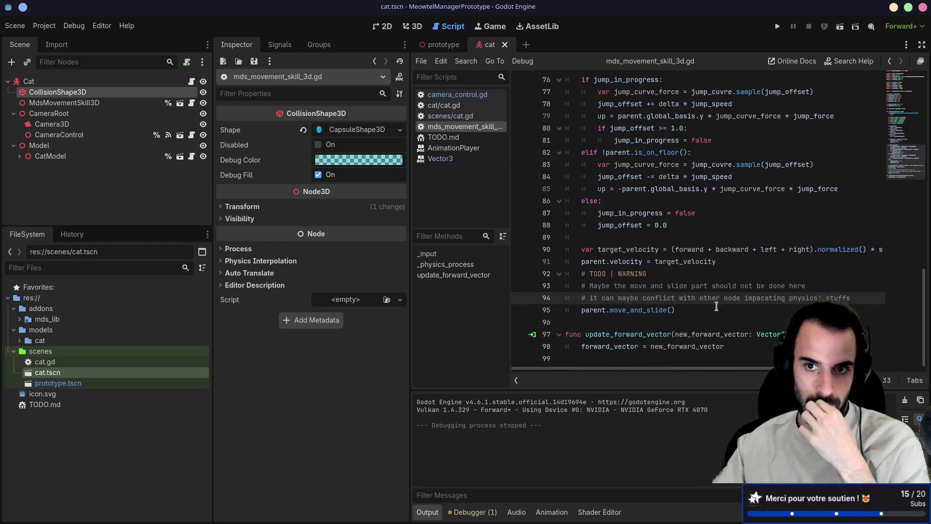
scroll(698, 310, up, 9)
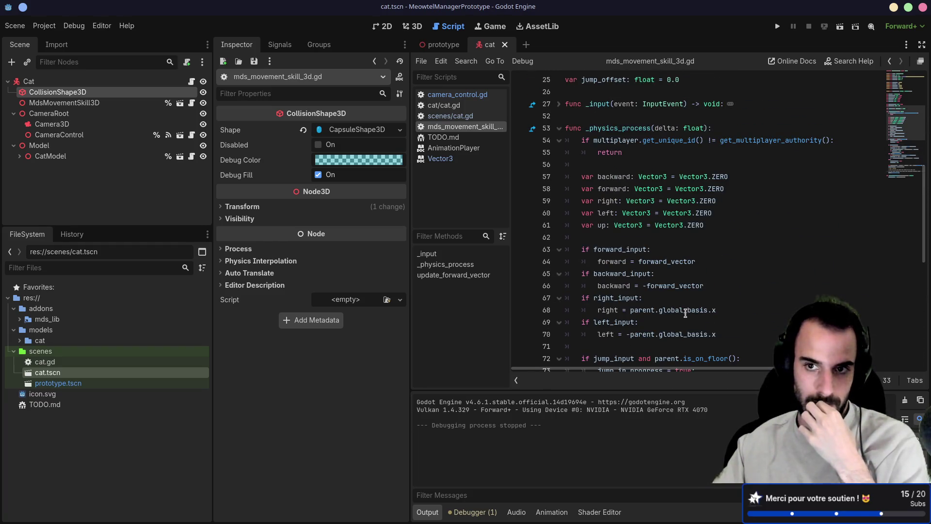
mouse_move(631, 155)
mouse_down()
mouse_move(544, 129)
mouse_move(546, 136)
mouse_up()
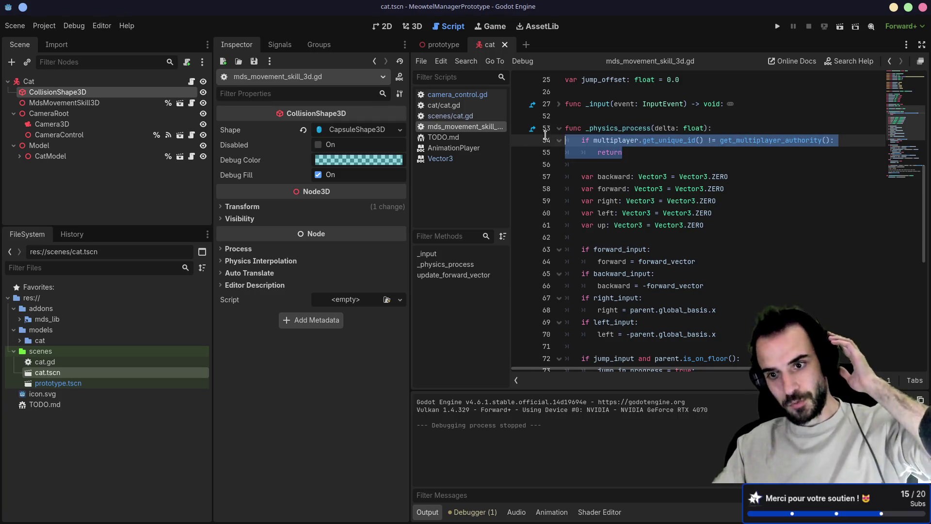
scroll(689, 225, down, 2)
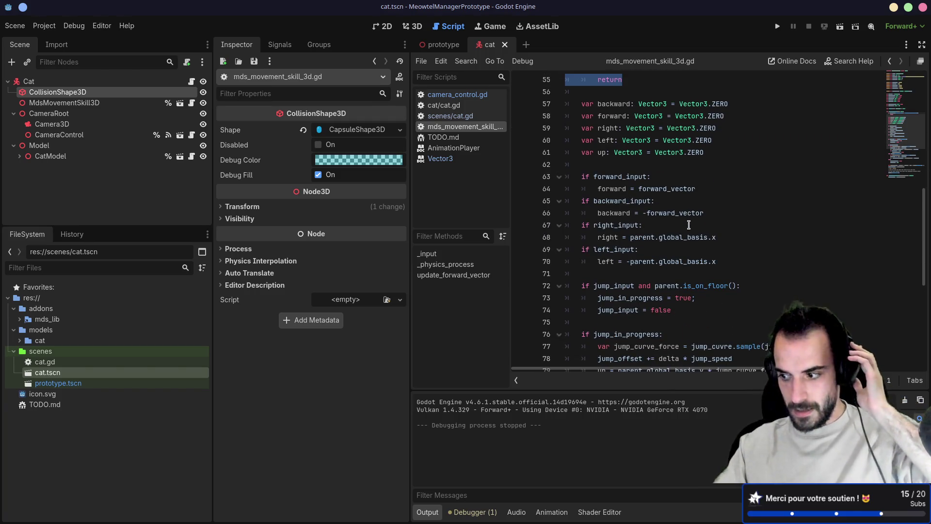
scroll(689, 225, down, 6)
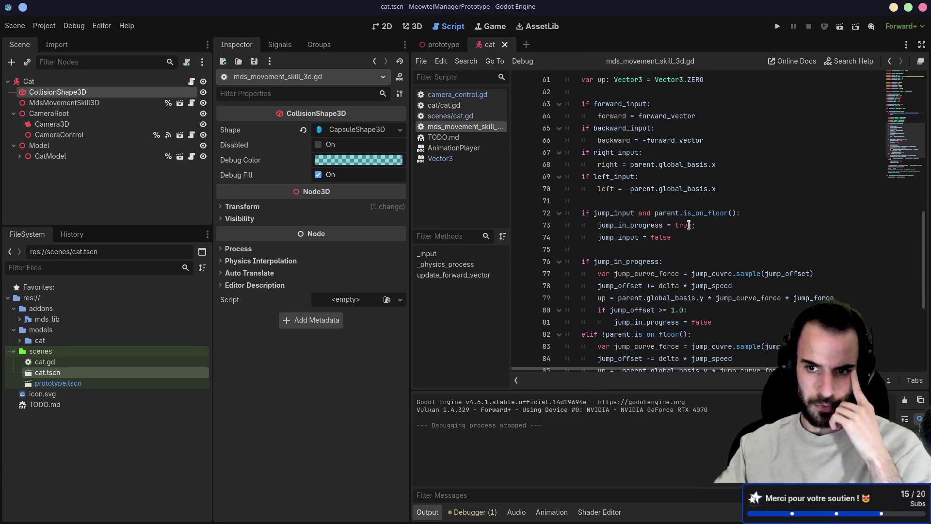
scroll(688, 225, down, 1)
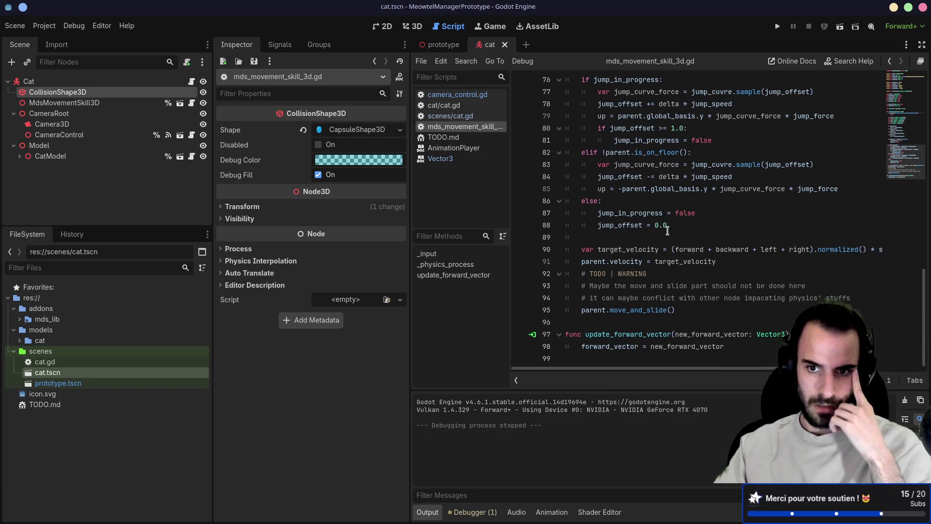
Step: Hide the script list and start a new line after parent.velocity = target_velocity on line 91
click(675, 286)
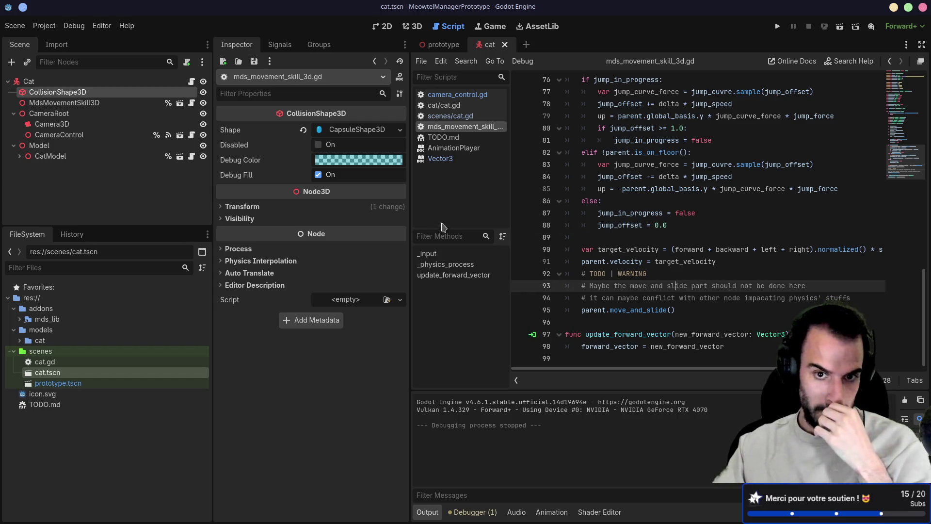
click(516, 380)
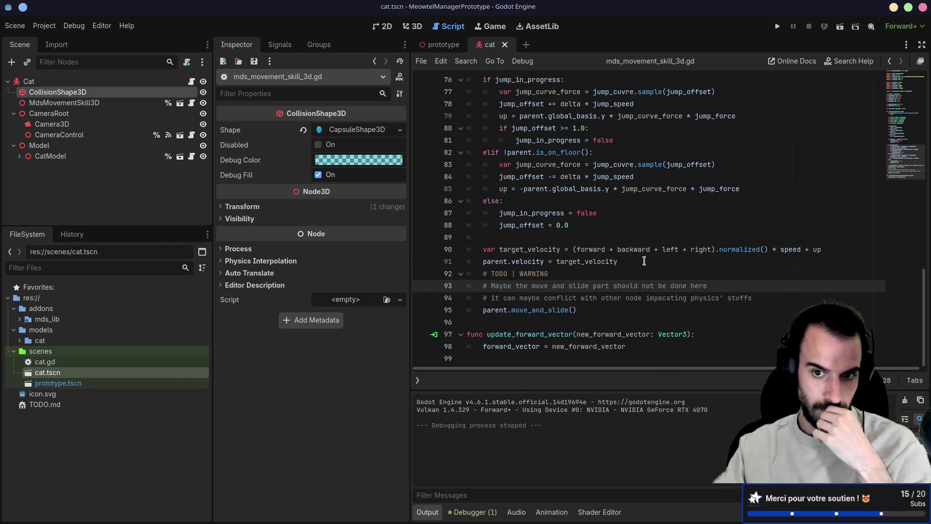
click(644, 262)
double_click(500, 258)
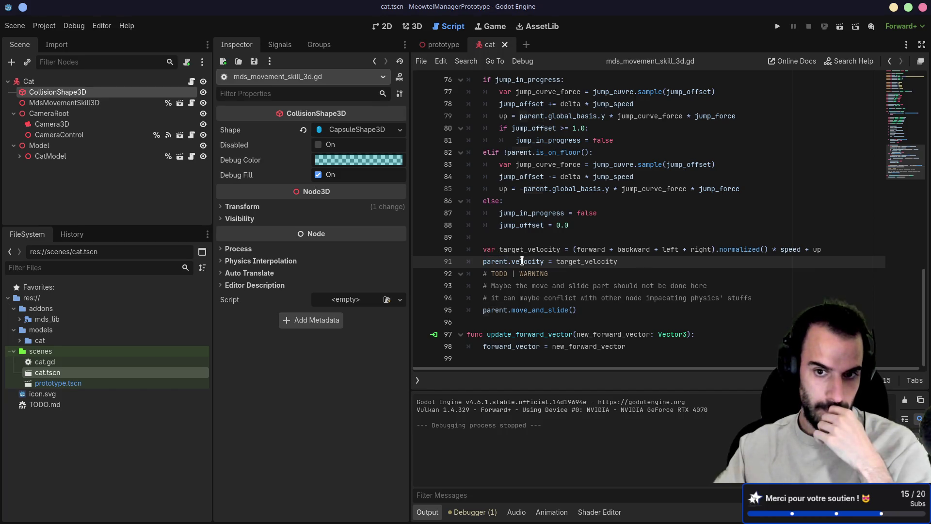
double_click(526, 262)
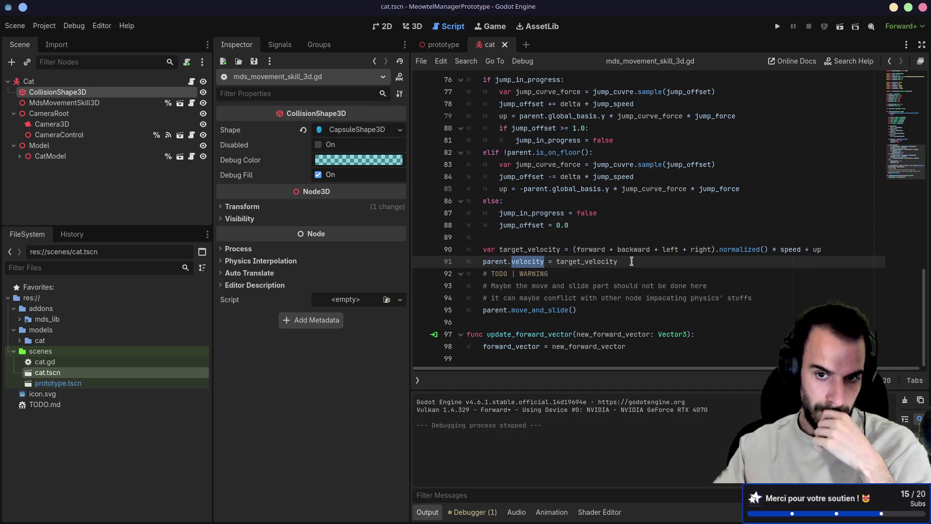
click(631, 261)
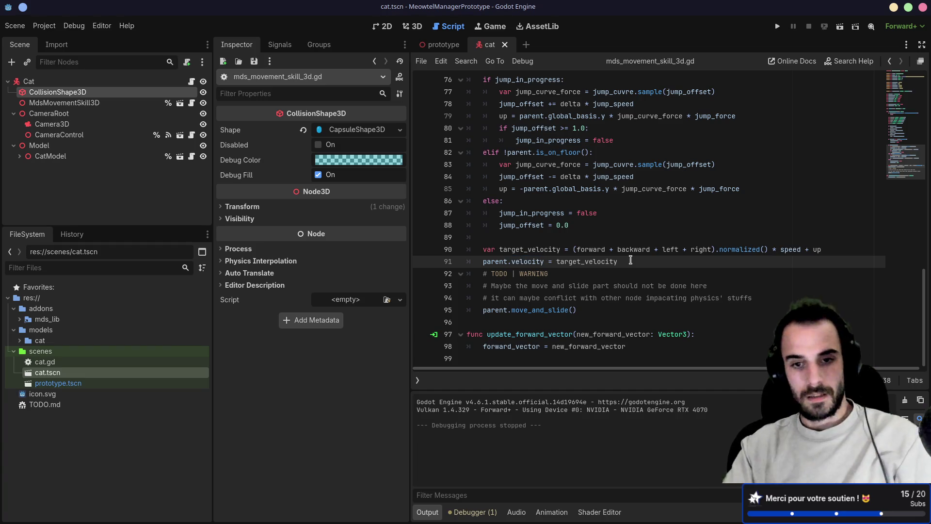
key(Return)
Step: Insert a parent.look_at() call on line 92 via autocompletion, then delete that line again
text(parent.)
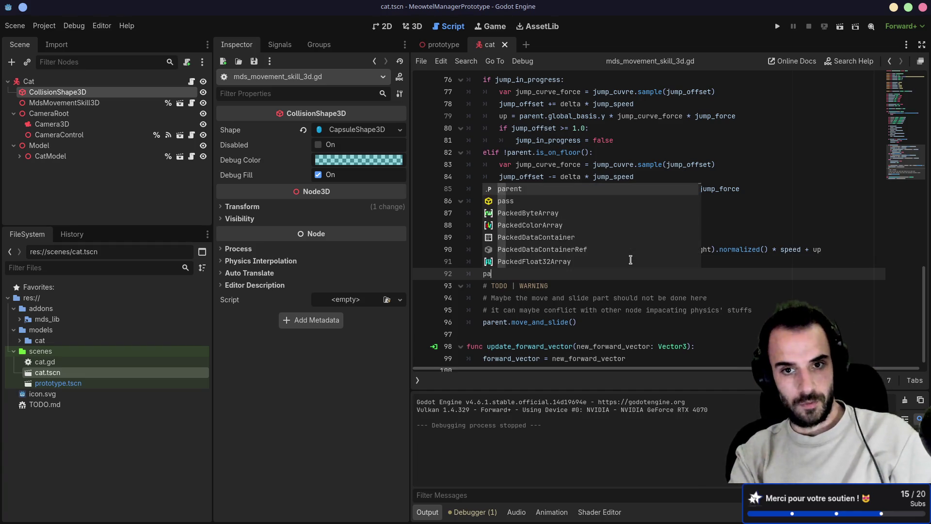
text(lo)
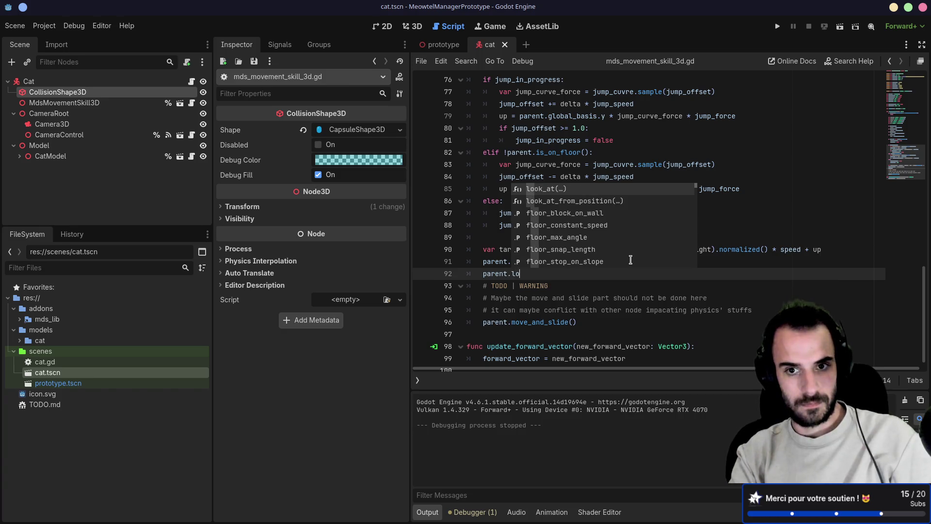
key(Return)
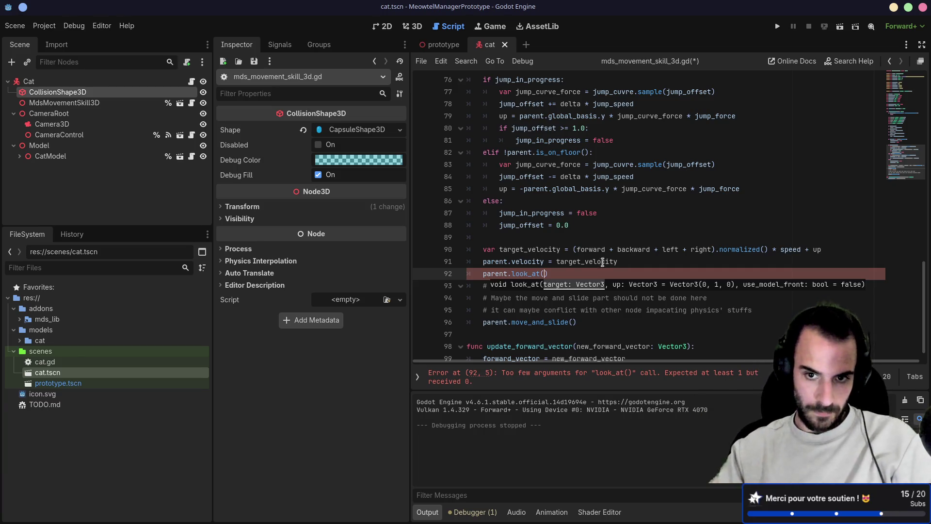
drag(558, 274, 461, 274)
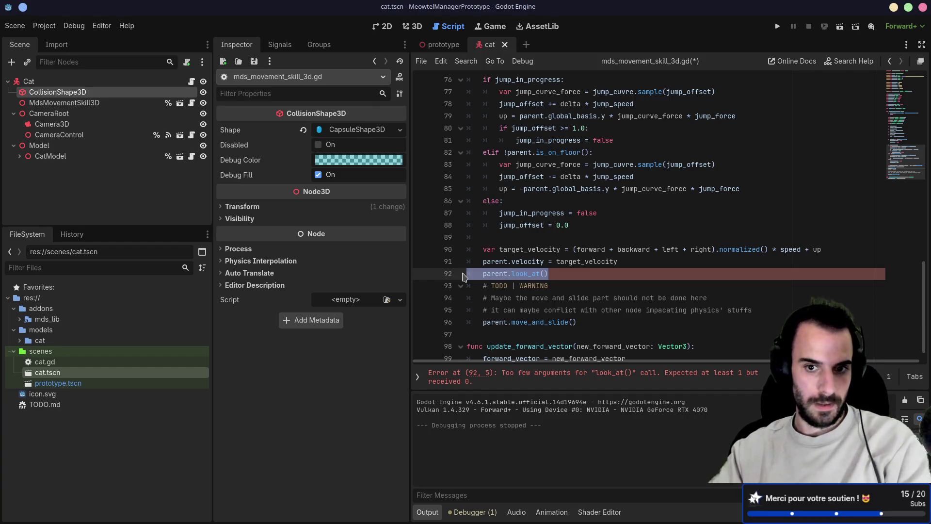
key(BackSpace)
key(BackSpace)
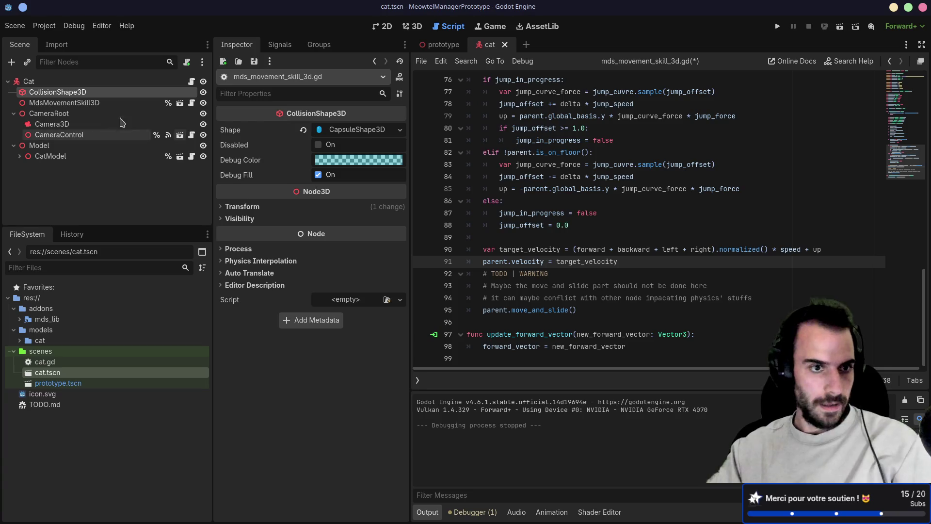
click(76, 114)
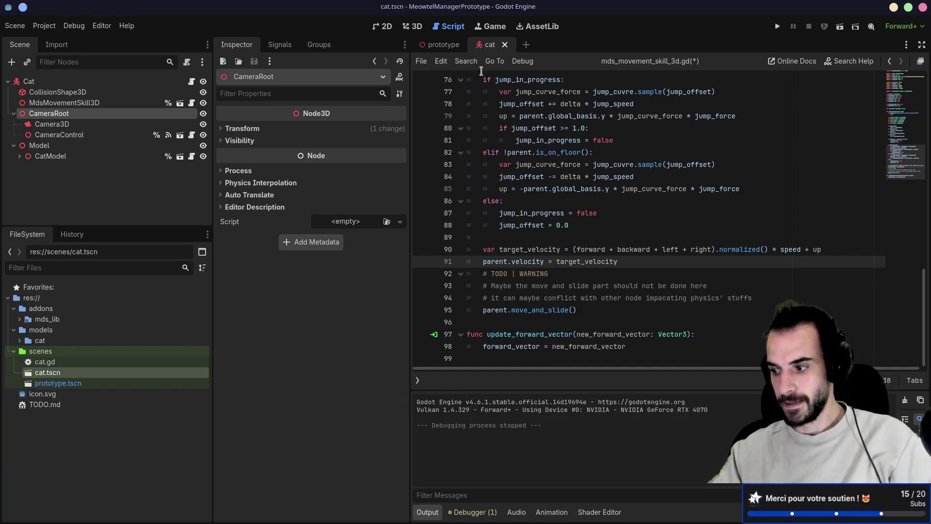
Step: In the 3D view, add a Marker3D child under CameraRoot and rename it ForwardMarker
click(411, 28)
mouse_move(619, 145)
mouse_down()
mouse_move(786, 129)
mouse_move(730, 130)
mouse_up()
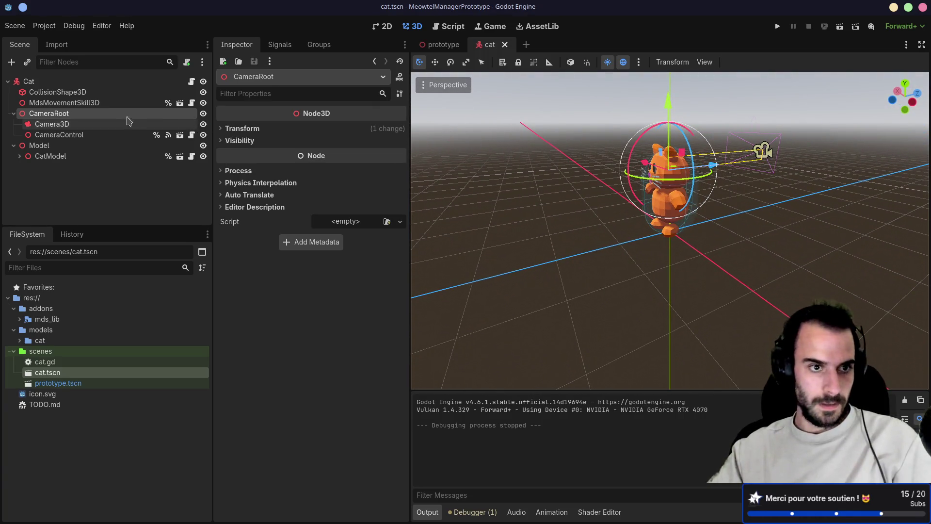
key(ctrl+a)
text(marker)
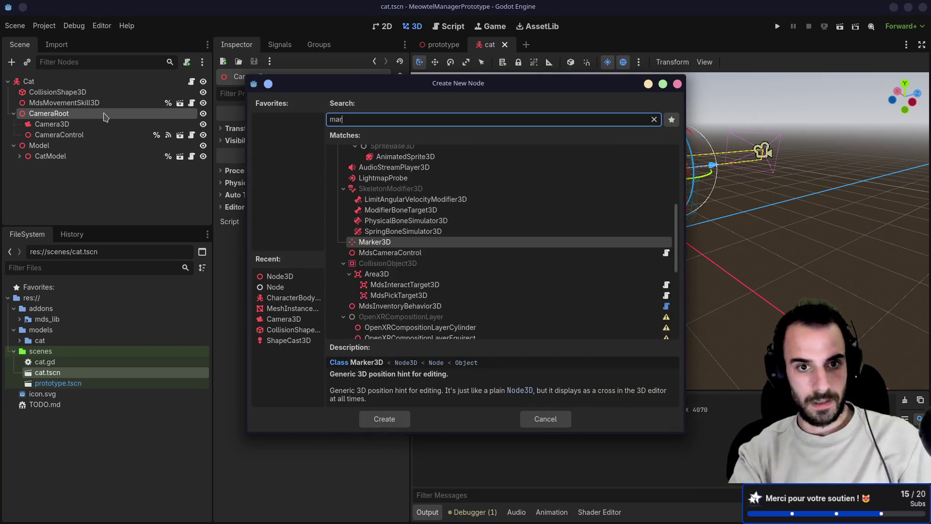
key(Return)
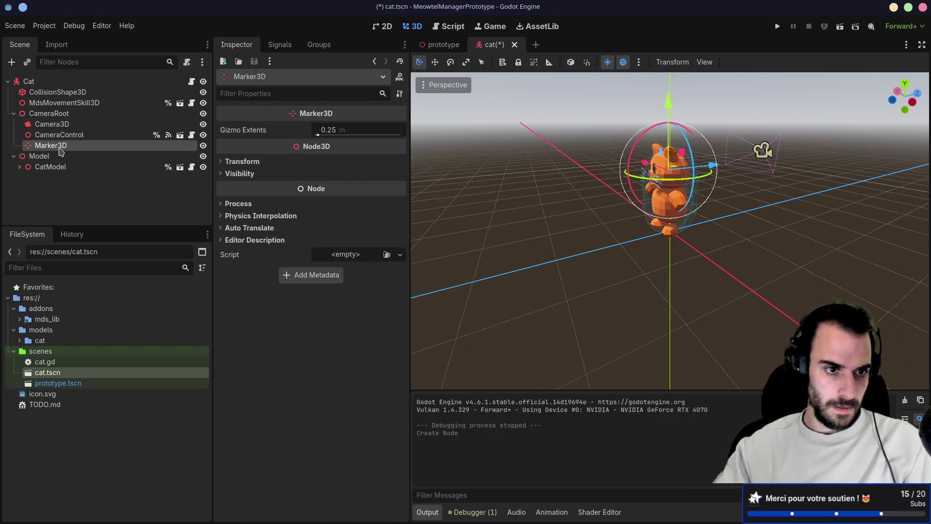
double_click(63, 145)
double_click(65, 145)
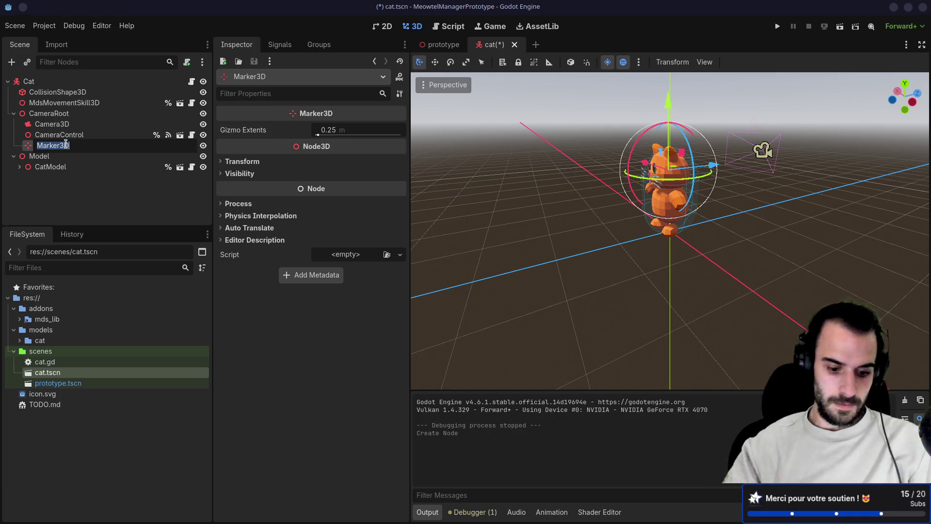
text(ForwardMar)
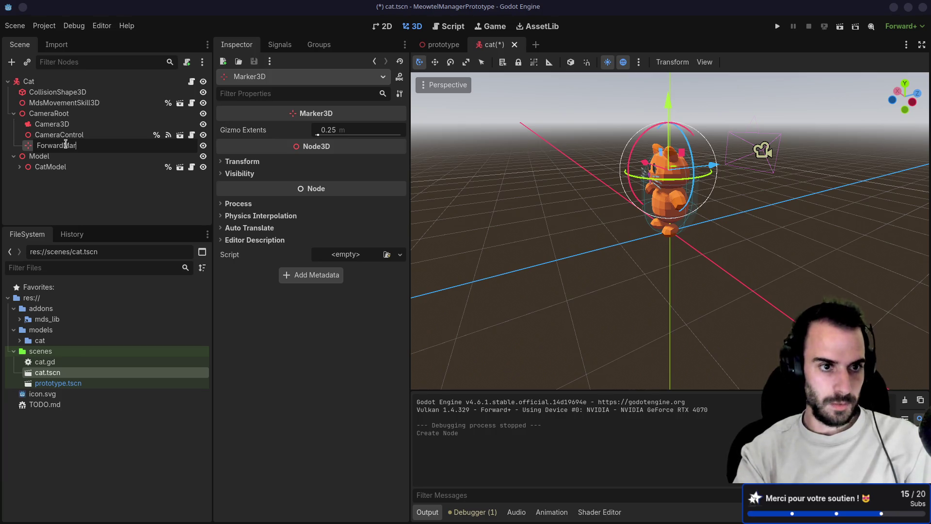
text(ker)
key(Return)
Step: Move ForwardMarker about 3.2 units along negative Z, save, and enable Access as Unique Name
mouse_move(713, 165)
mouse_down()
mouse_move(558, 175)
mouse_move(519, 190)
mouse_up()
scroll(563, 182, down, 3)
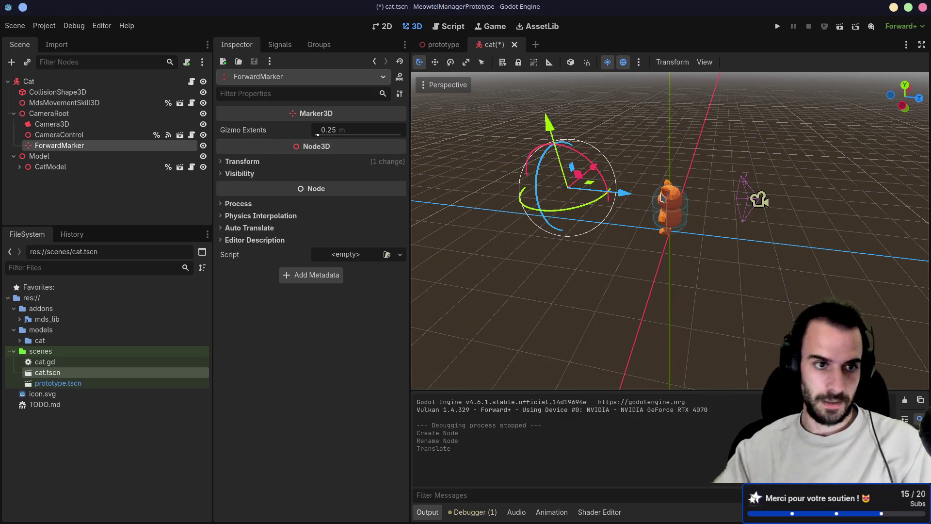
key(ctrl+s)
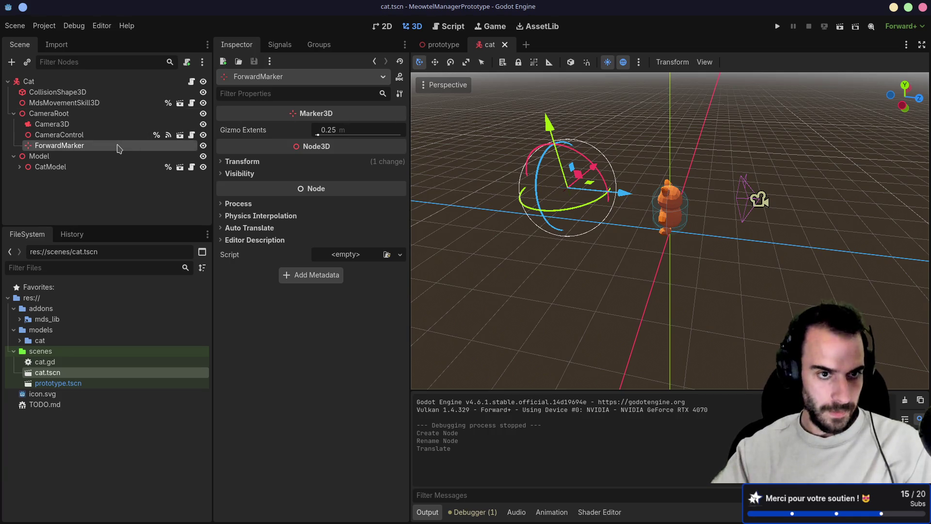
right_click(117, 146)
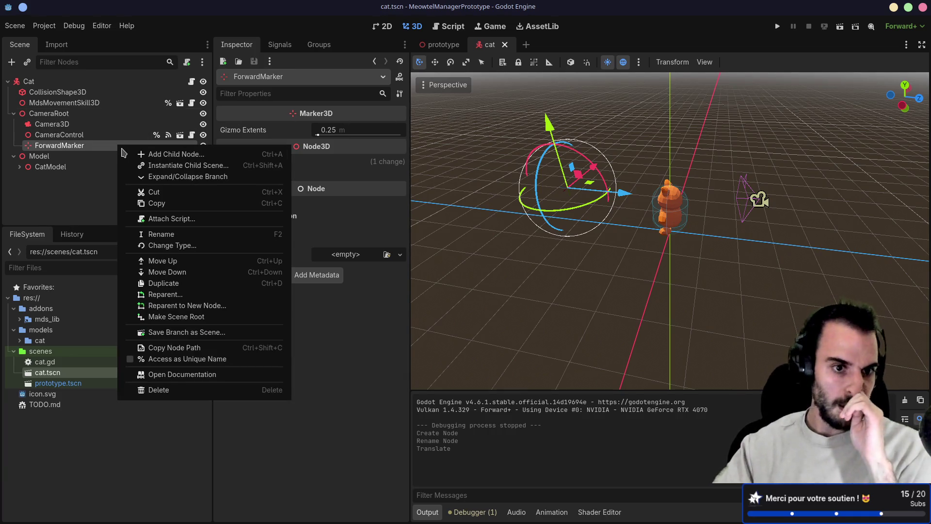
click(129, 363)
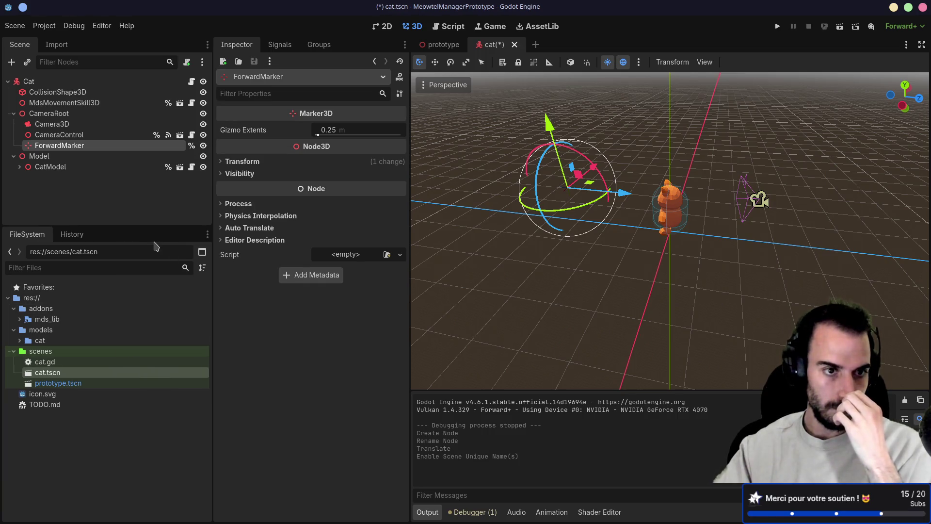
click(187, 105)
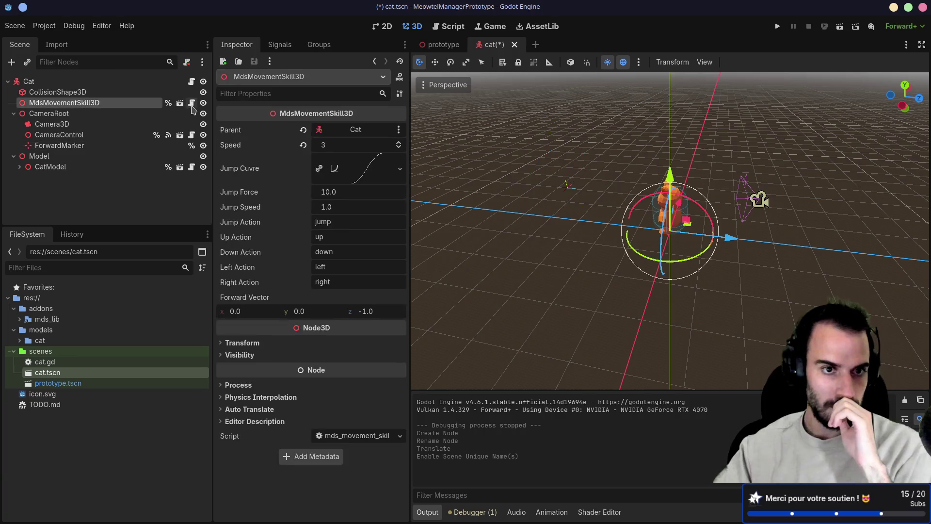
Step: Open the MdsMovementSkill3D script and scroll to its exported variables
click(192, 103)
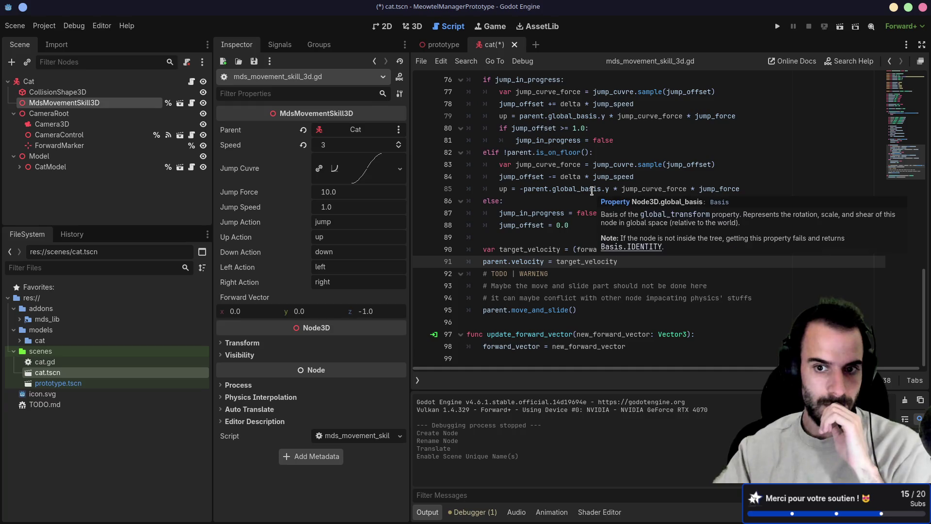
scroll(592, 191, up, 10)
scroll(593, 191, up, 3)
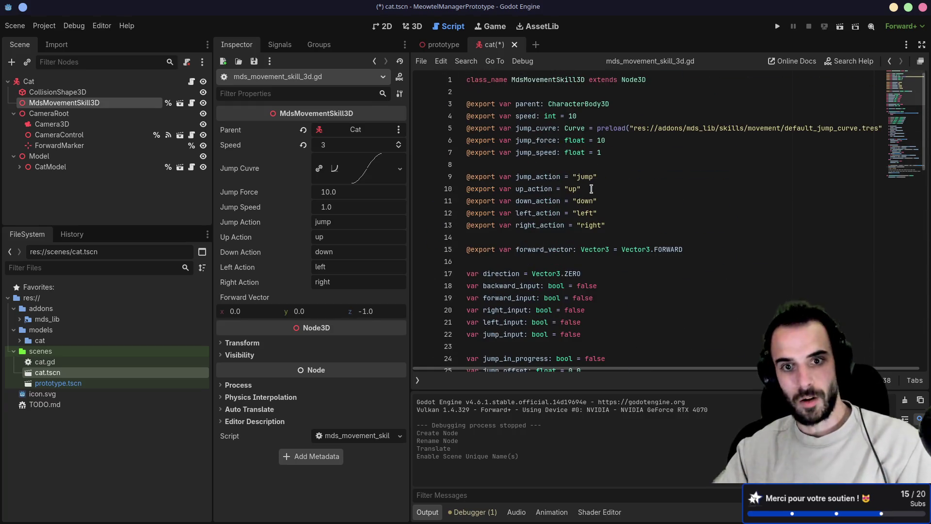
scroll(592, 191, down, 1)
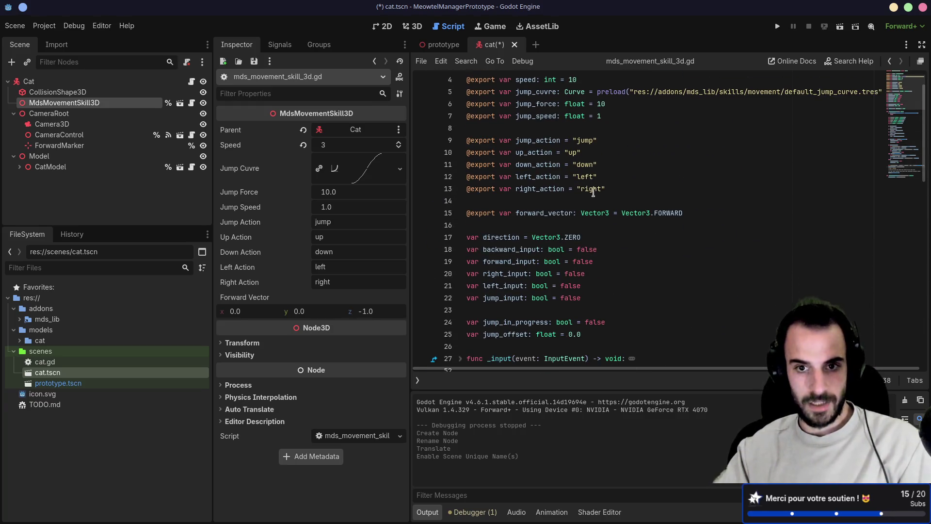
click(678, 202)
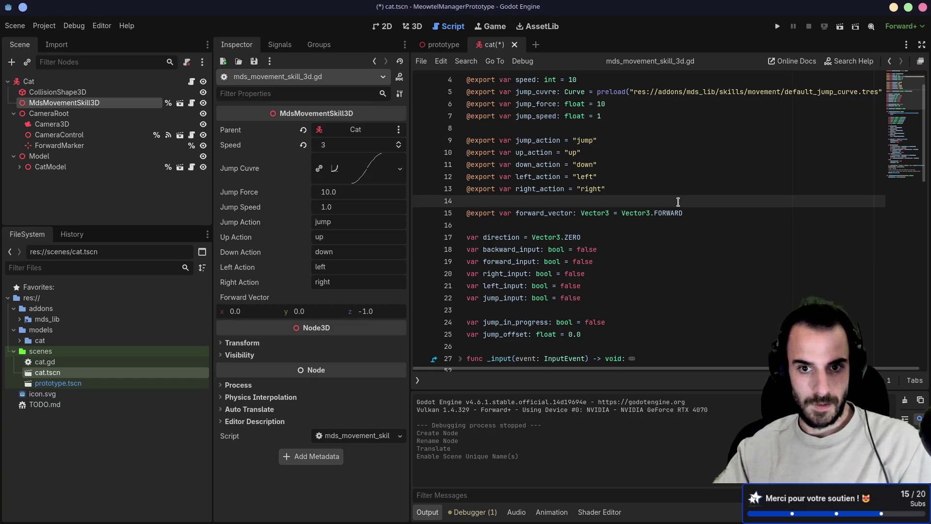
drag(515, 213, 575, 213)
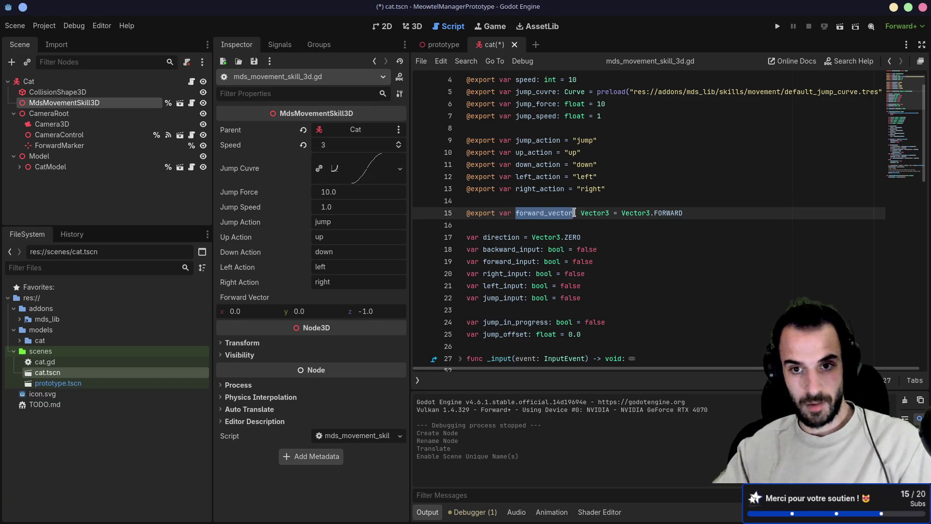
click(701, 211)
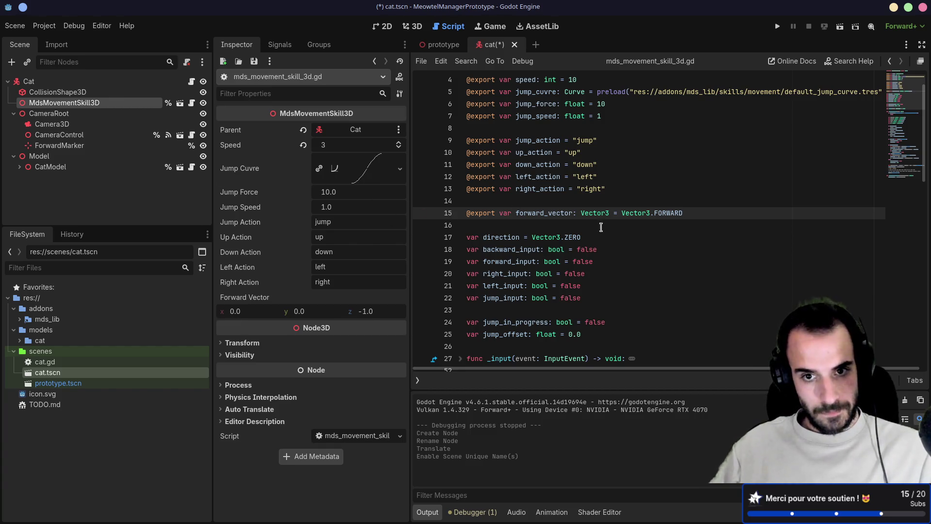
key(Return)
text(@export var)
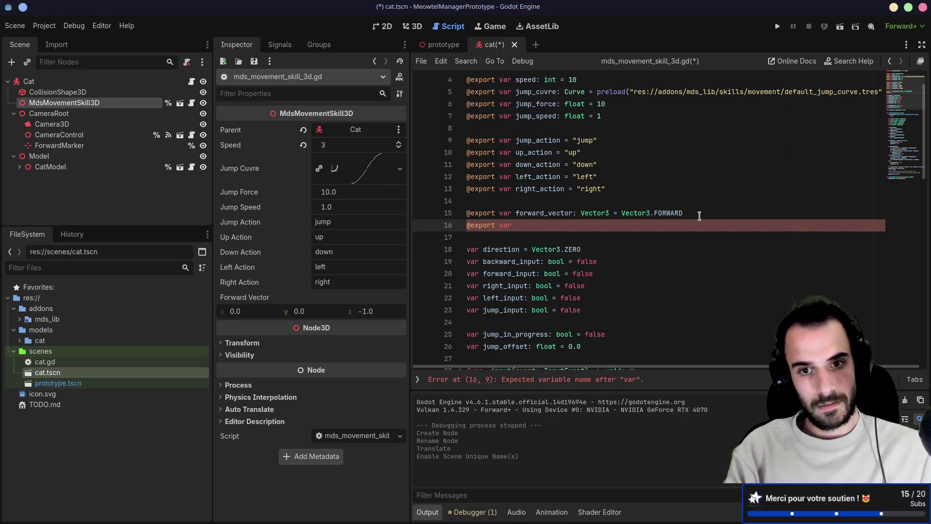
text(rward)
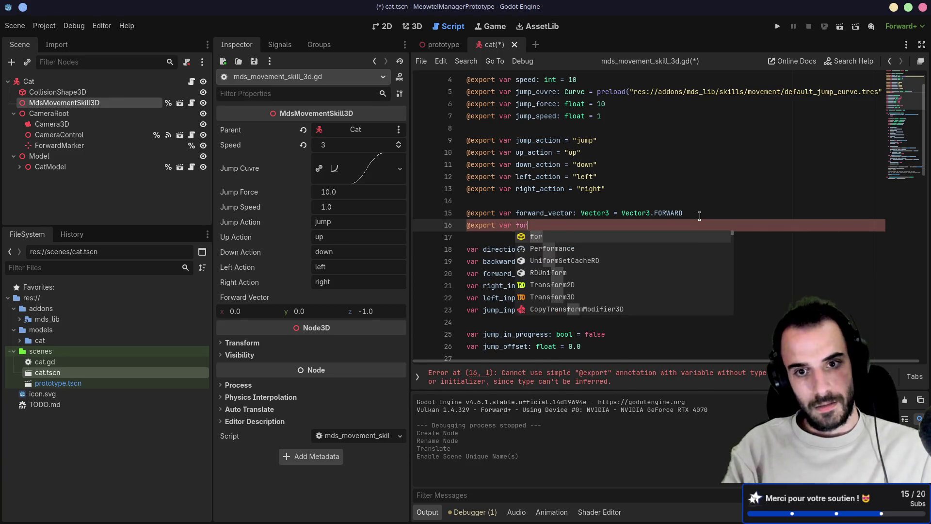
text(_marker:)
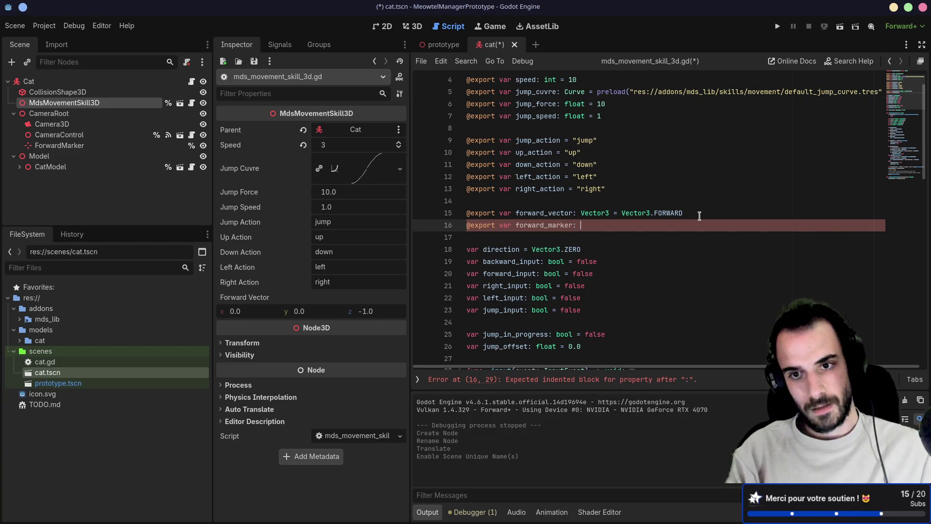
text(ker)
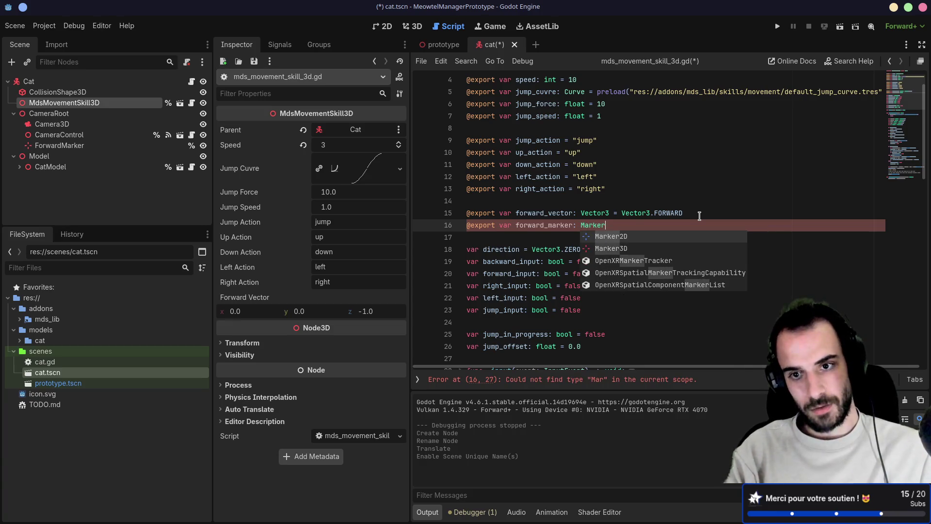
key(Return)
text(=)
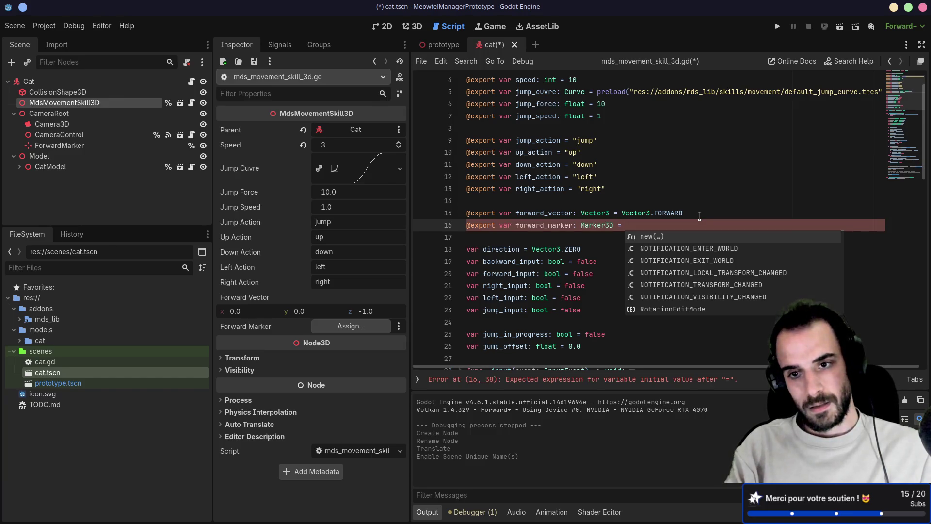
key(BackSpace)
key(BackSpace)
key(BackSpace)
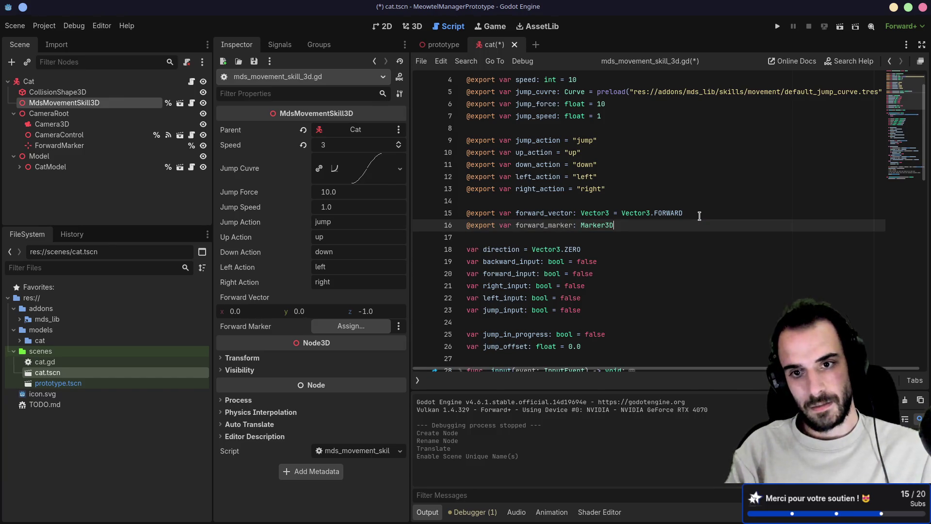
Step: Add an 'if forward_marker:' block after the velocity assignment line
key(ctrl+s)
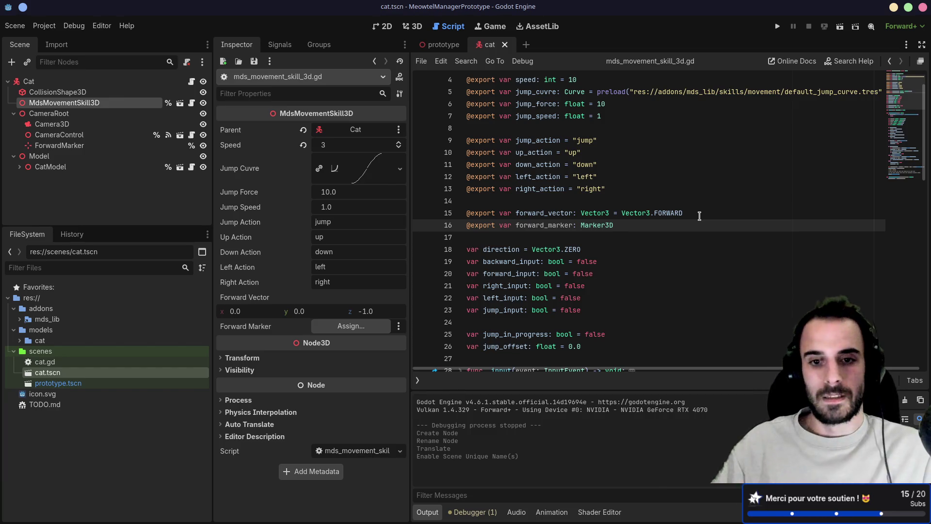
scroll(608, 196, down, 2)
scroll(608, 196, down, 20)
click(652, 261)
key(Return)
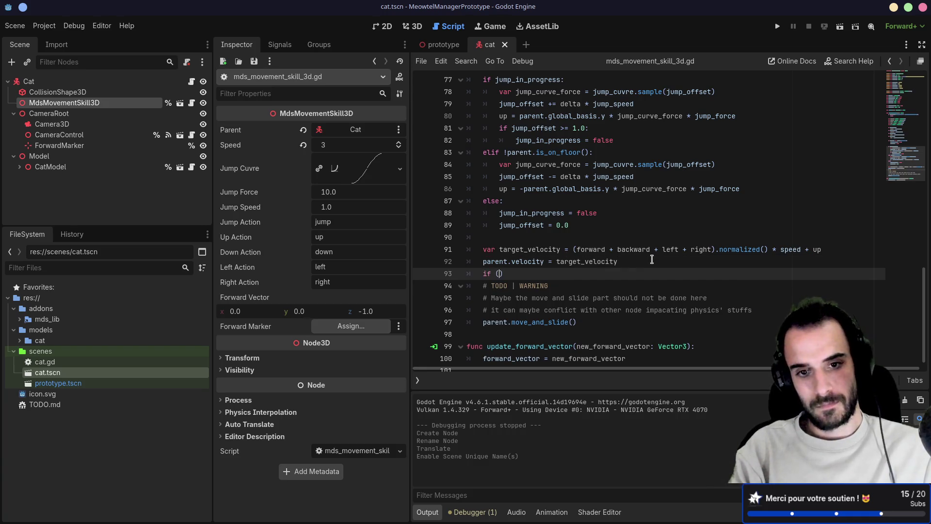
text(or)
key(Down)
key(Down)
key(Return)
text(:)
key(Return)
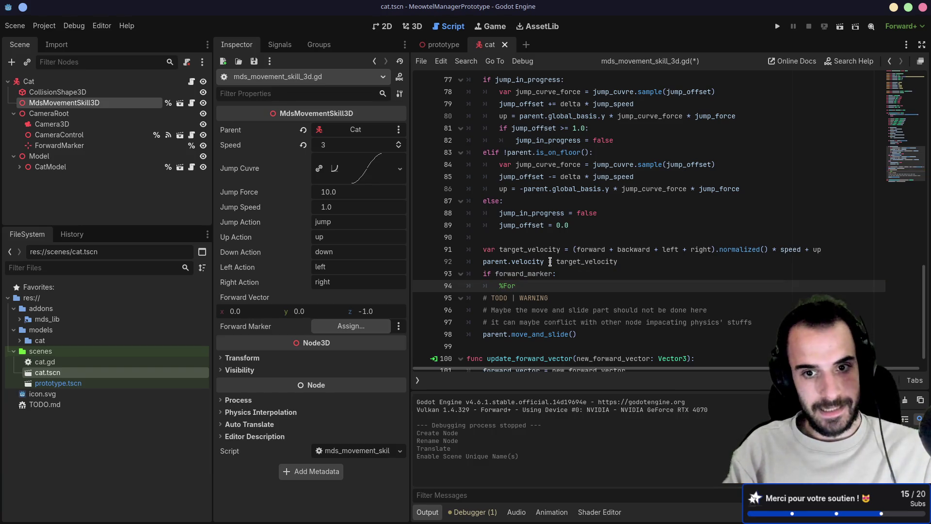
Step: Call parent.look_at(forward_marker) inside the if block and save the script
text(arent.l)
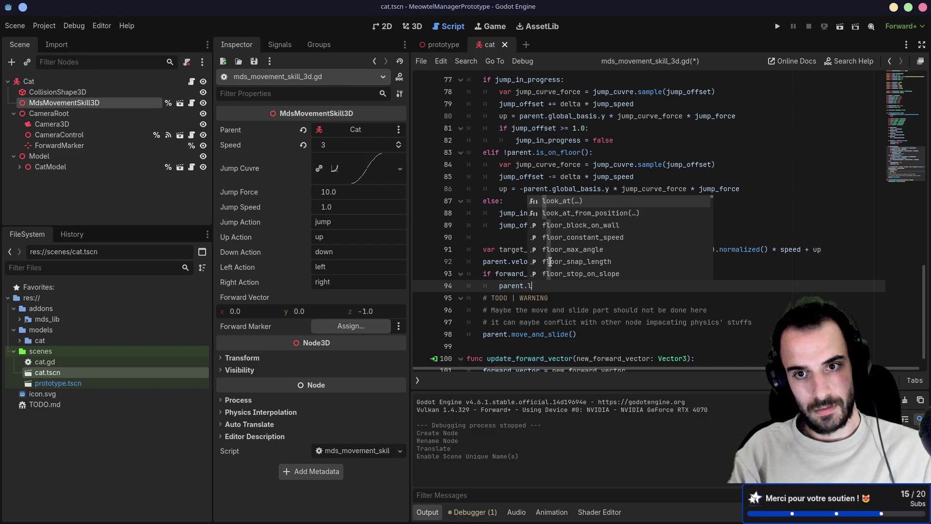
key(Return)
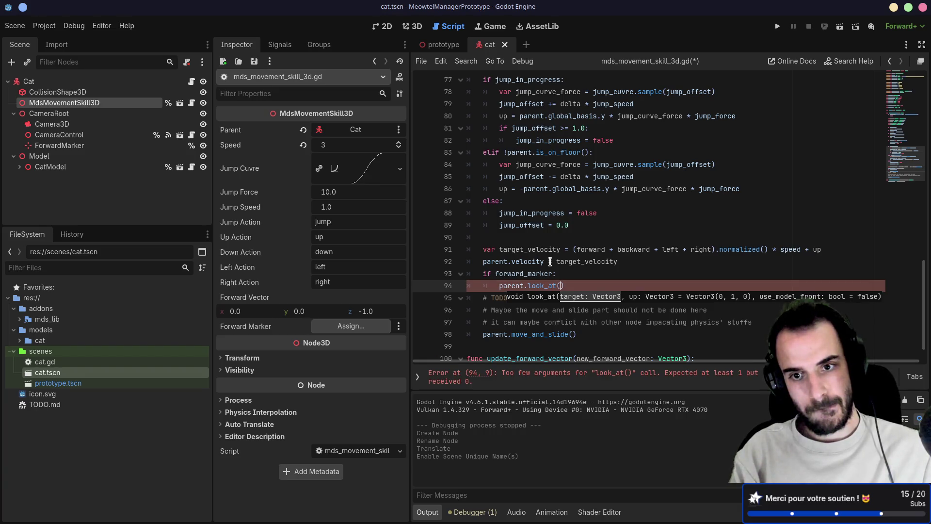
text(f)
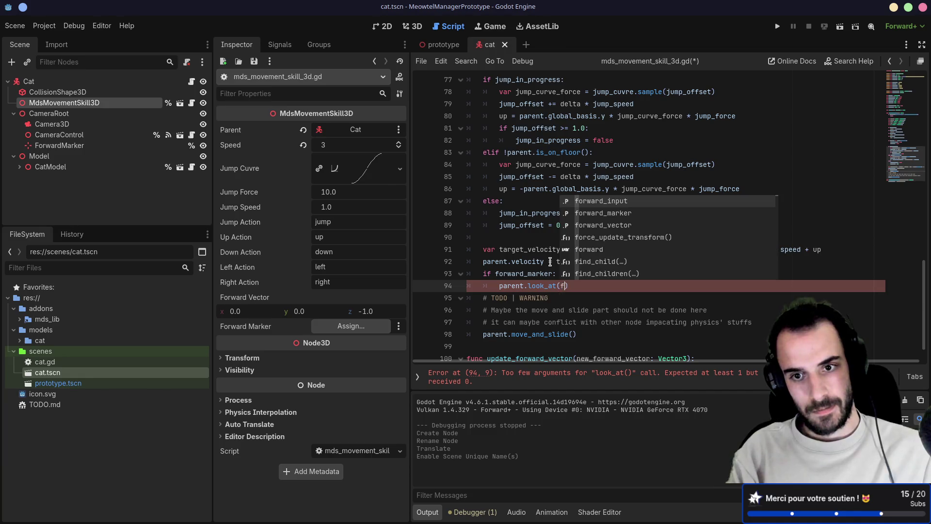
key(Down)
key(Return)
key(ctrl+s)
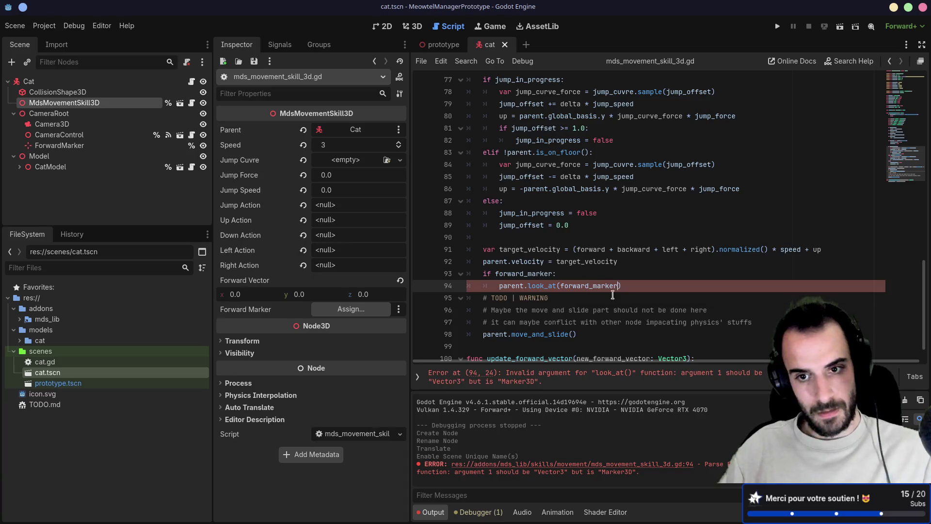
Step: Change line 94's look_at argument to forward_marker.global_position
click(641, 275)
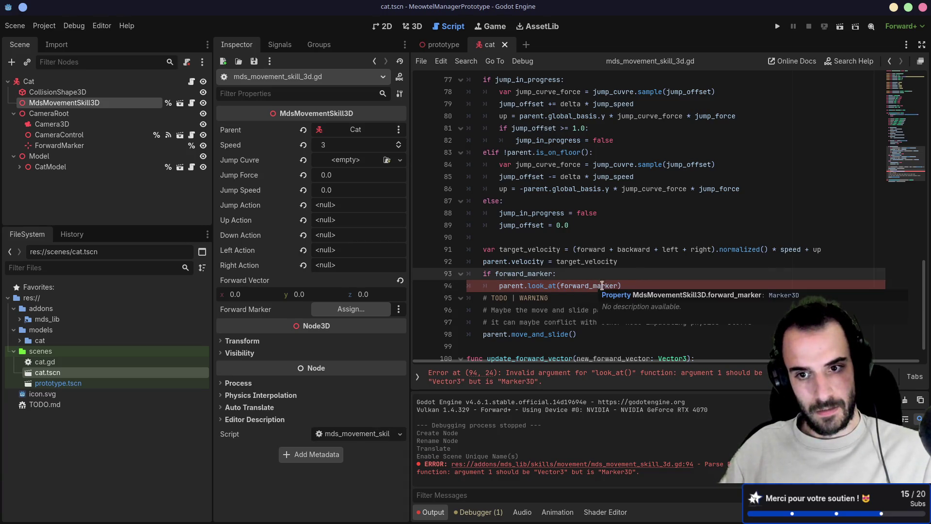
click(621, 286)
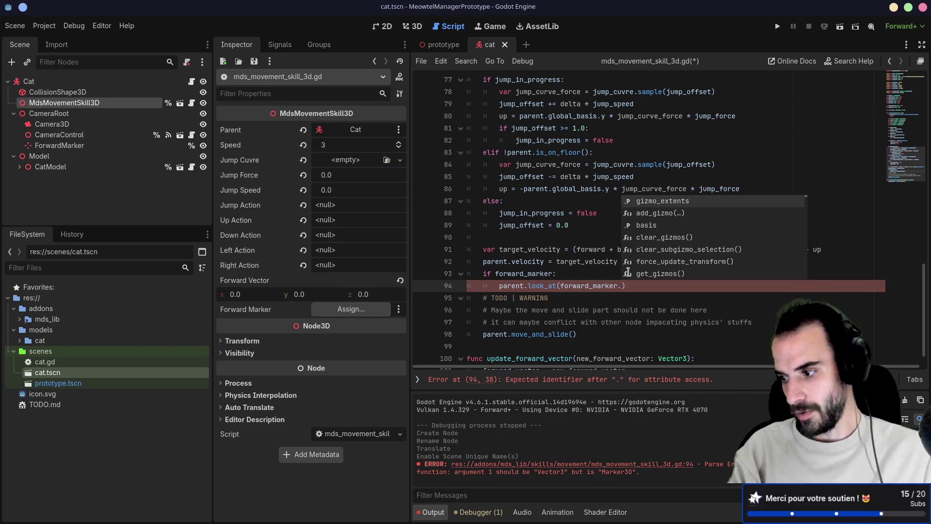
text(po)
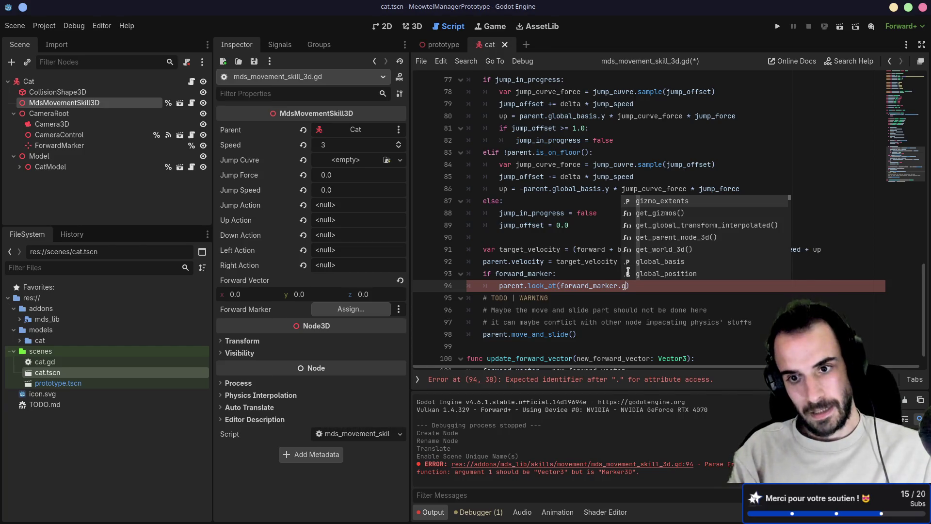
text(sition)
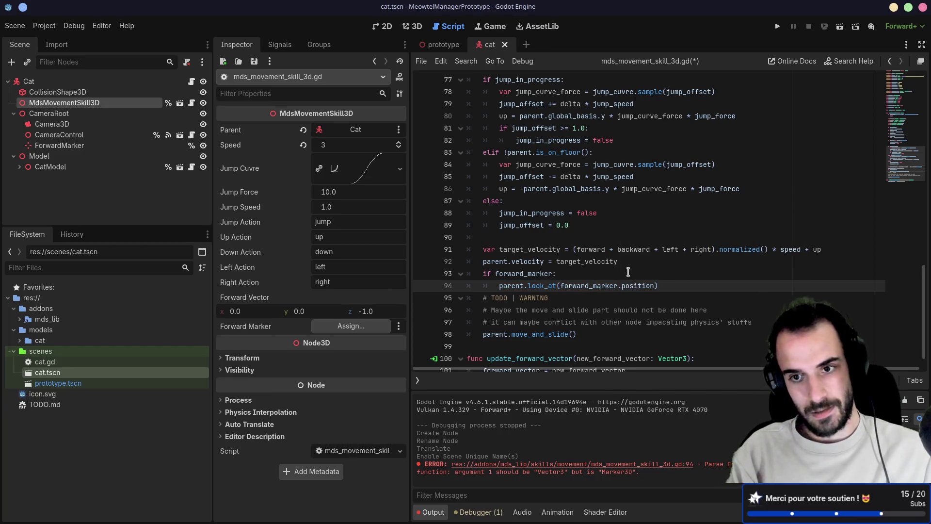
key(ctrl+s)
key(BackSpace)
key(BackSpace)
key(BackSpace)
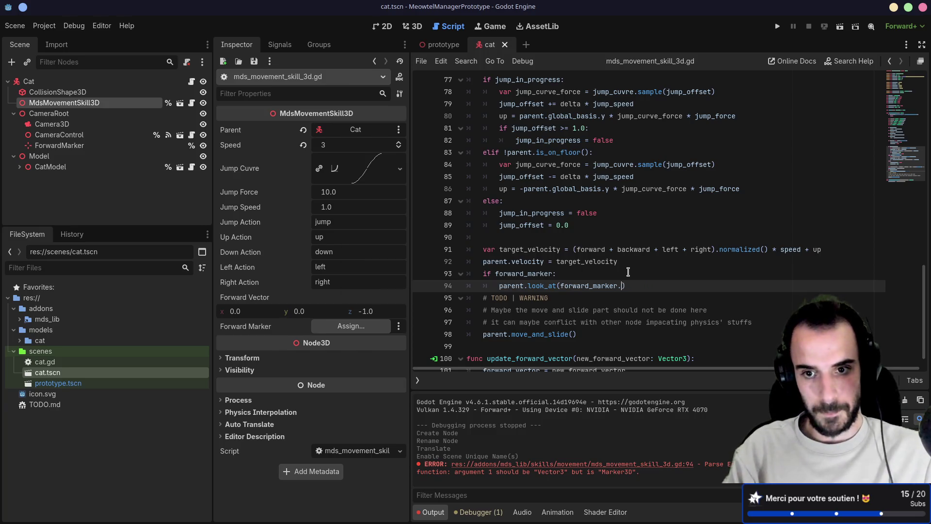
key(Return)
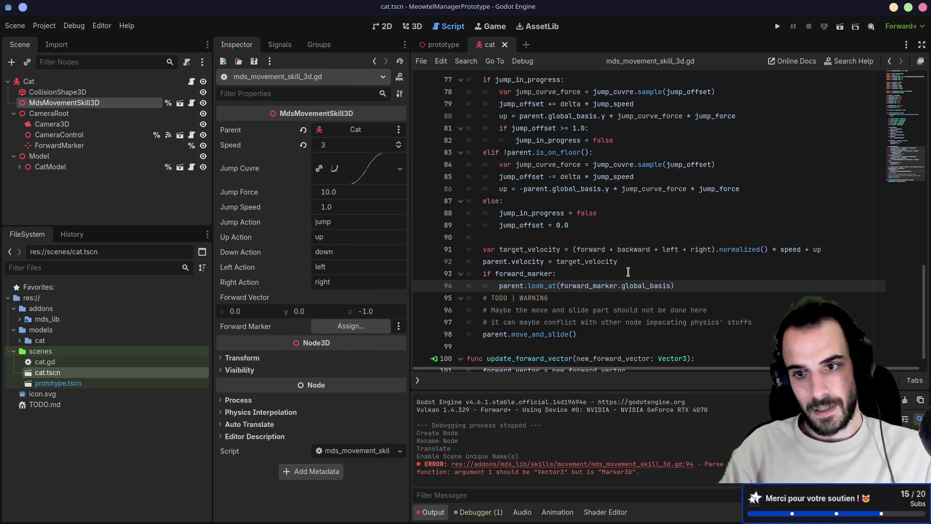
key(BackSpace)
key(BackSpace)
key(BackSpace)
text(_po)
key(Return)
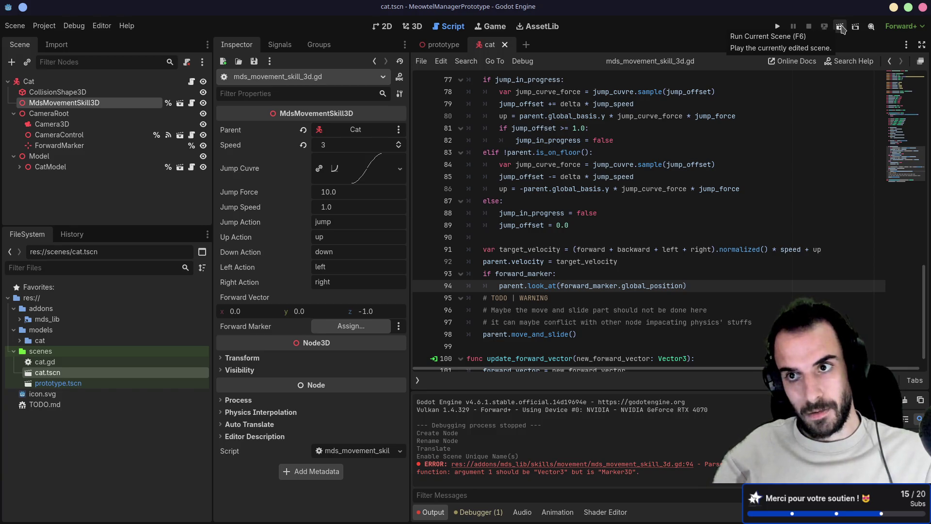
Step: Play-test the cat scene with A and D, stop it, relaunch, and show the Remote tree
click(841, 27)
key(a)
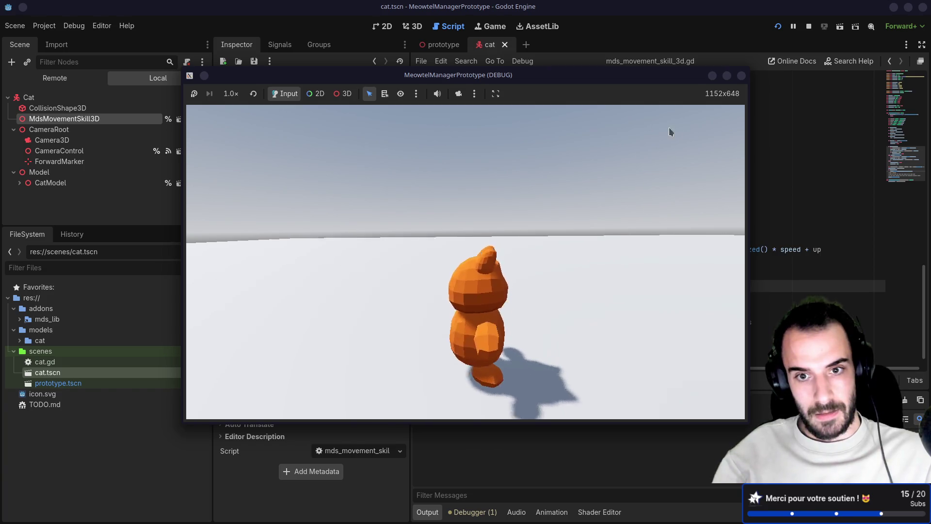
key(d)
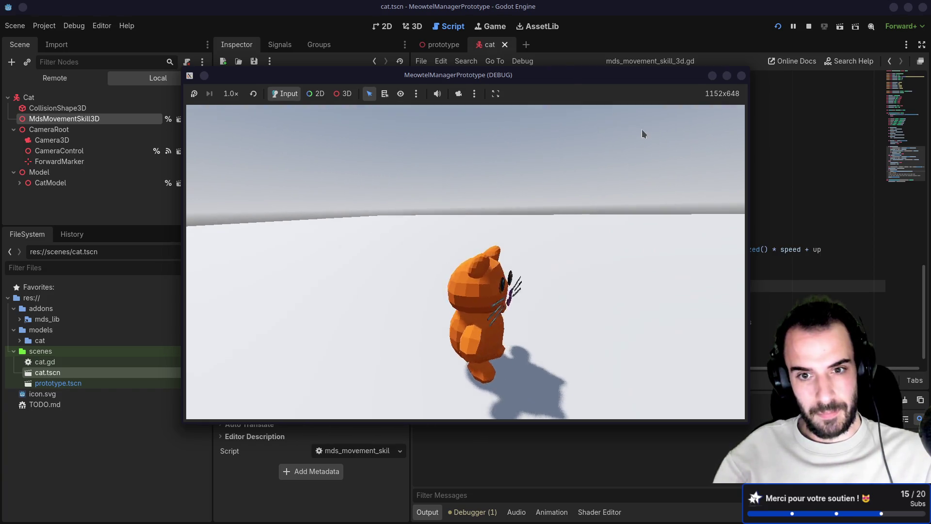
key(F8)
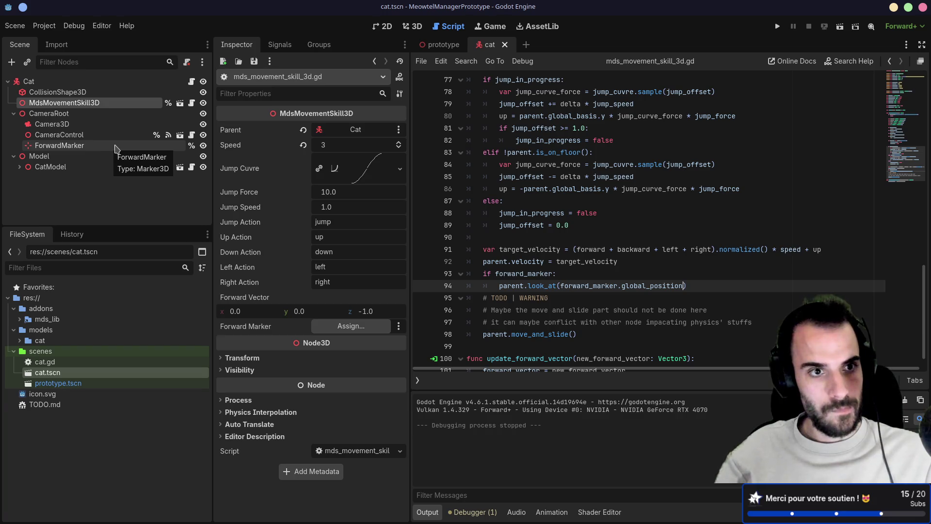
click(840, 27)
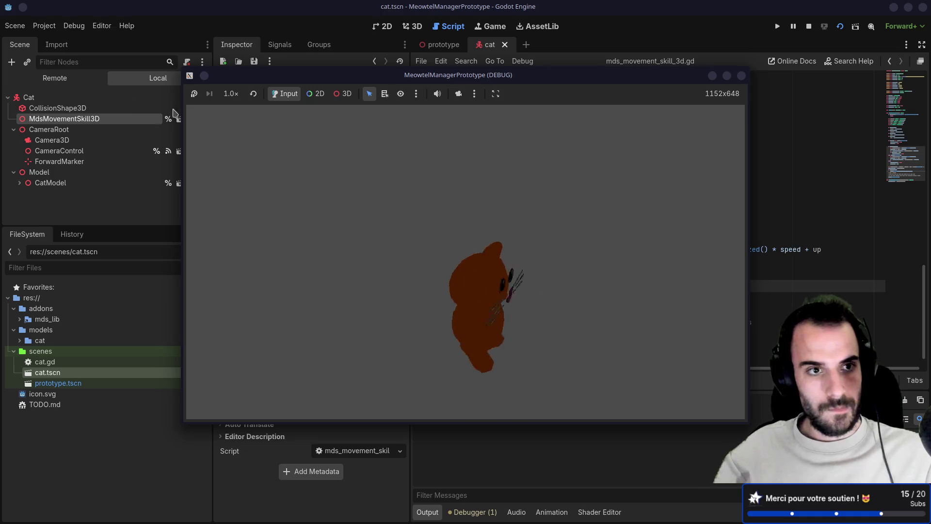
click(55, 78)
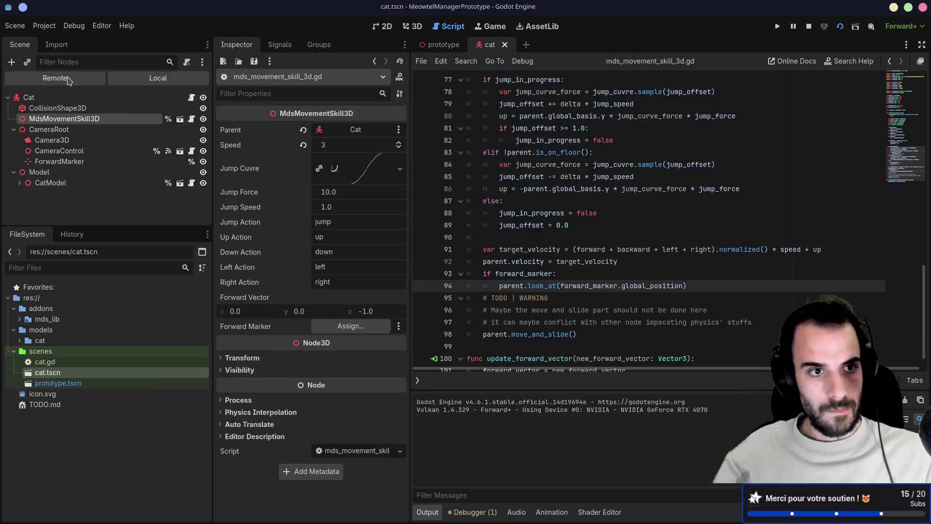
Step: Expand Cat > CameraRoot in the Remote tree and select the live ForwardMarker
click(13, 109)
click(20, 140)
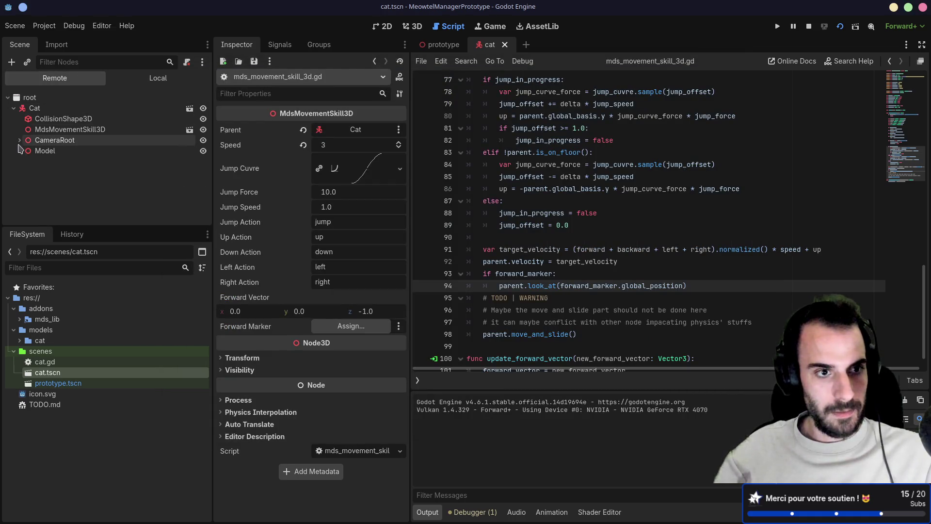
click(63, 172)
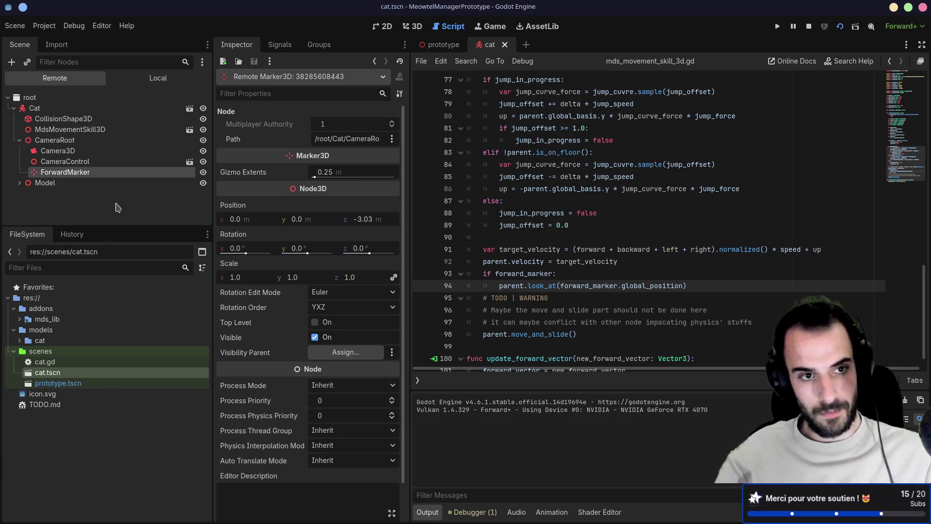
key(alt+Tab)
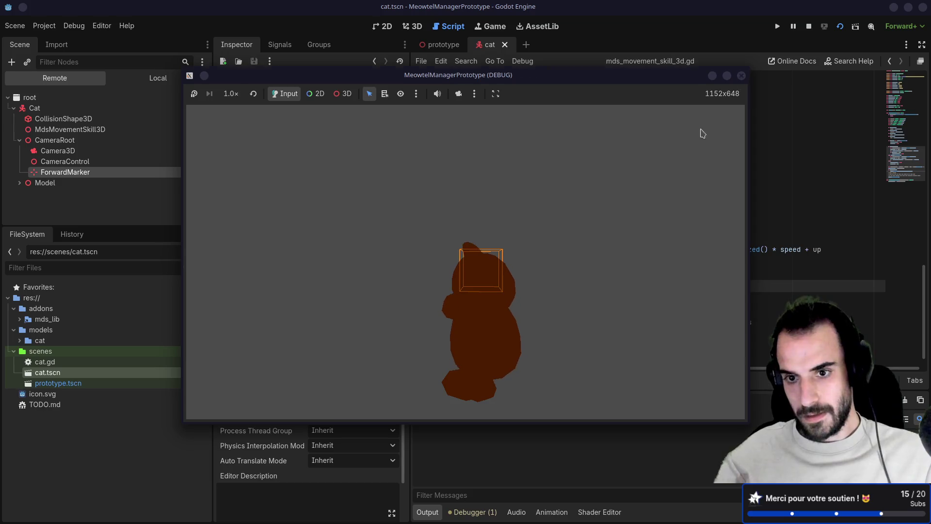
Step: Stop the game and open the look_at documentation page
key(F8)
scroll(685, 158, down, 1)
ctrl+click(544, 262)
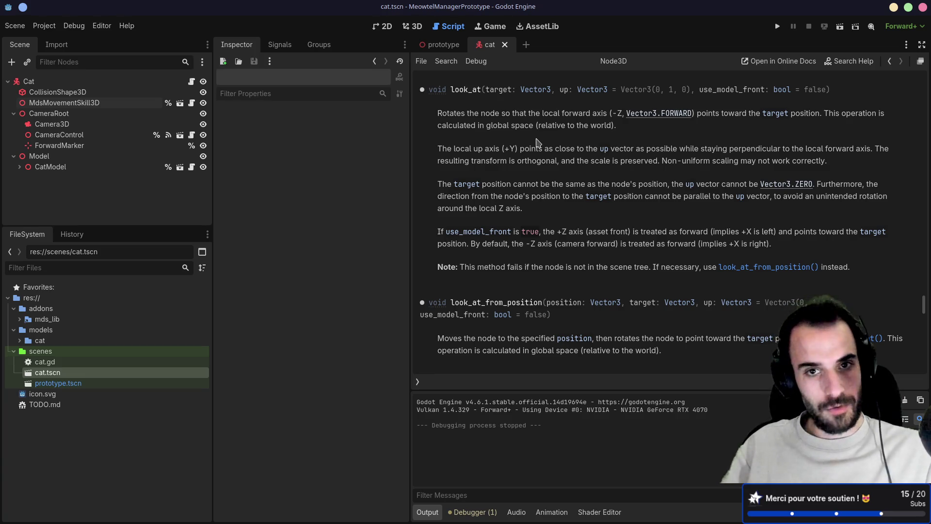
Step: Change line 94's look_at target to forward_marker.position, save, and briefly test-run the scene
key(alt+Left)
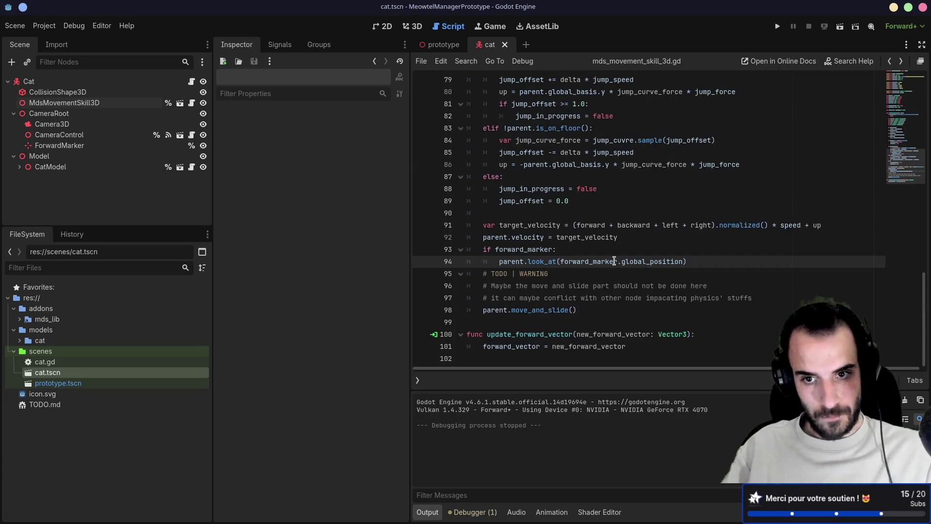
double_click(648, 262)
text(po)
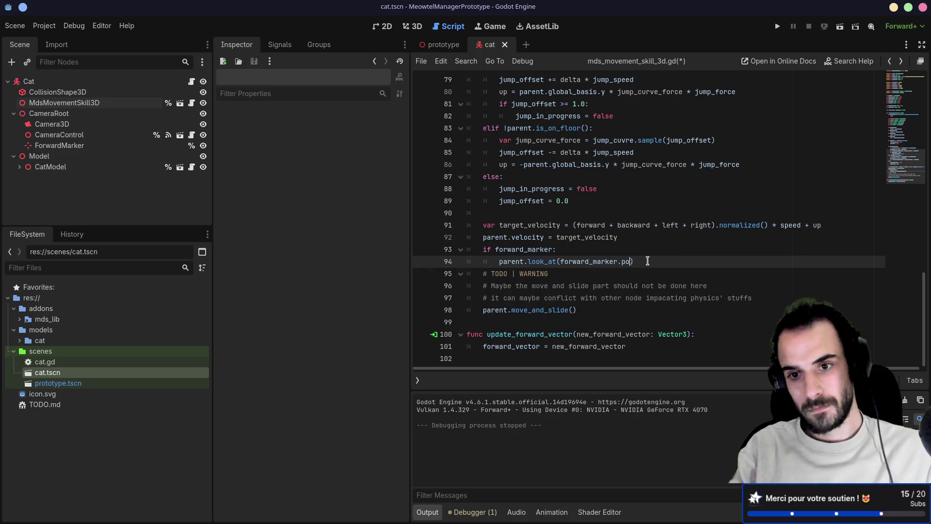
text(sition)
key(ctrl+s)
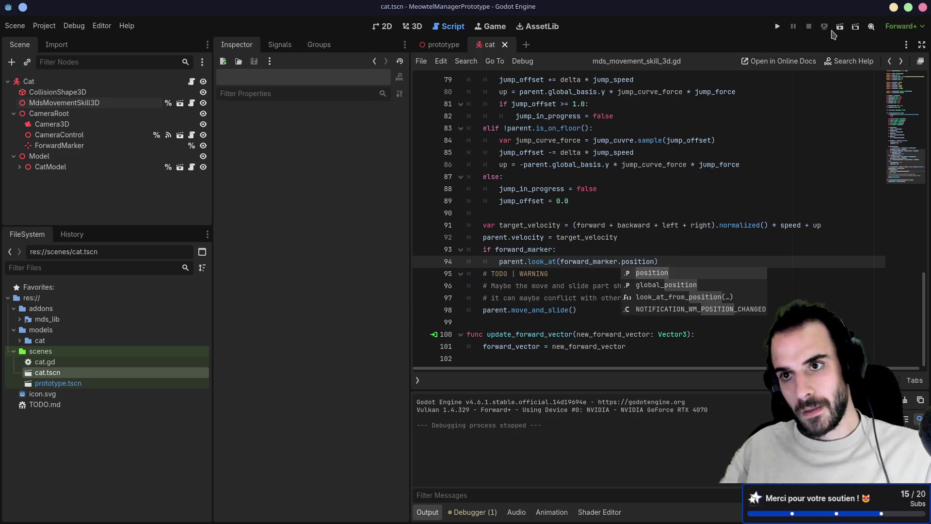
click(840, 26)
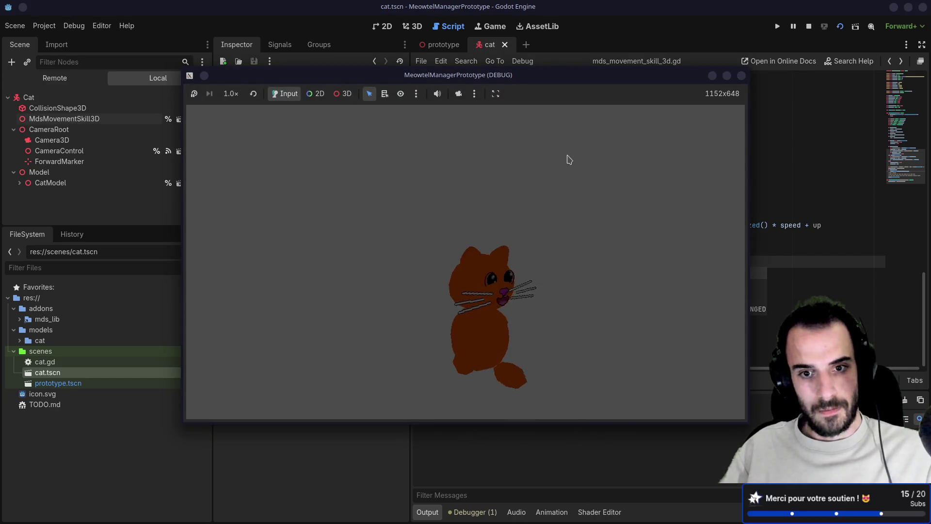
key(F8)
click(598, 236)
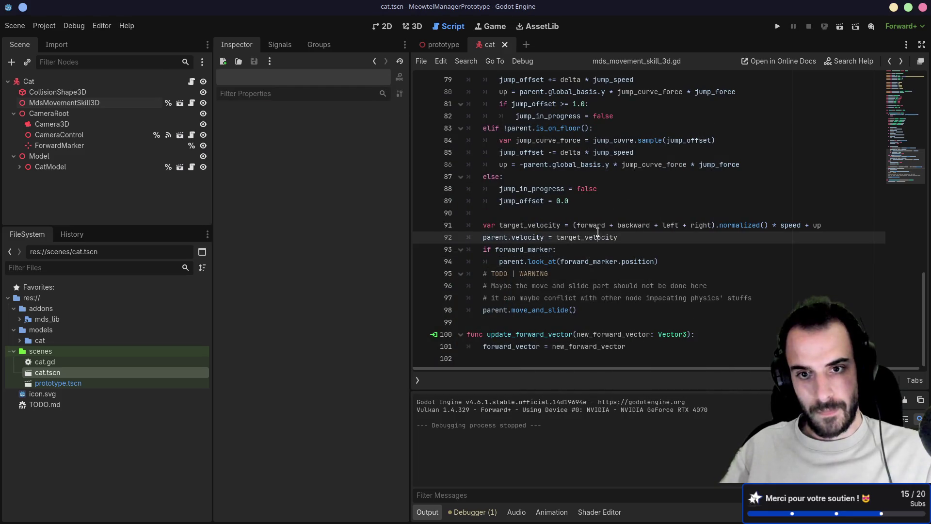
Step: Assign the ForwardMarker node to MdsMovementSkill3D's Forward Marker property and save the scene
click(533, 249)
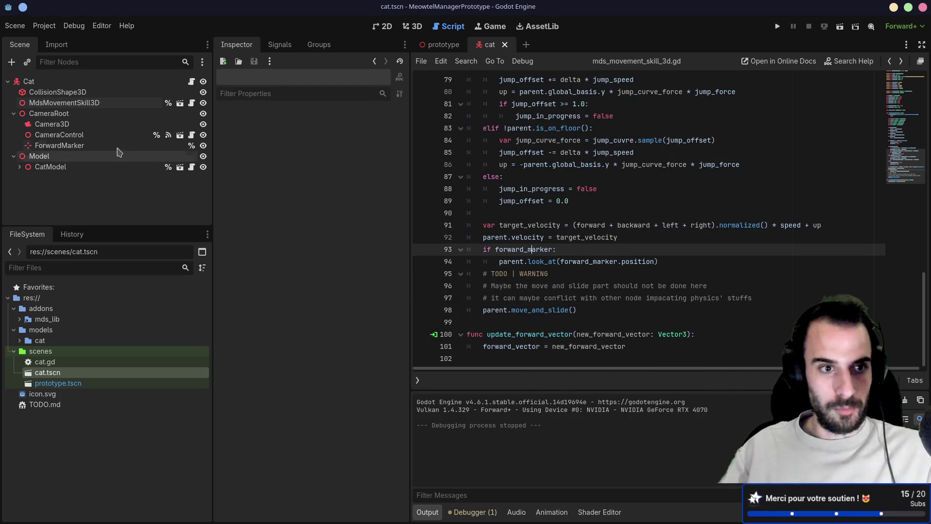
click(100, 103)
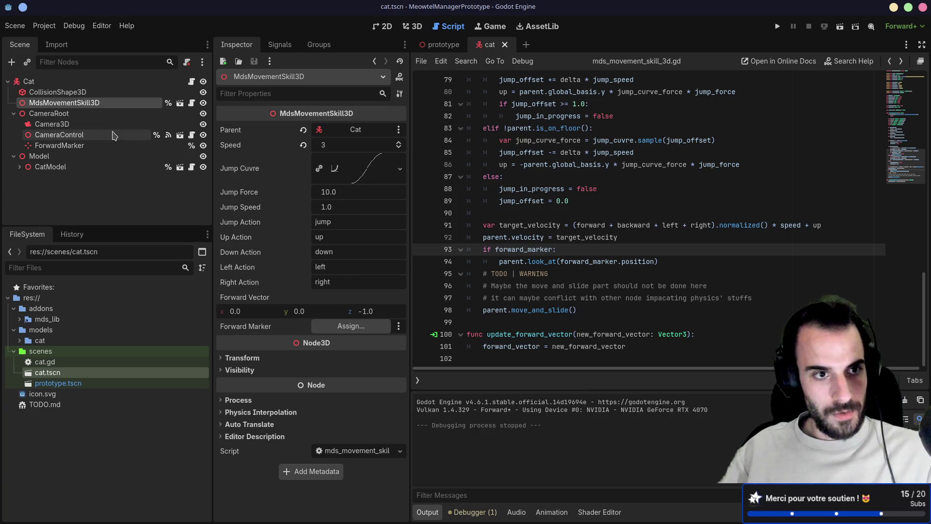
scroll(587, 204, up, 15)
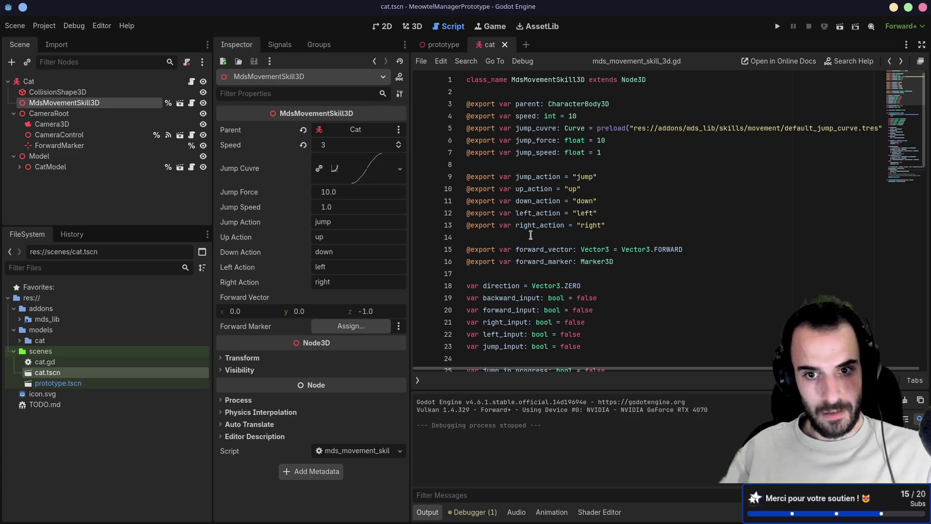
double_click(533, 260)
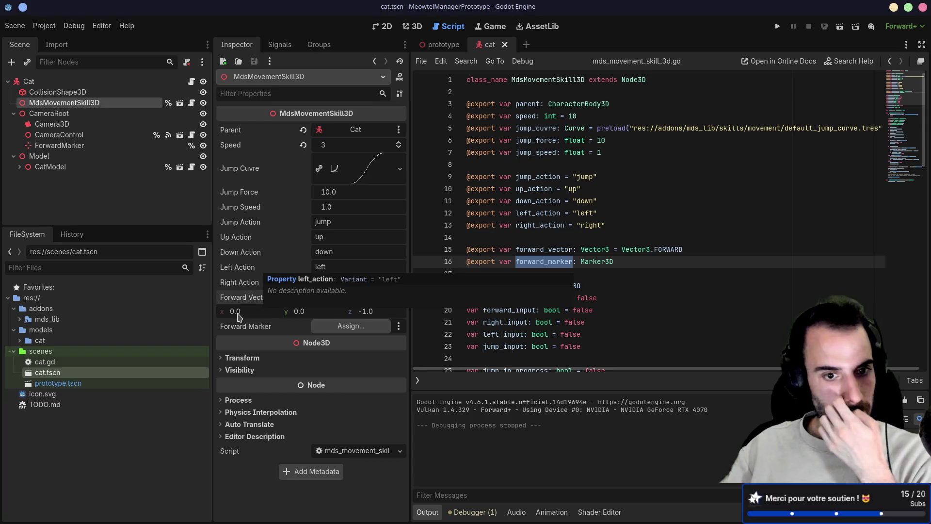
click(371, 325)
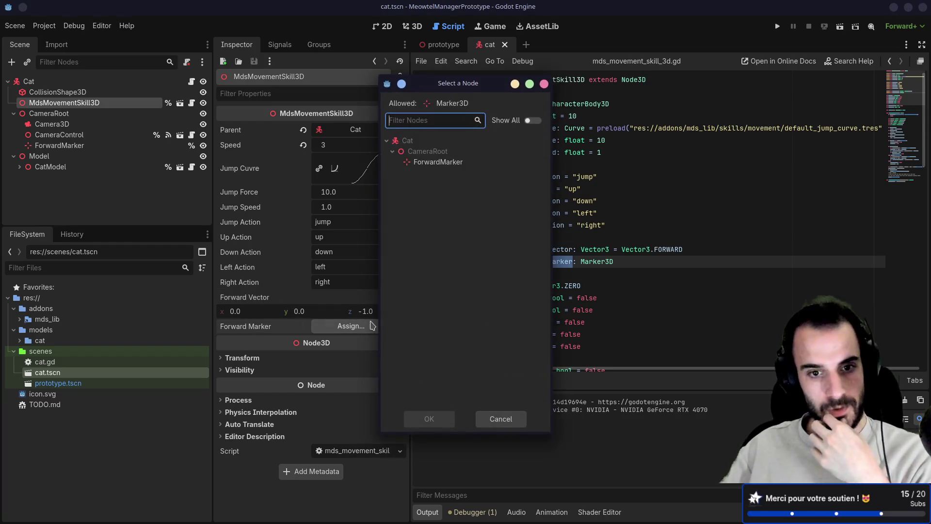
double_click(444, 163)
key(ctrl+s)
Step: Run the cat scene, turn the cat with W and S, then close the game
click(839, 30)
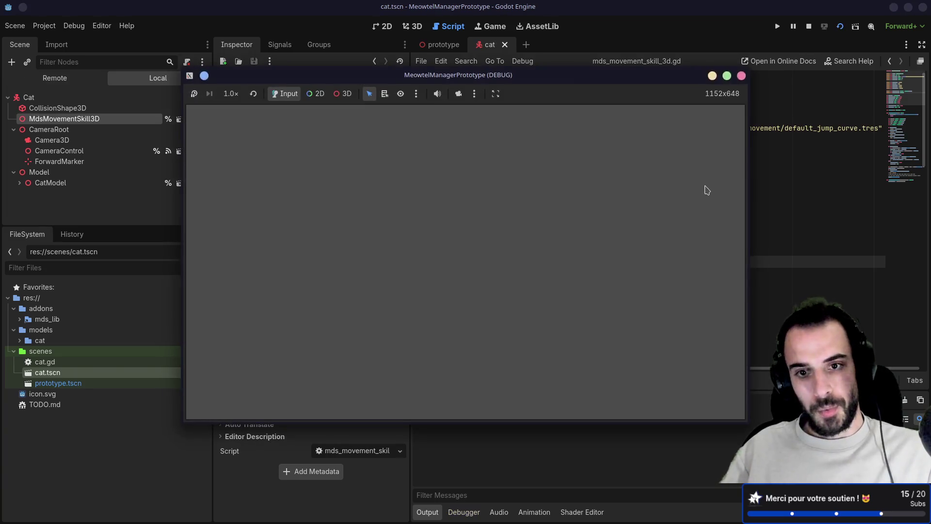
key(w)
key(s)
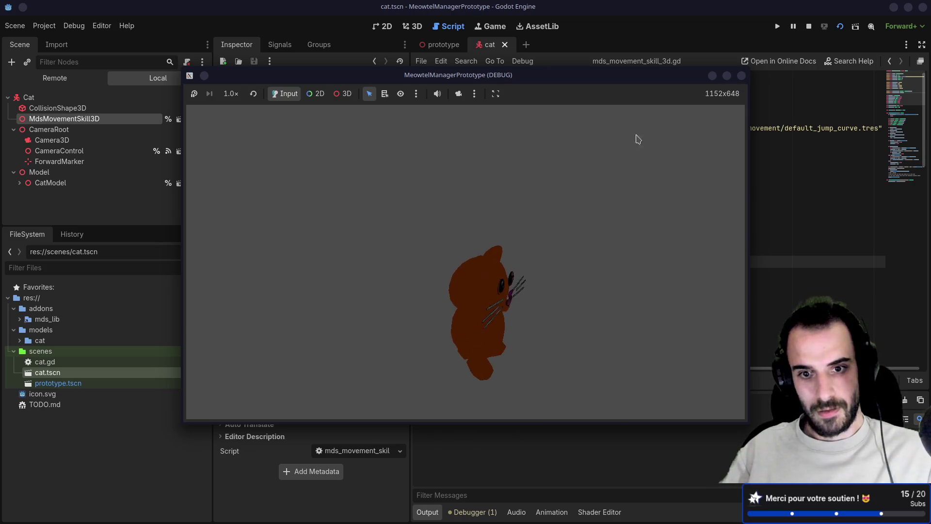
key(w)
click(741, 77)
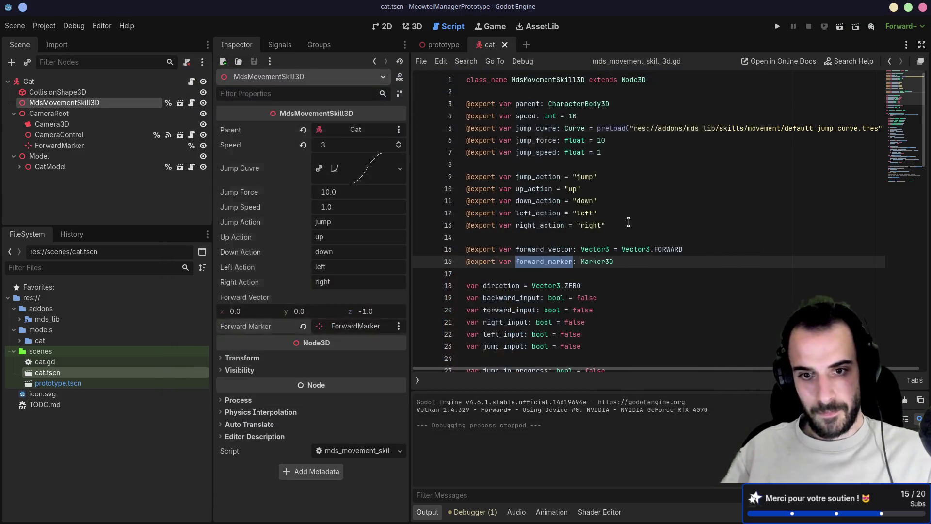
Step: Switch line 94's look_at target back to forward_marker.global_position, save, and test-run the scene
scroll(637, 243, down, 20)
double_click(631, 262)
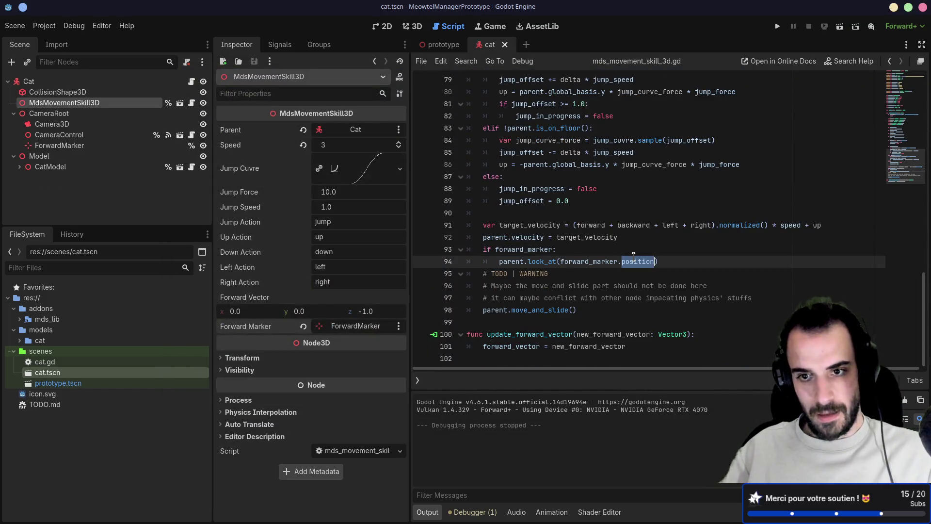
text(glo)
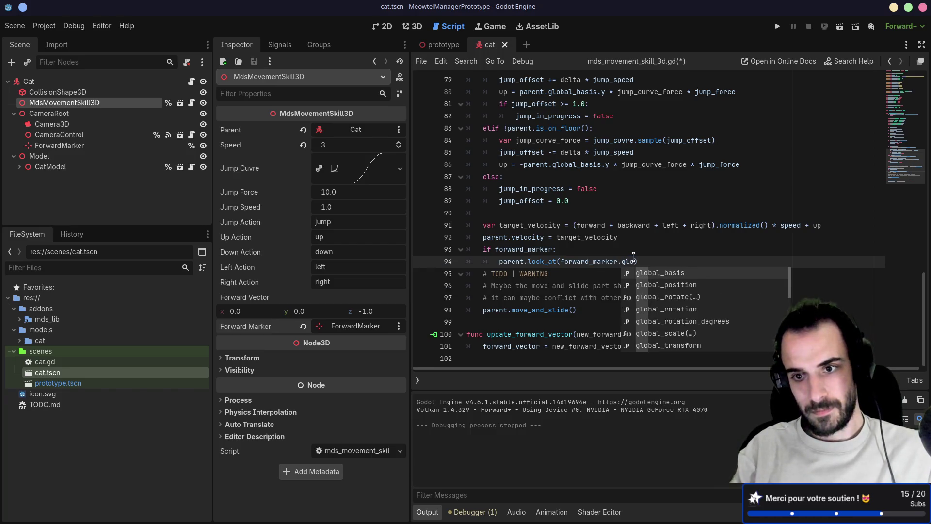
key(Return)
key(ctrl+s)
click(840, 27)
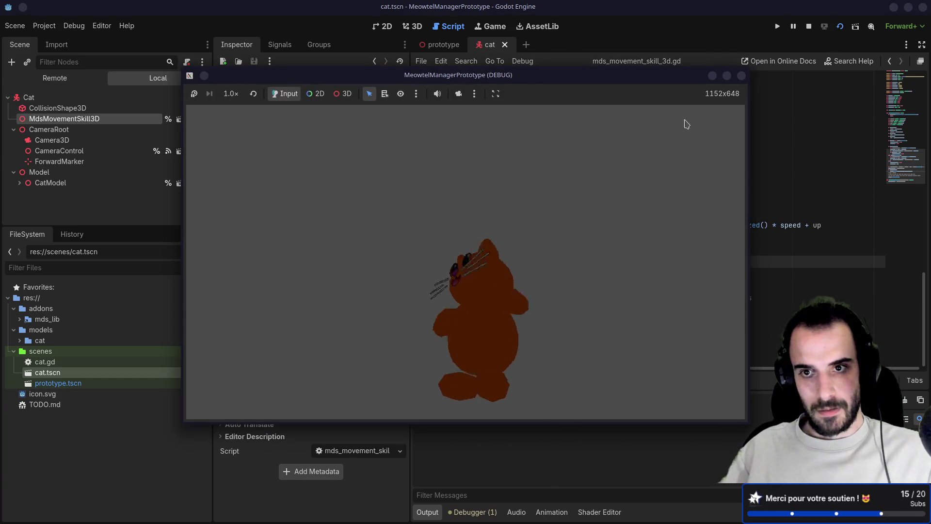
key(F8)
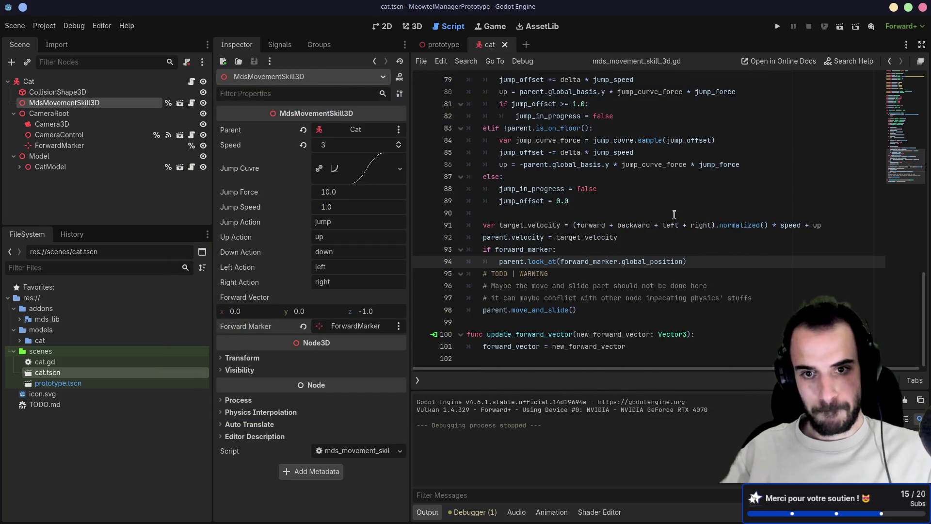
scroll(674, 215, up, 5)
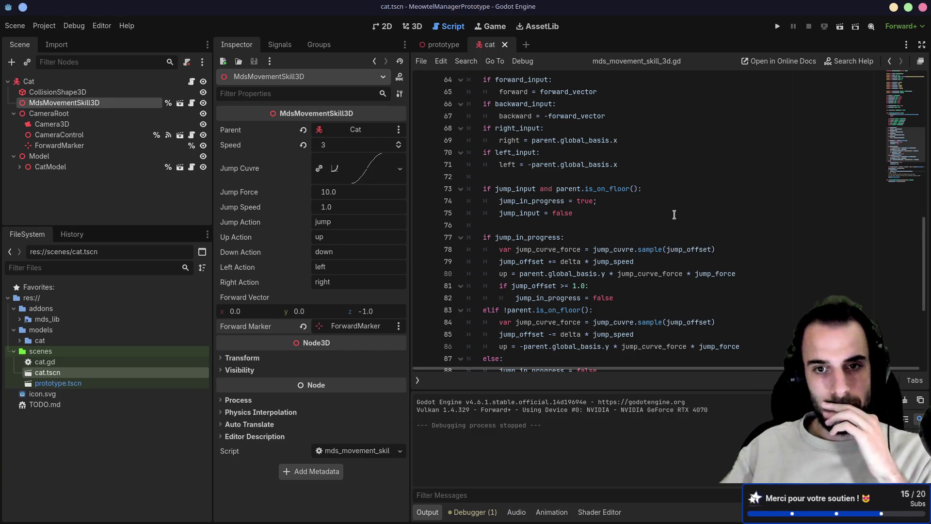
scroll(674, 215, up, 1)
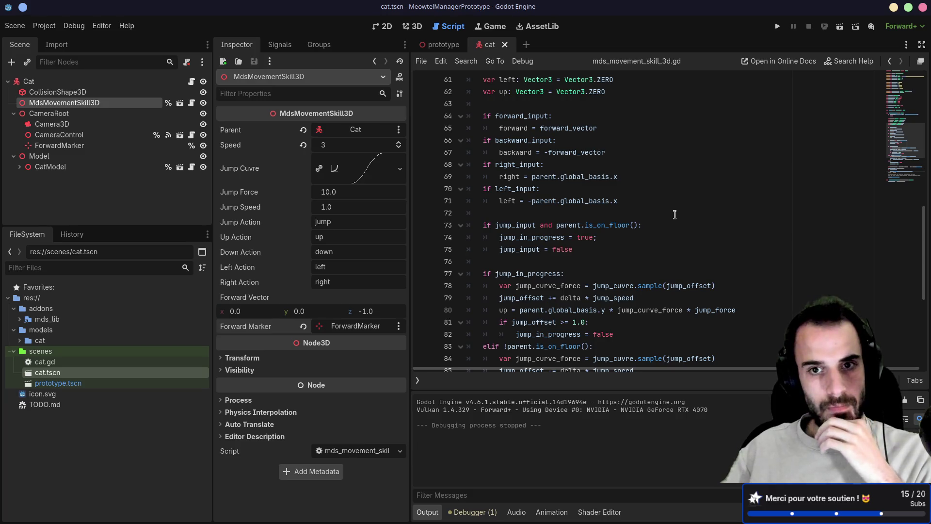
Step: Add print("test") under 'if forward_marker:' and run the scene to check the output
scroll(674, 214, up, 3)
scroll(674, 215, down, 9)
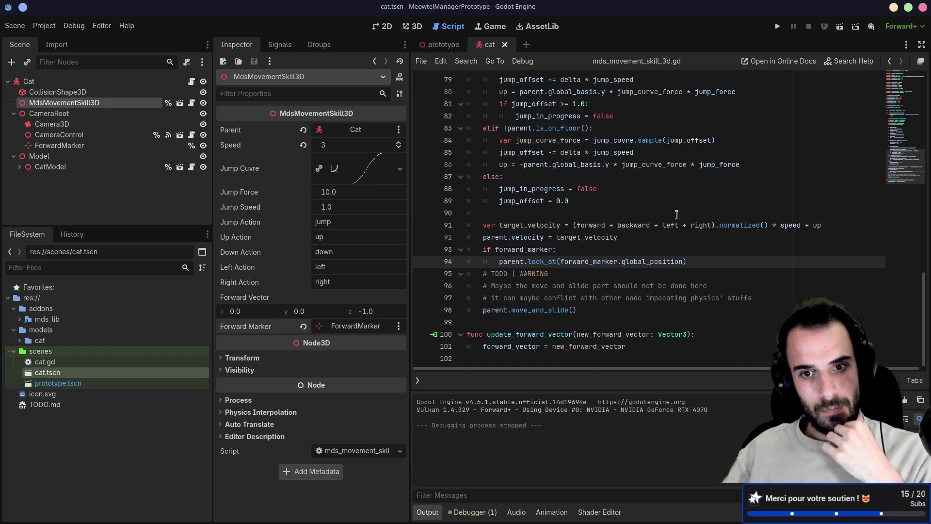
click(568, 249)
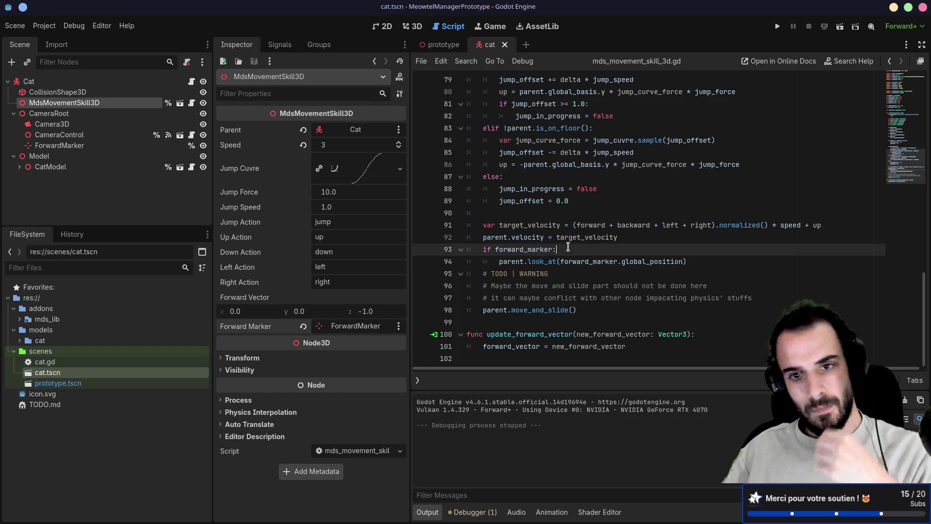
key(Return)
text(rint("test)
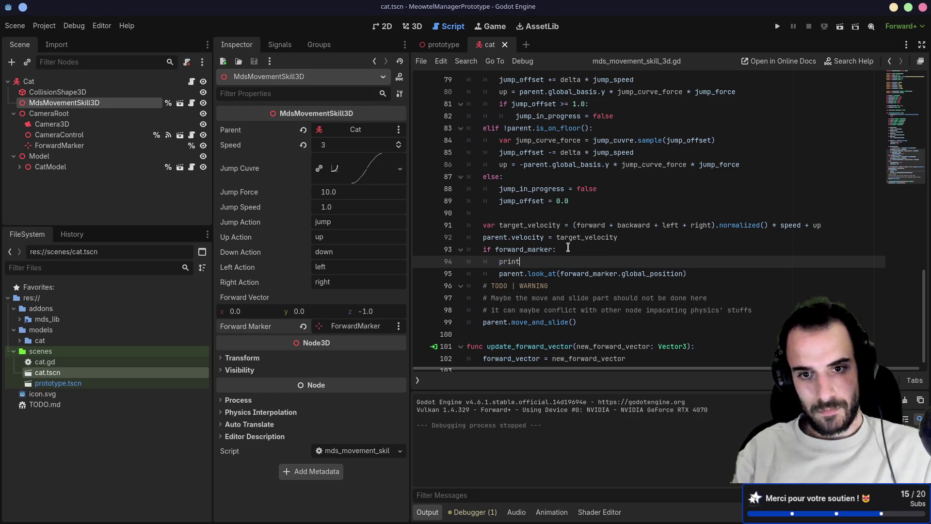
click(841, 26)
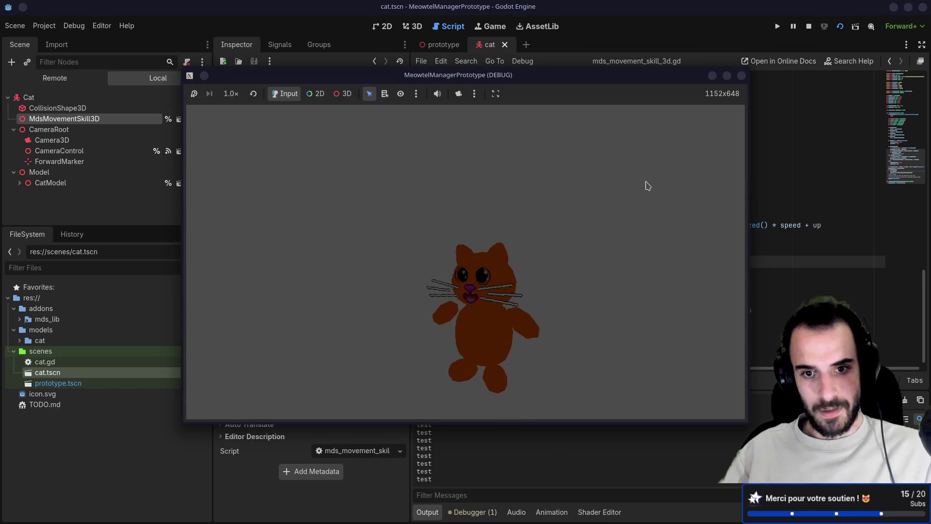
key(F8)
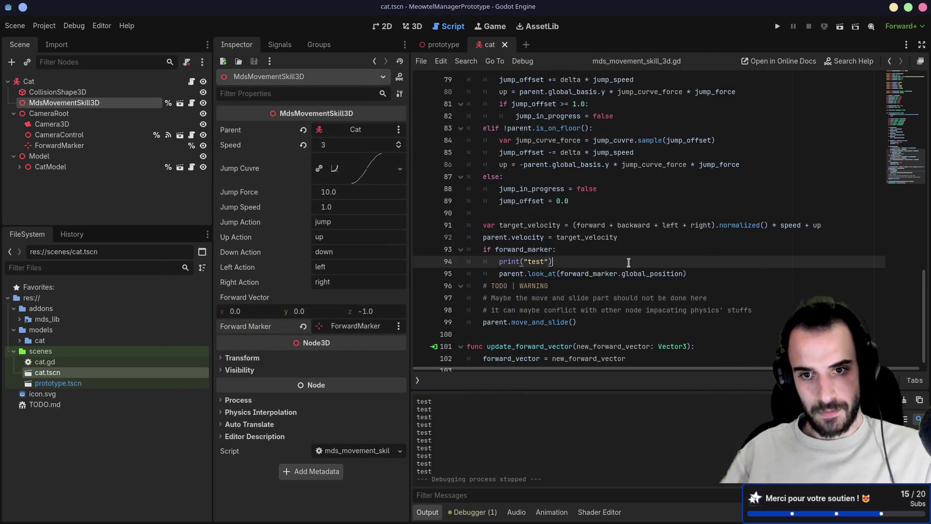
Step: Delete the temporary print line and select the look_at method name
drag(630, 262, 636, 251)
key(Delete)
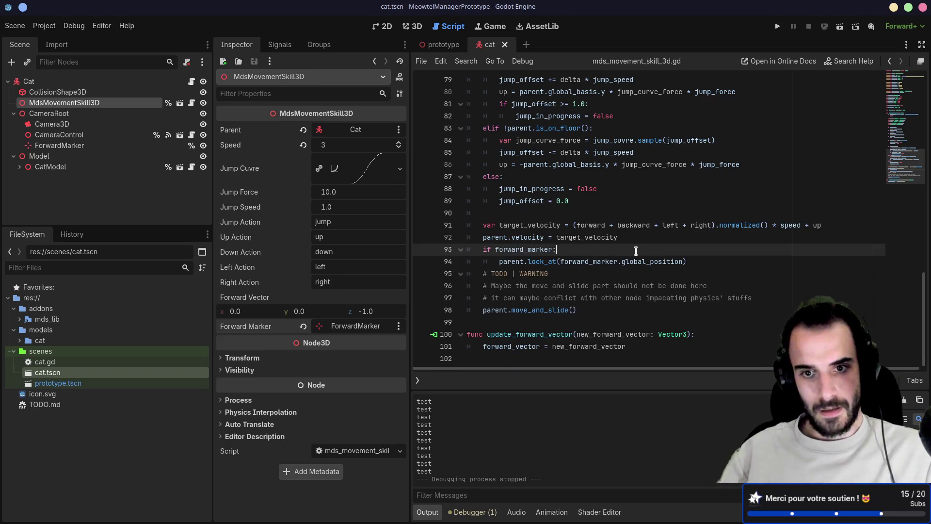
double_click(543, 263)
mouse_move(545, 264)
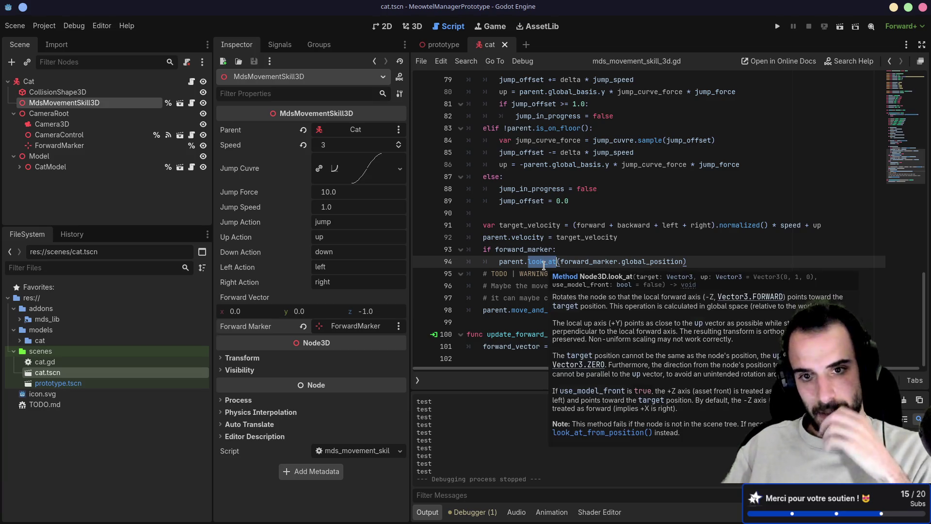
ctrl+click(544, 265)
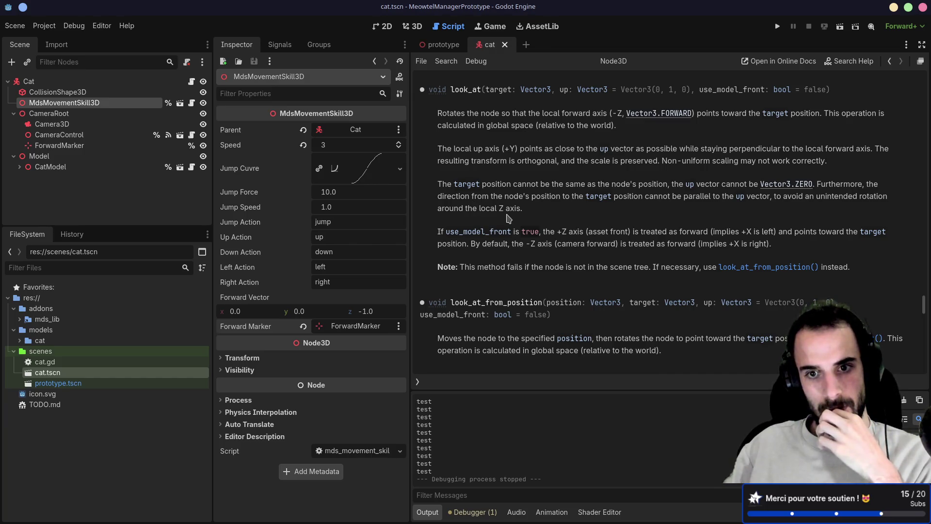
drag(590, 235, 627, 235)
click(641, 246)
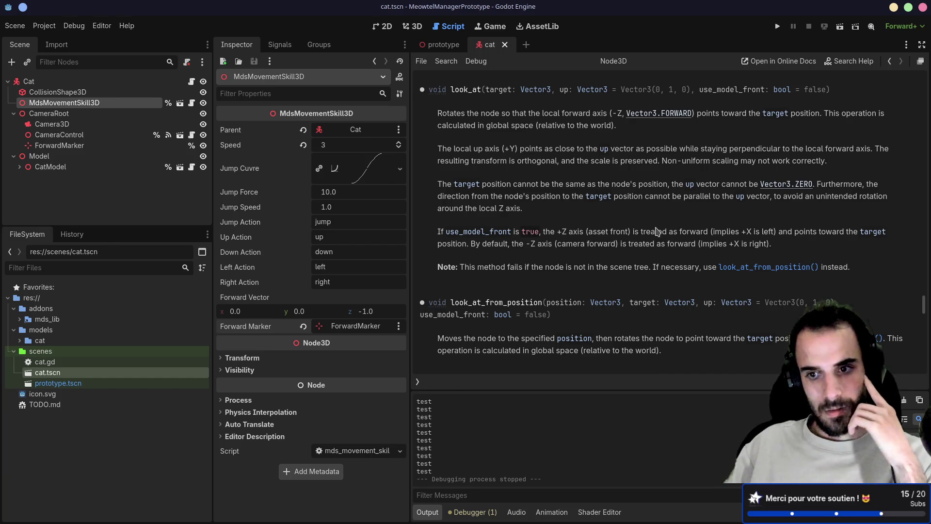
scroll(659, 226, down, 3)
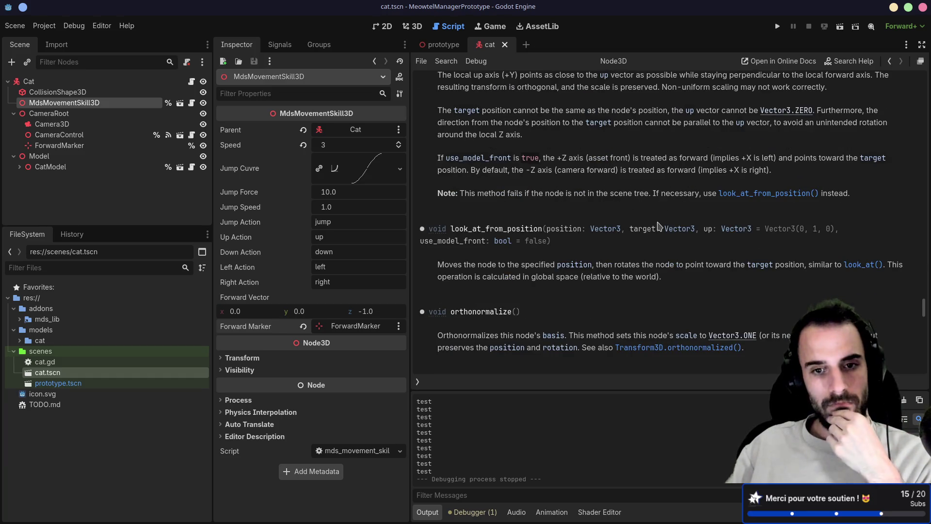
scroll(658, 227, down, 3)
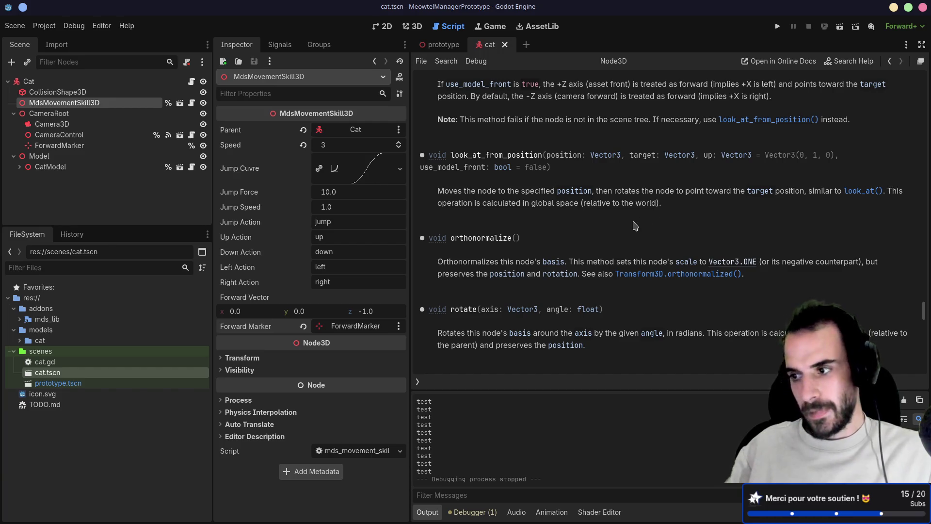
key(alt+Left)
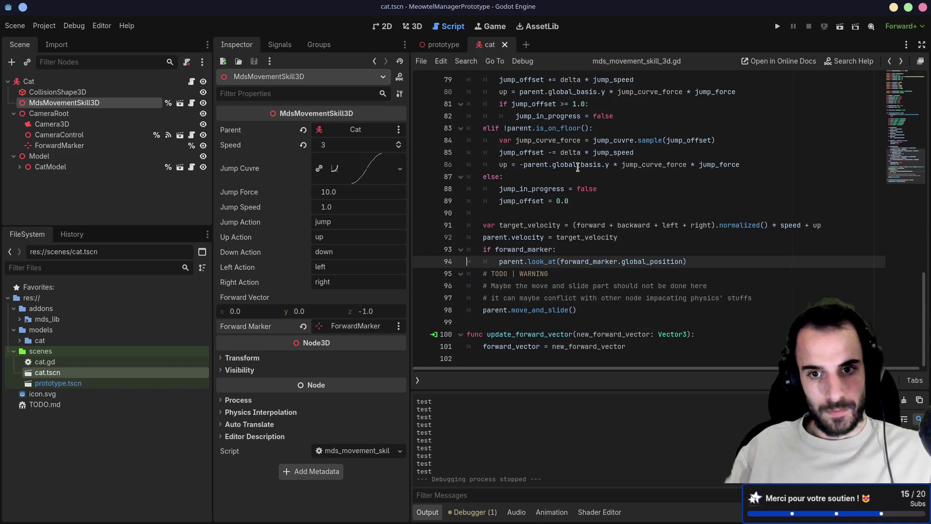
double_click(530, 250)
double_click(523, 238)
double_click(524, 251)
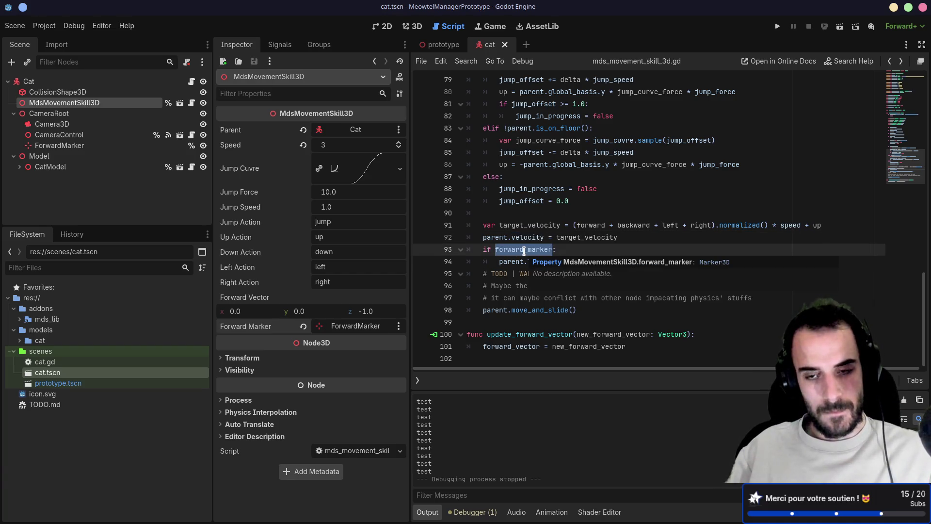
click(579, 254)
key(Return)
text(print()
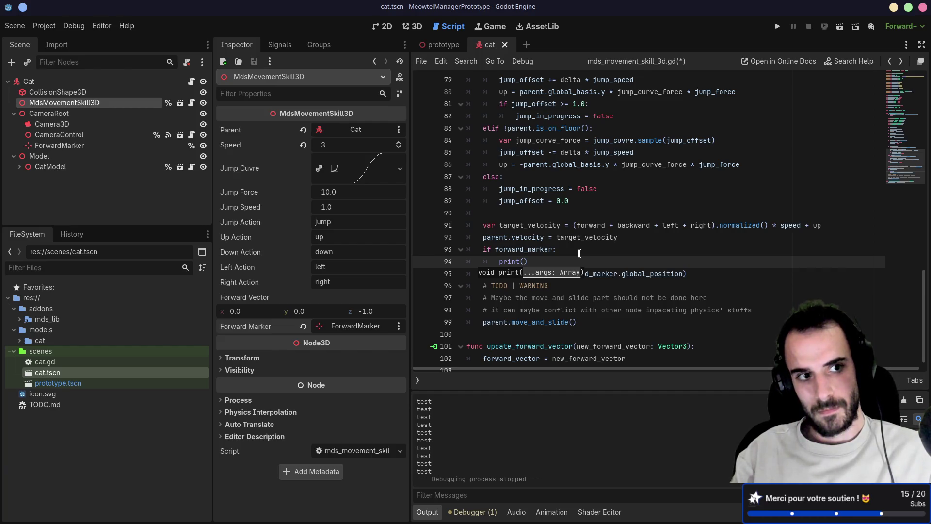
text())
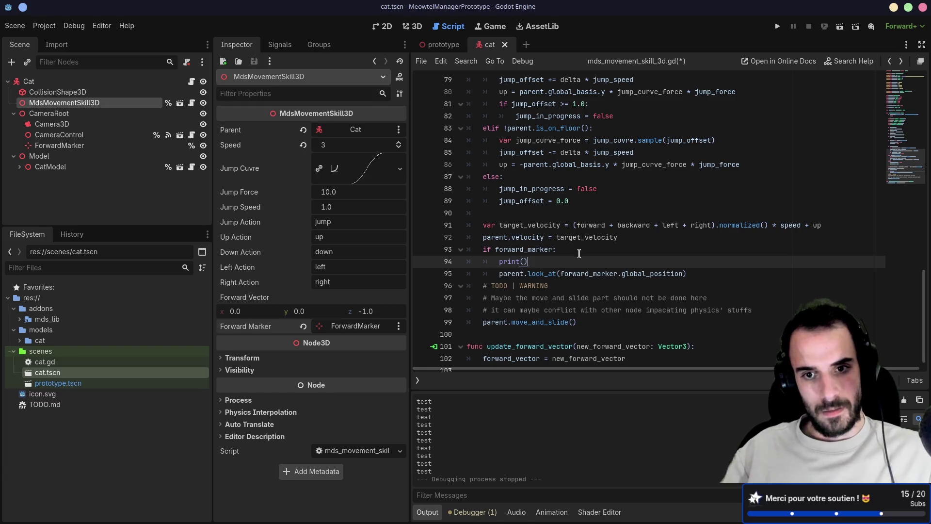
click(575, 255)
key(shift+Down)
key(BackSpace)
key(ctrl+s)
click(840, 26)
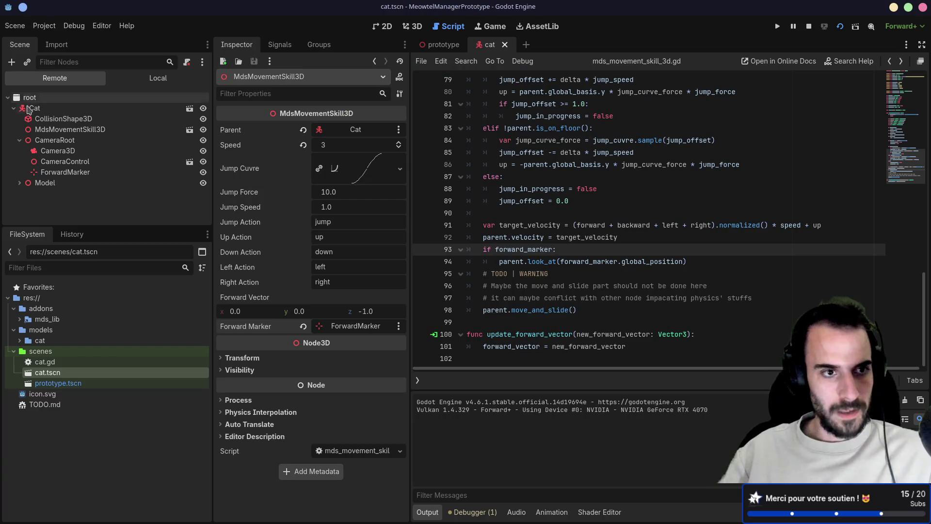
click(28, 108)
drag(213, 279, 135, 279)
scroll(217, 189, down, 5)
scroll(217, 189, down, 4)
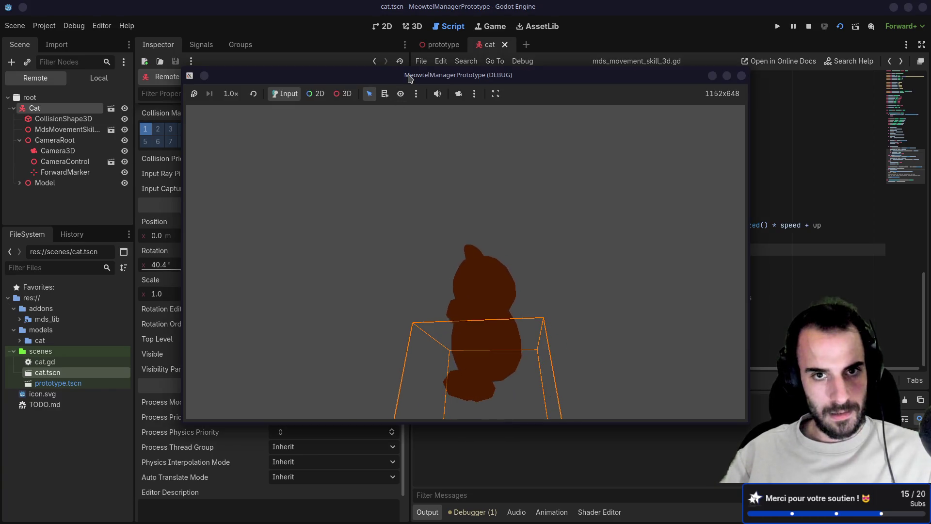
drag(408, 74, 641, 79)
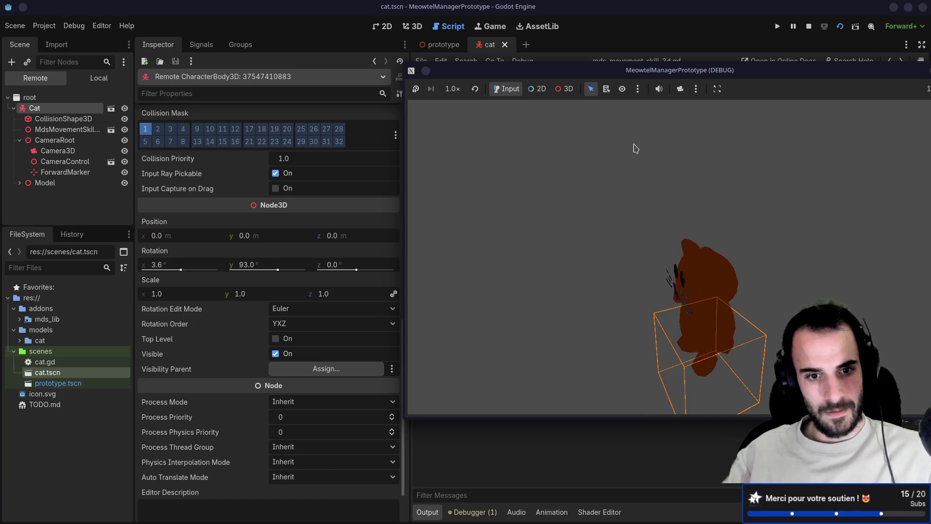
drag(689, 74, 611, 78)
click(888, 76)
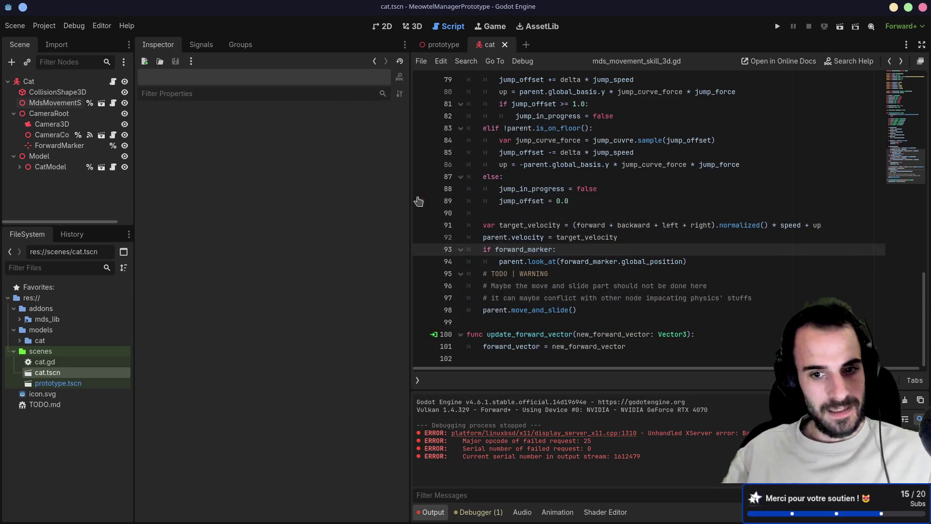
drag(410, 212, 362, 210)
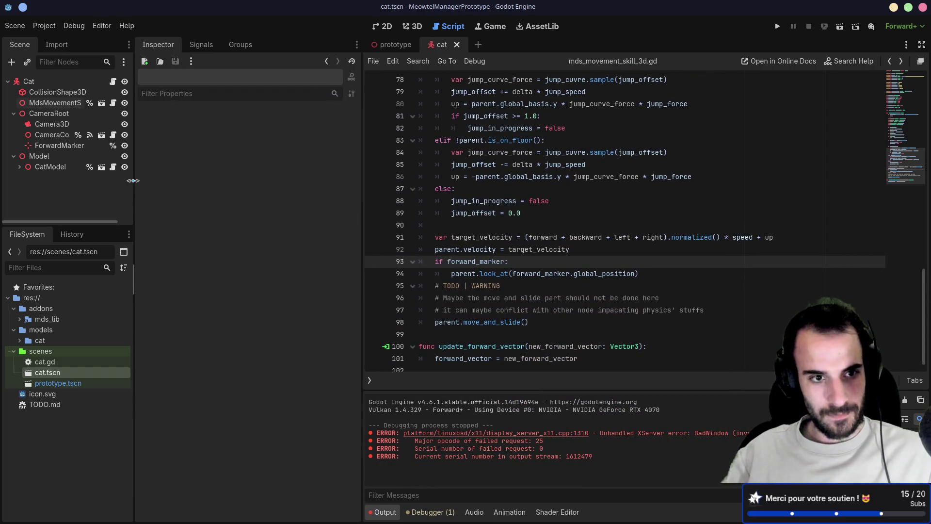
drag(134, 188, 141, 194)
scroll(542, 264, down, 1)
mouse_move(542, 261)
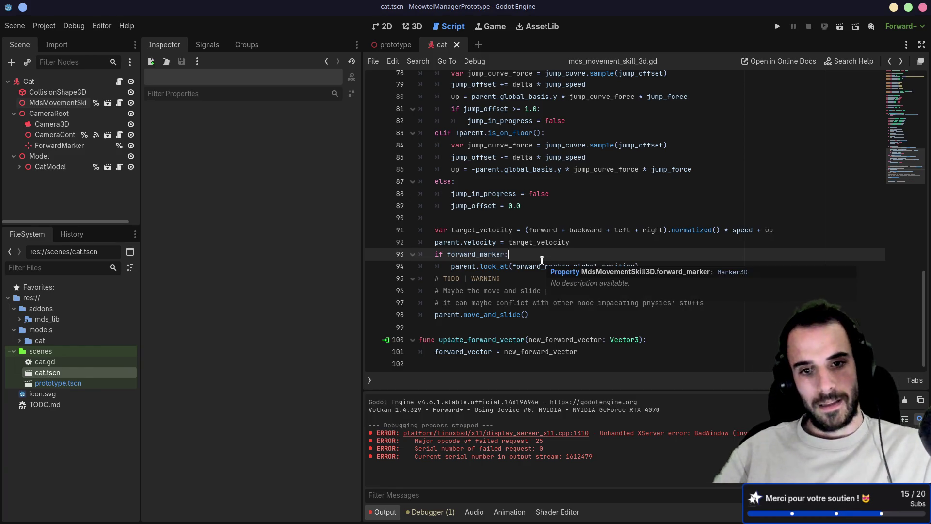
scroll(542, 261, up, 1)
double_click(528, 278)
click(475, 291)
double_click(528, 278)
click(475, 291)
click(529, 278)
click(475, 290)
click(494, 301)
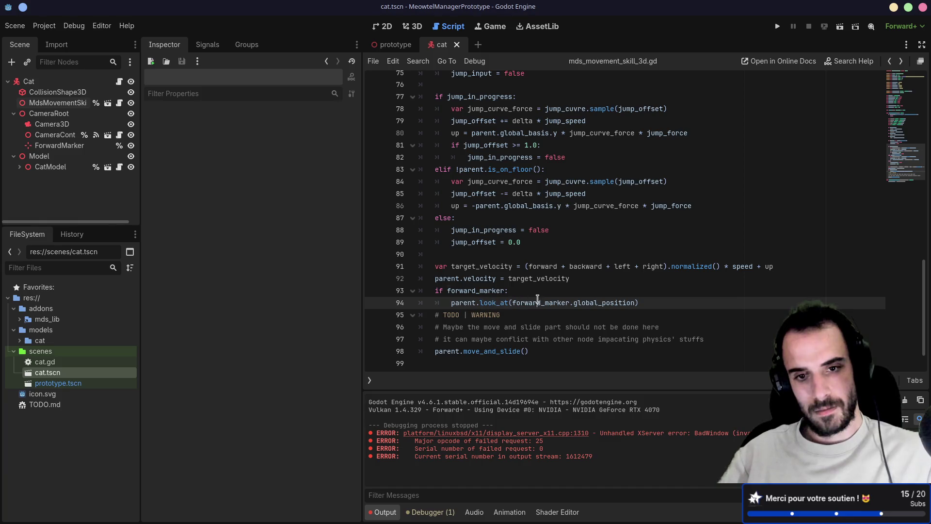
double_click(597, 302)
double_click(563, 280)
double_click(549, 265)
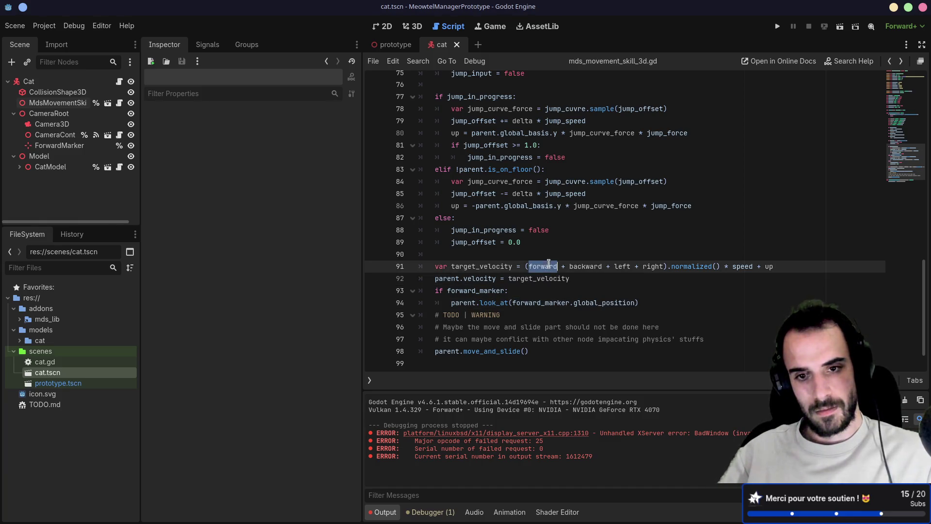
scroll(528, 281, up, 6)
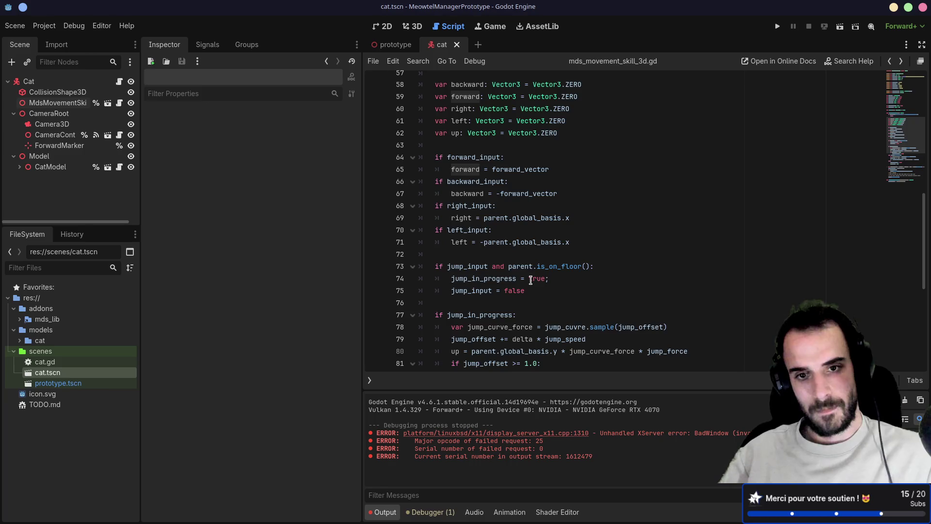
scroll(531, 279, up, 4)
scroll(529, 276, down, 3)
click(524, 205)
double_click(525, 230)
double_click(526, 254)
double_click(526, 274)
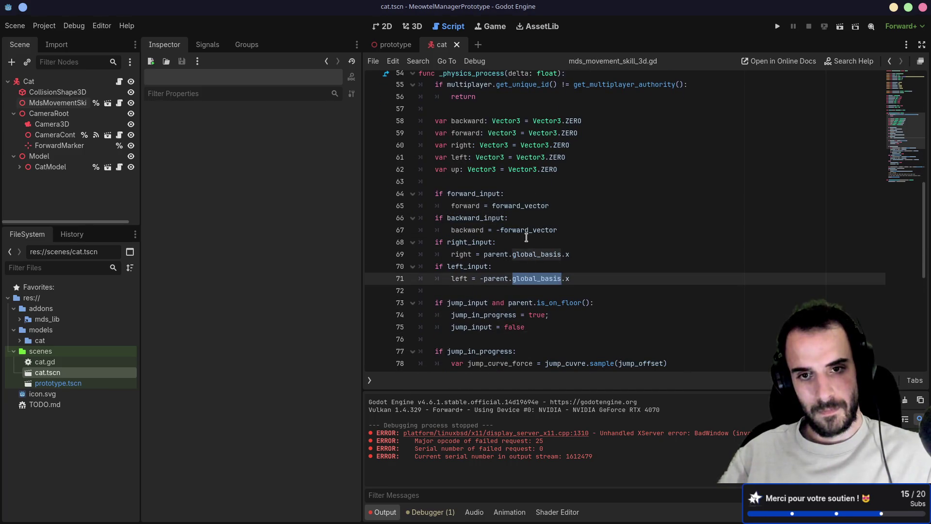
scroll(527, 236, down, 8)
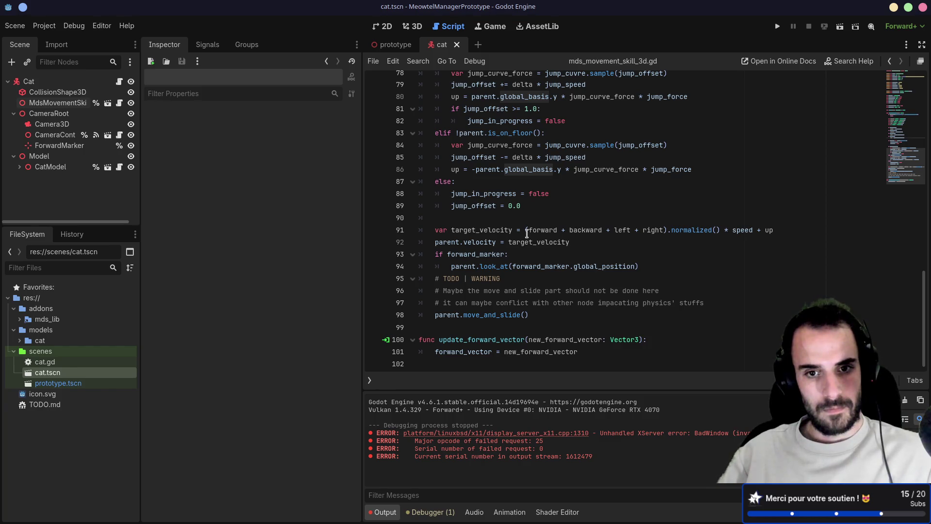
mouse_move(527, 233)
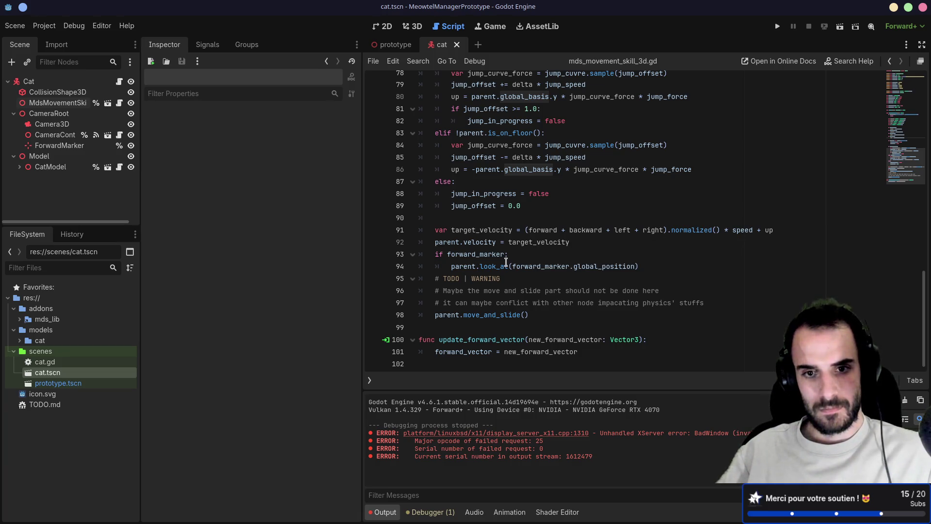
mouse_move(505, 262)
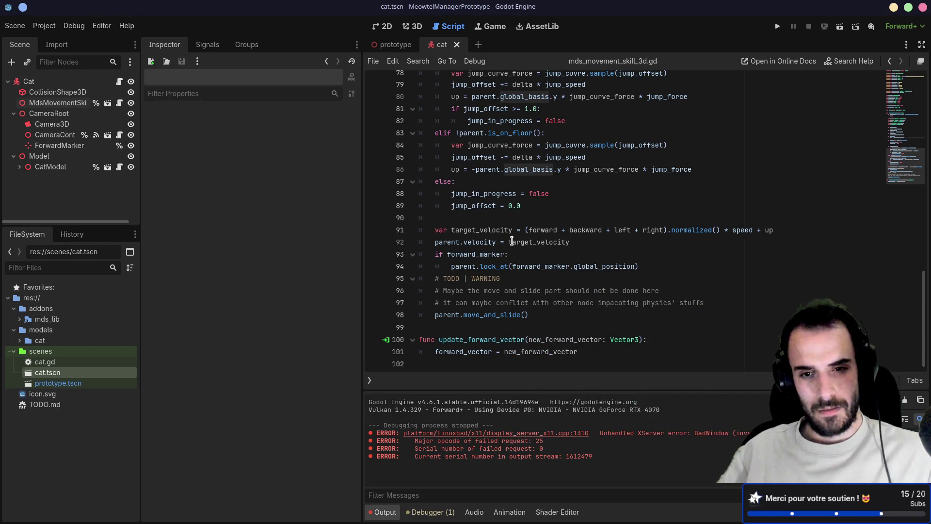
double_click(513, 242)
key(ctrl+c)
drag(513, 266, 636, 267)
key(ctrl+v)
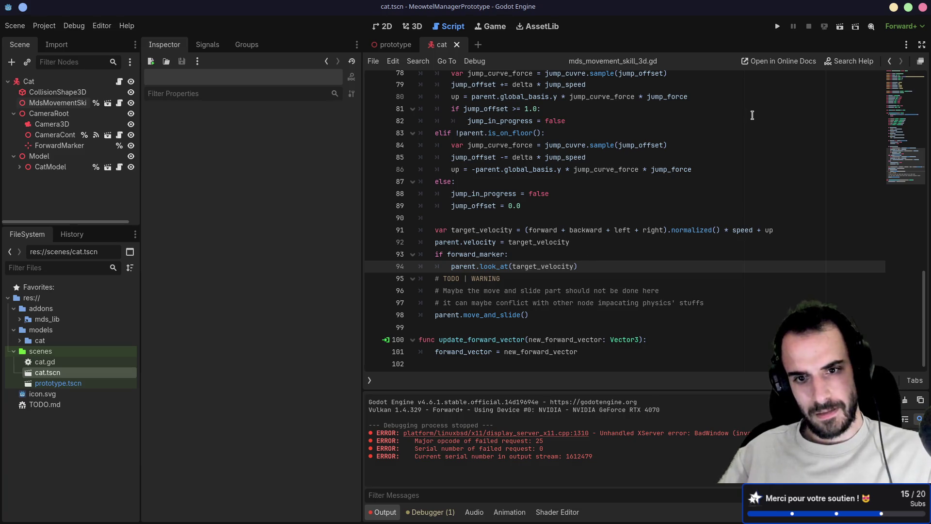
Step: Remove the 'if forward_marker:' line and unindent look_at so it always runs, then save
drag(544, 248, 410, 255)
key(BackSpace)
key(BackSpace)
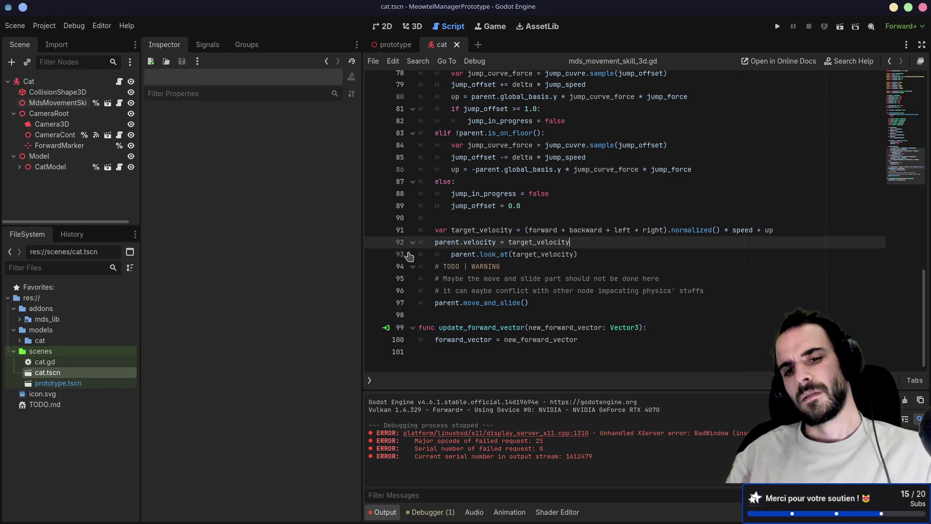
click(453, 265)
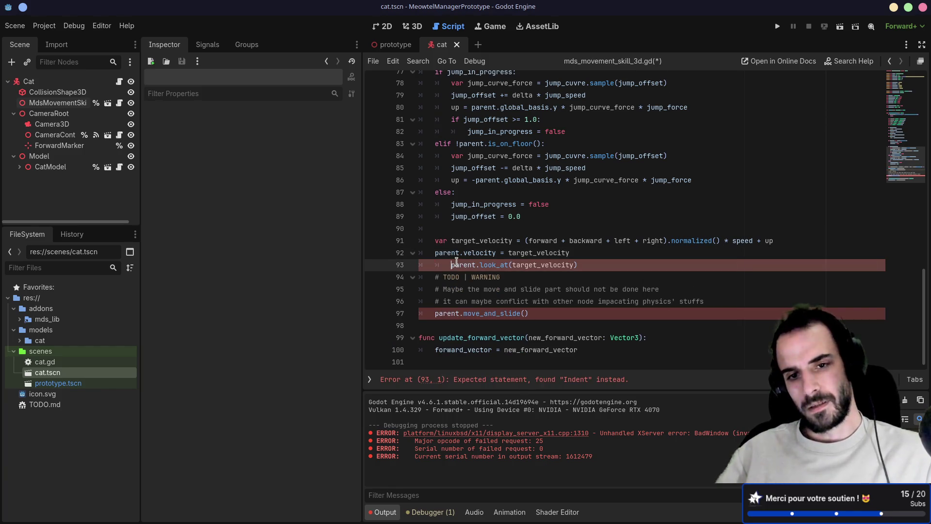
key(BackSpace)
key(ctrl+s)
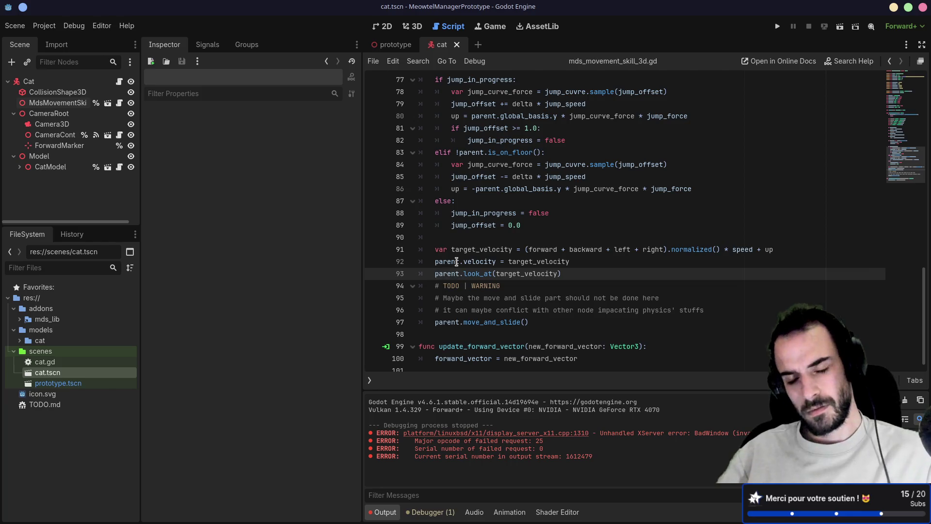
Step: Run the scene, review Debugger > Errors, and jump to the failing look_at line
click(840, 26)
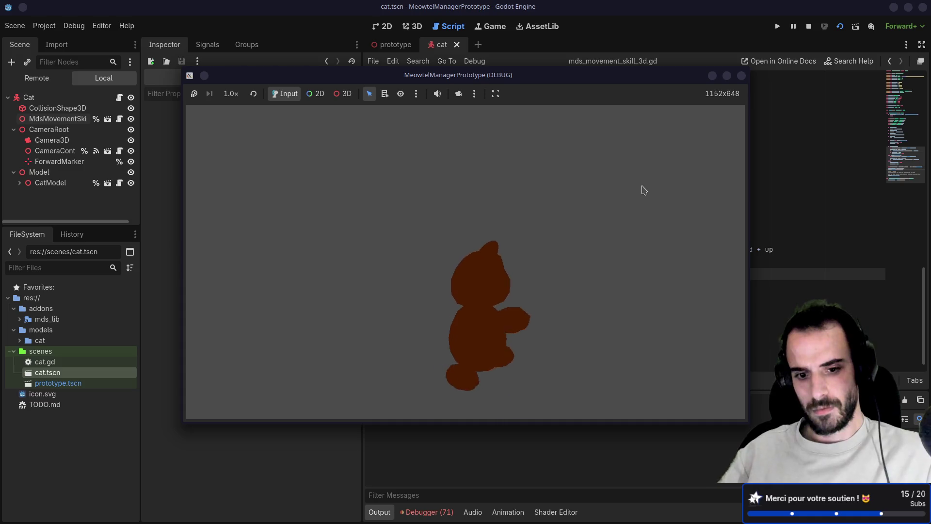
click(742, 76)
click(427, 512)
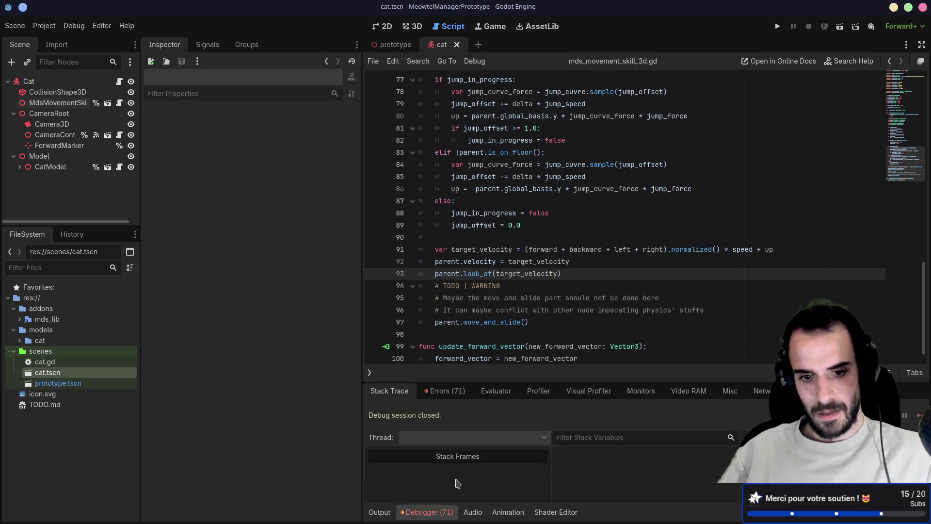
click(445, 392)
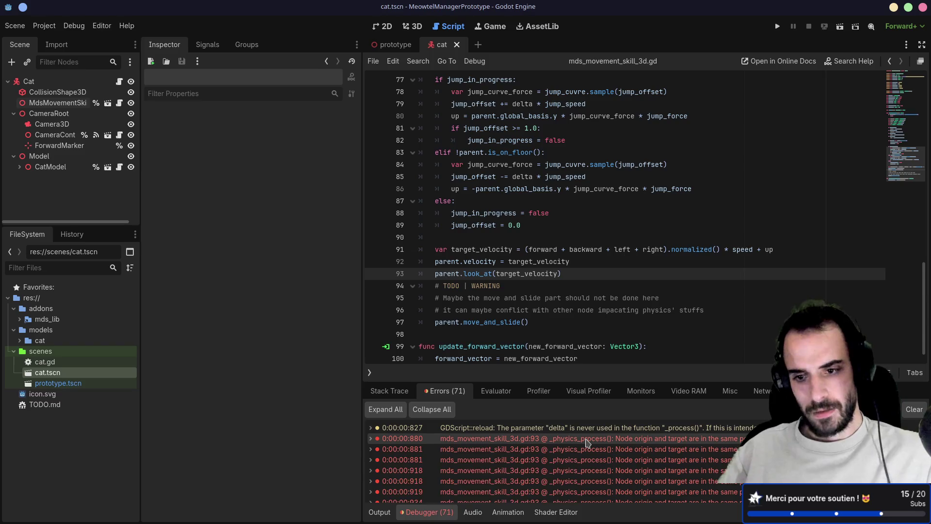
mouse_move(587, 443)
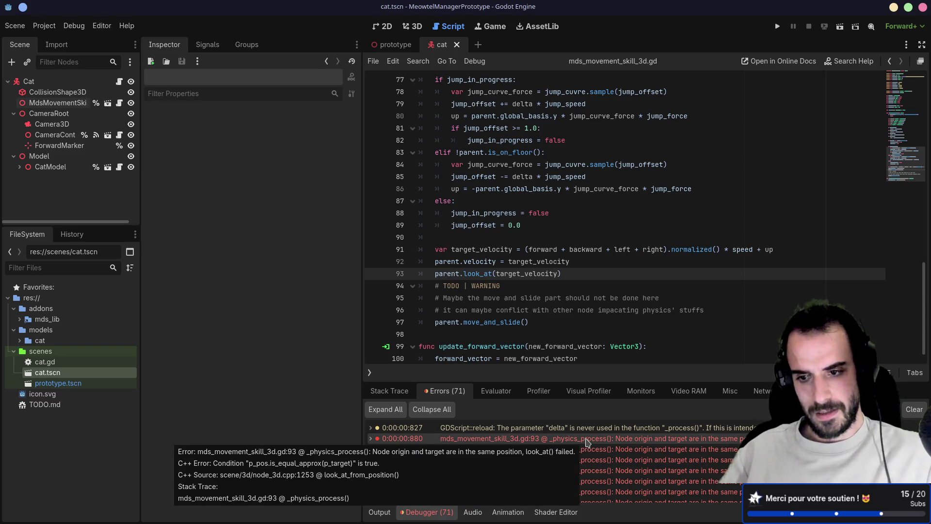
click(587, 439)
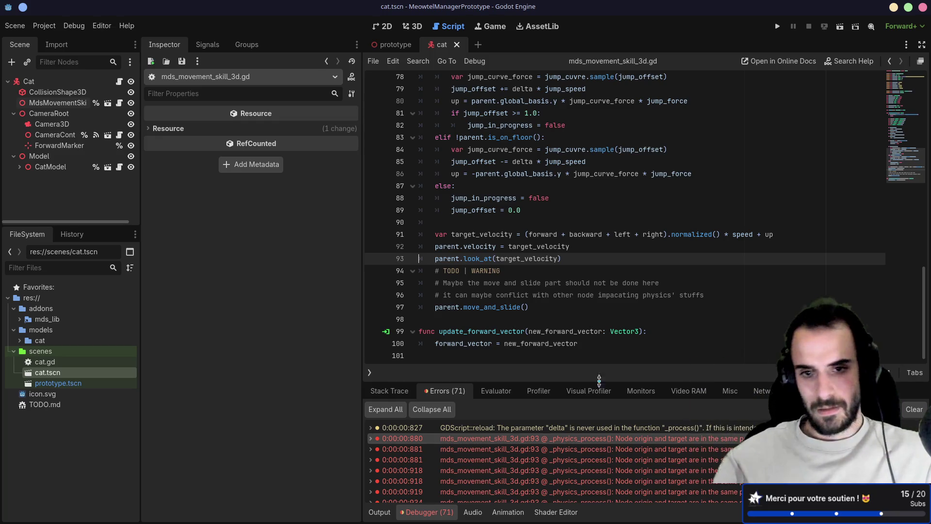
Step: Wrap look_at(target_velocity) in an 'if target_velocity != Vector3.ZERO:' guard by indenting it
click(593, 243)
key(Return)
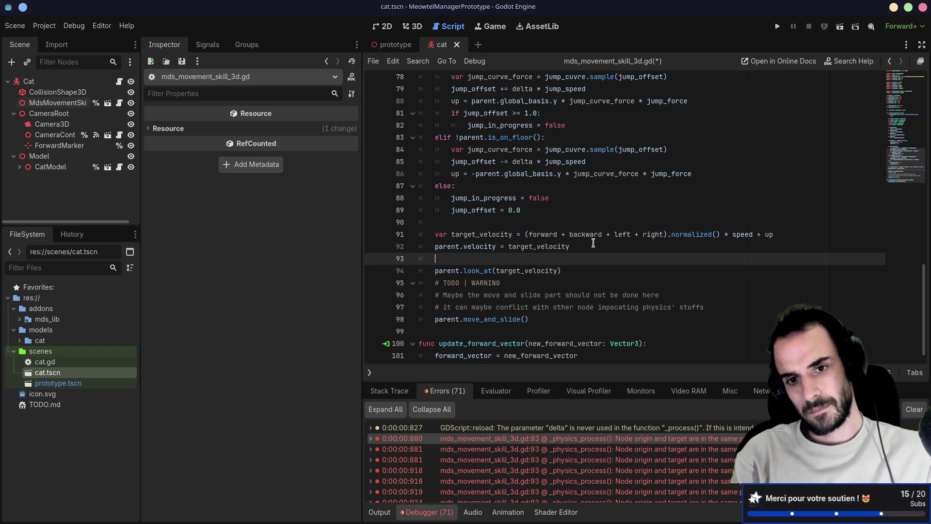
text(if)
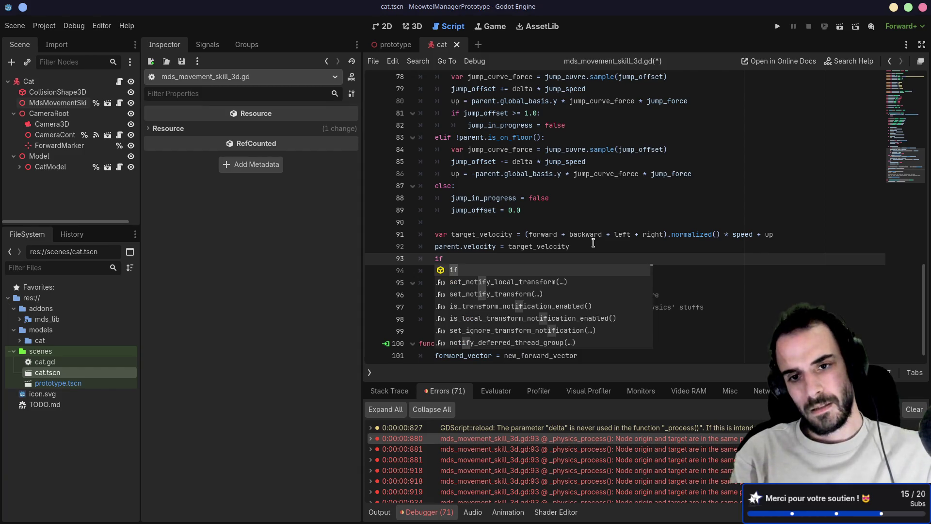
text( target_velocity != Vec)
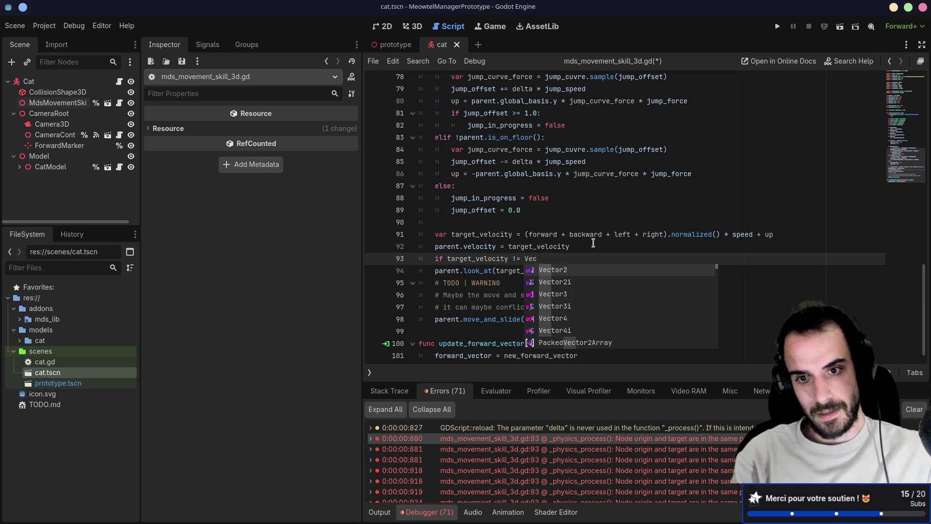
key(Down)
key(Down)
key(Return)
text(Z)
key(Return)
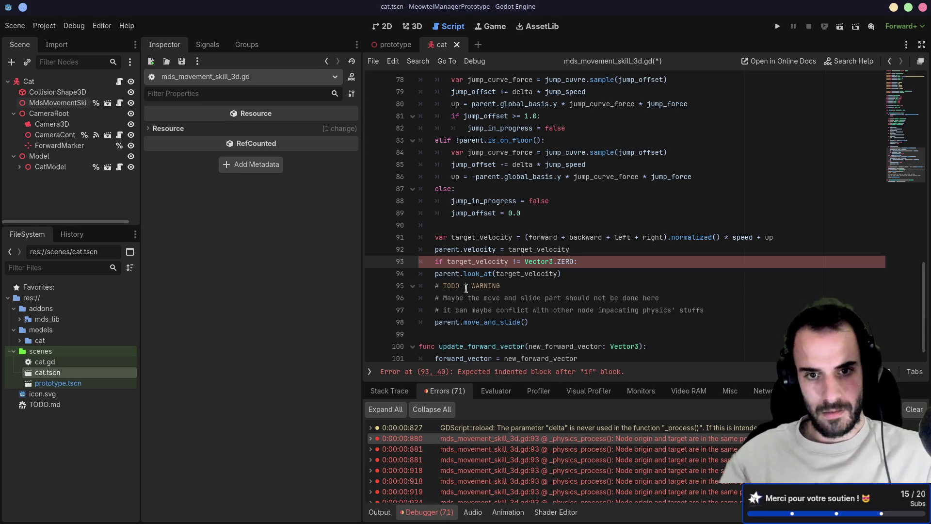
click(433, 276)
key(Tab)
Step: Save and run the cat scene, then close the game window
key(F5)
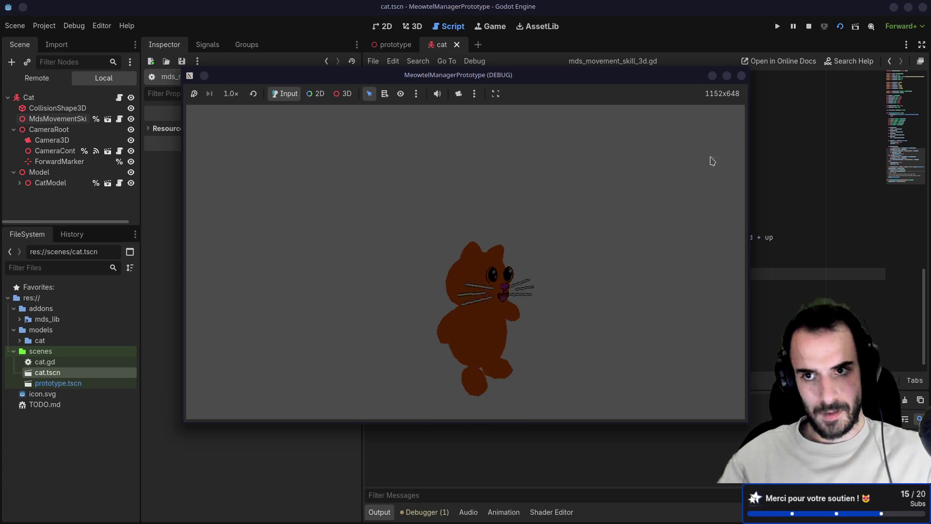
click(742, 76)
click(603, 265)
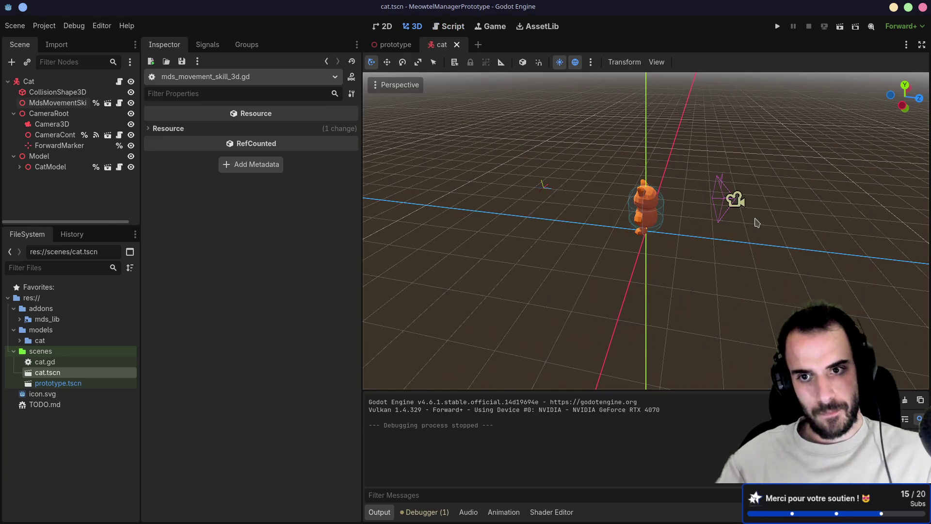
Step: Select the ForwardMarker node in the cat scene's 3D view
click(413, 26)
drag(734, 182, 655, 197)
click(540, 189)
mouse_move(544, 194)
mouse_down()
mouse_move(718, 187)
mouse_move(691, 203)
mouse_up()
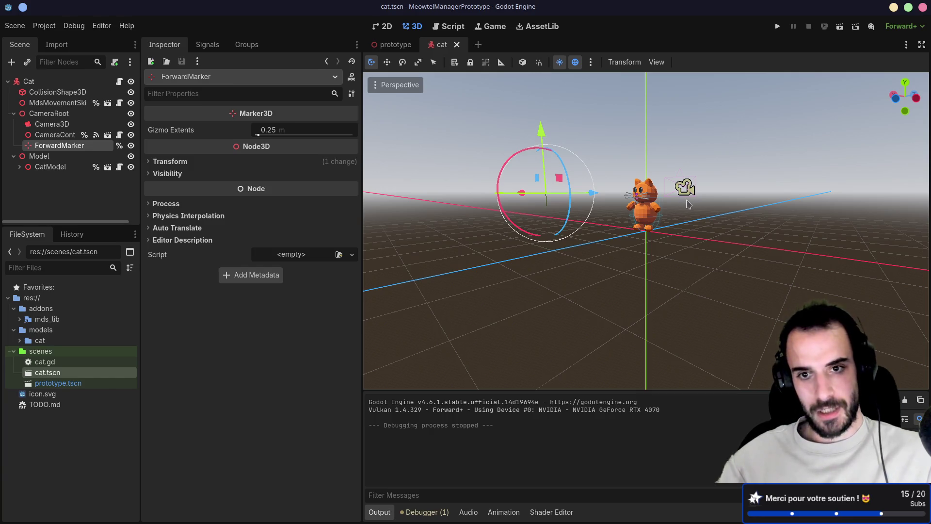
drag(689, 203, 614, 203)
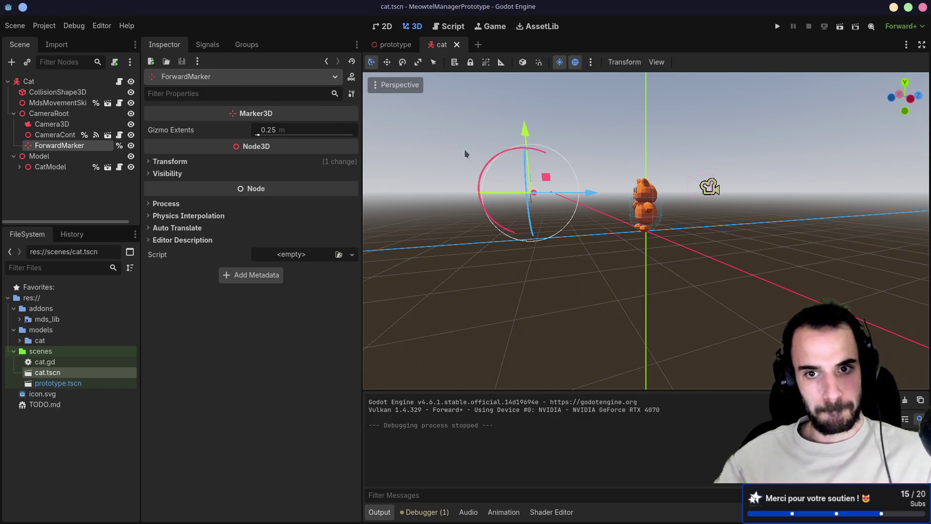
drag(633, 151, 729, 170)
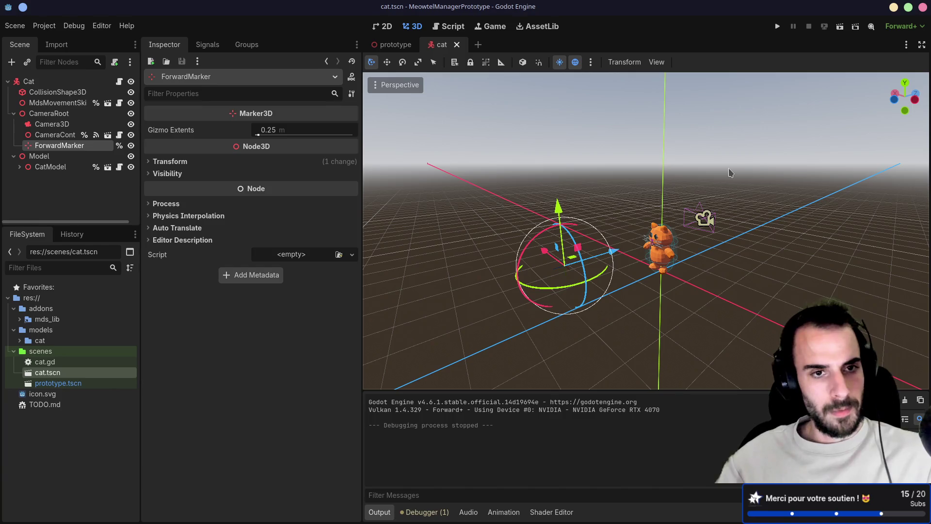
drag(672, 175, 631, 174)
Step: Move the ForwardMarker about 0.75 units along X and return to the movement script
key(g)
key(x)
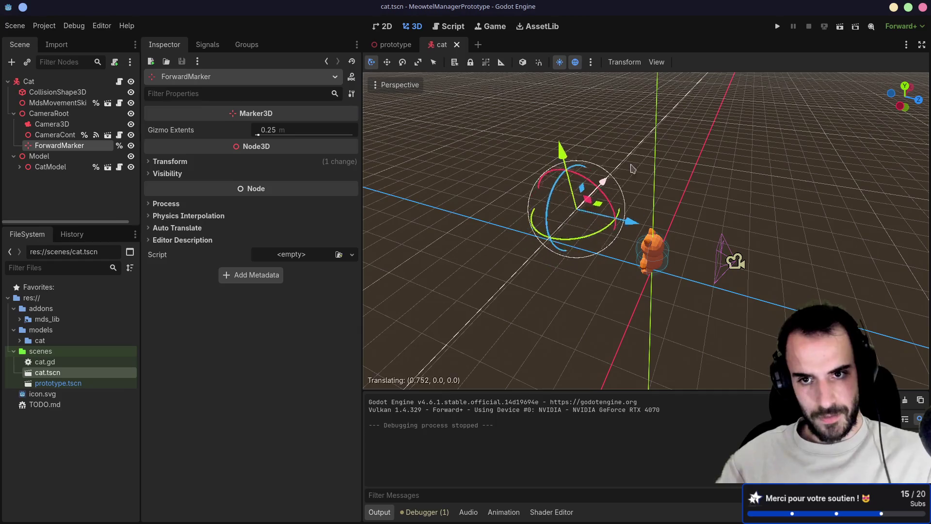
click(699, 189)
key(g)
click(731, 187)
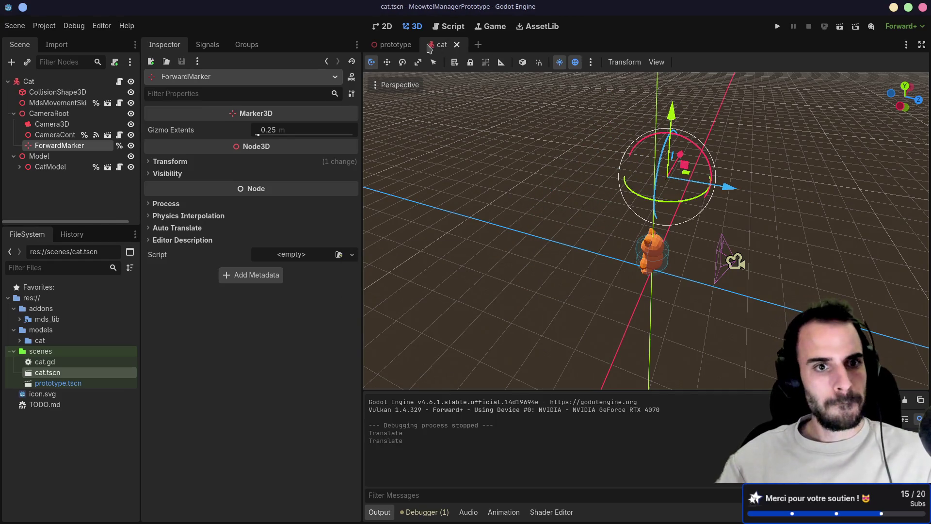
click(119, 103)
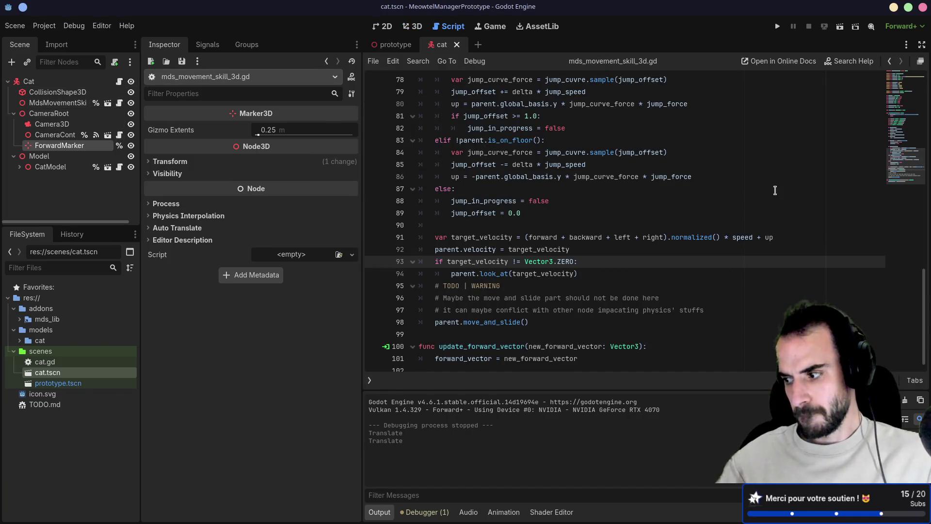
Step: Try swapping target_velocity for a forward_marker reference, then revert those edits
scroll(767, 223, down, 1)
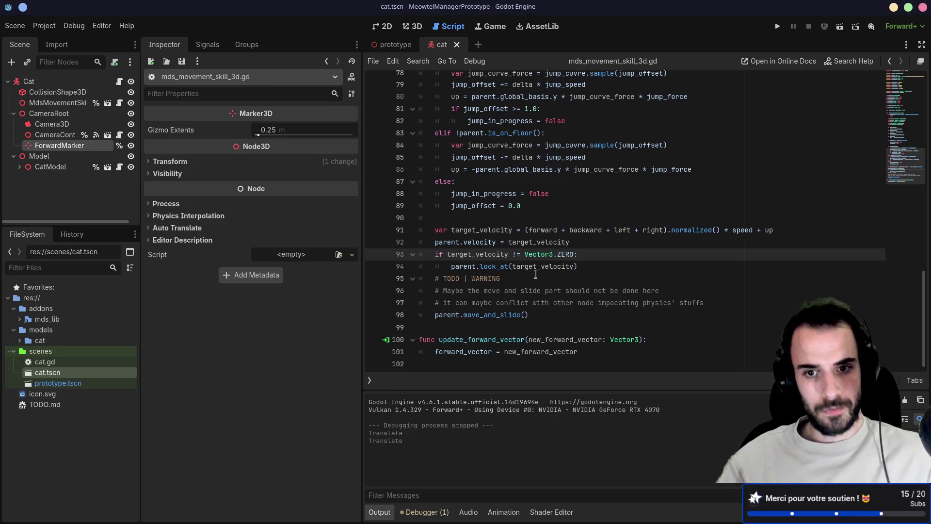
double_click(559, 266)
double_click(544, 243)
key(ctrl+c)
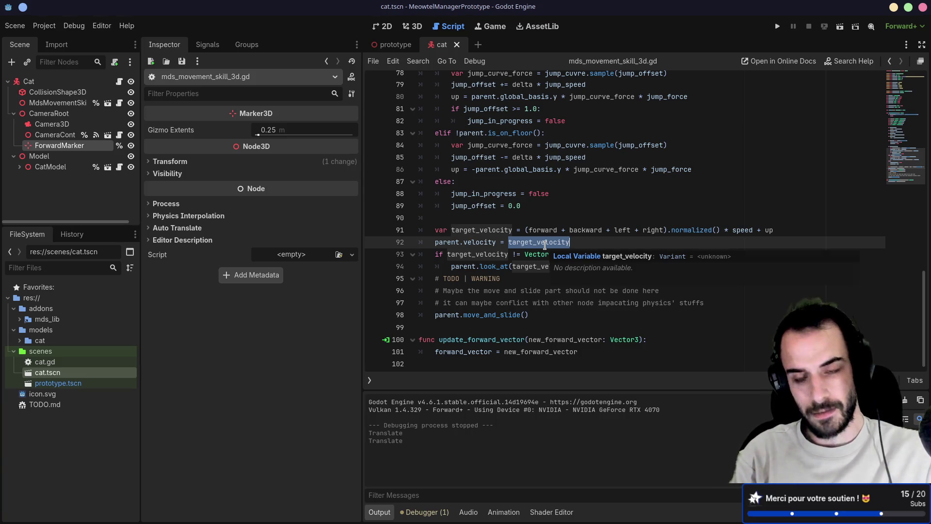
text(%)
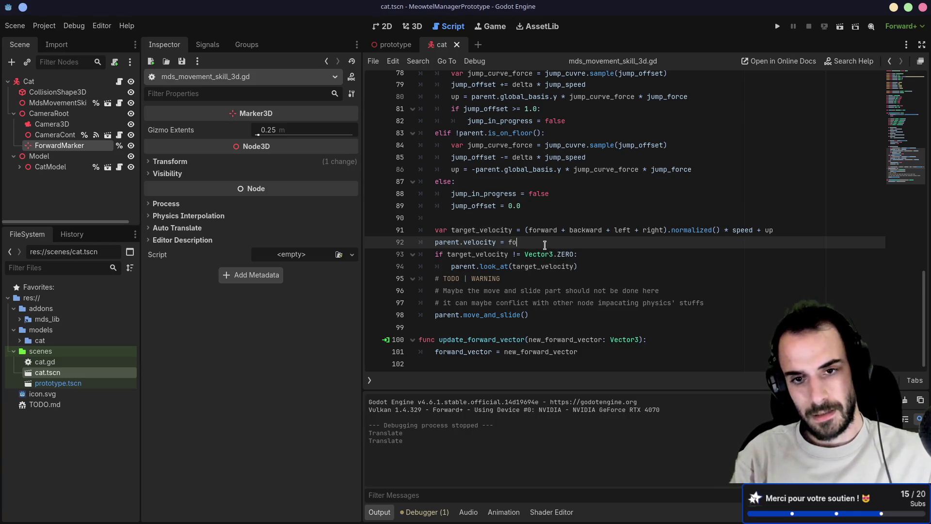
text(rward_marker.glo)
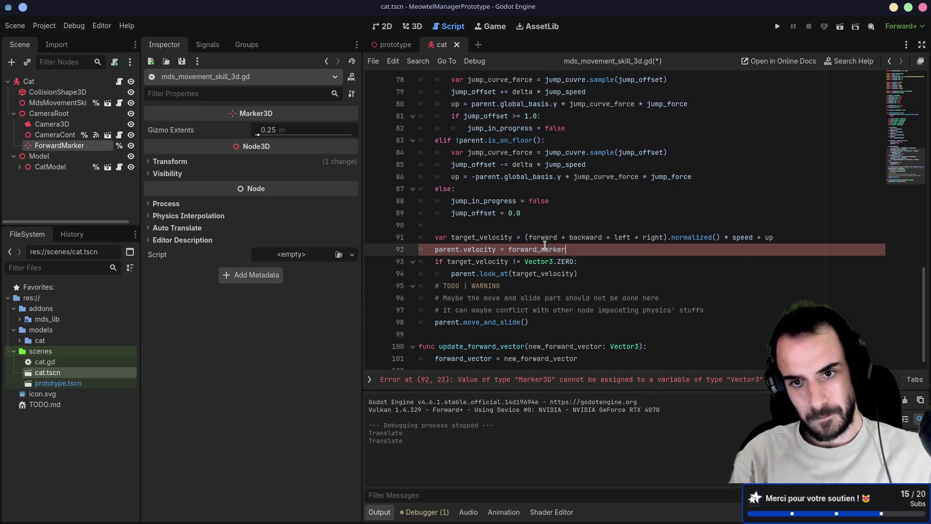
key(Return)
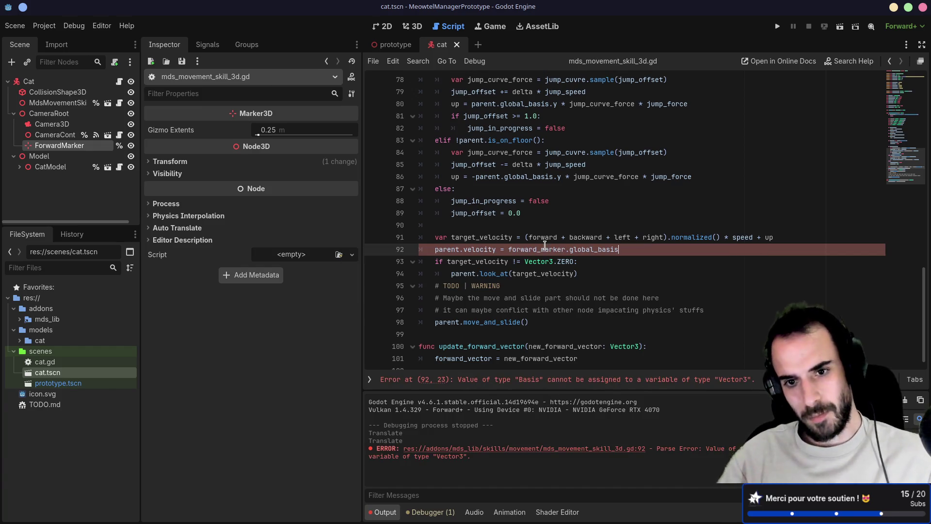
key(BackSpace)
key(BackSpace)
key(BackSpace)
text(%)
key(BackSpace)
key(ctrl+v)
Step: Delete the zero-velocity check line and unindent the look_at line
click(515, 274)
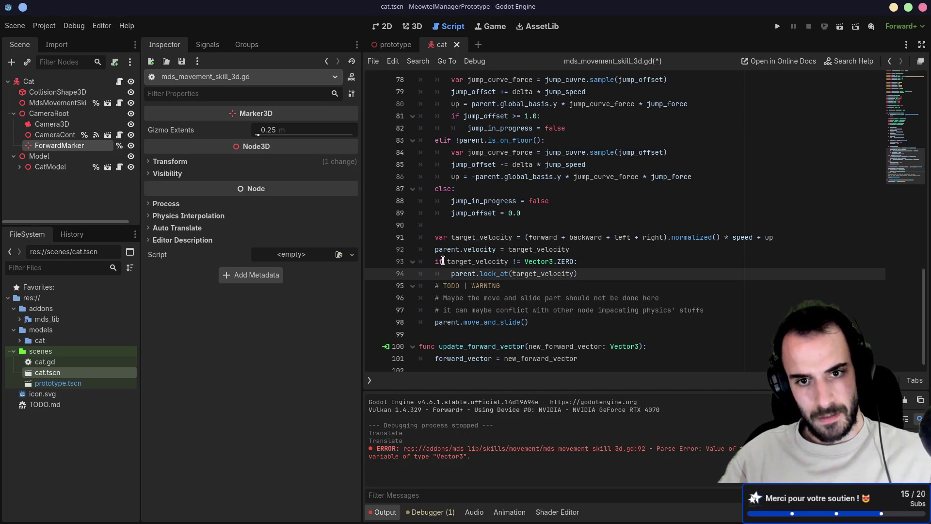
drag(436, 261, 607, 261)
key(BackSpace)
key(BackSpace)
key(BackSpace)
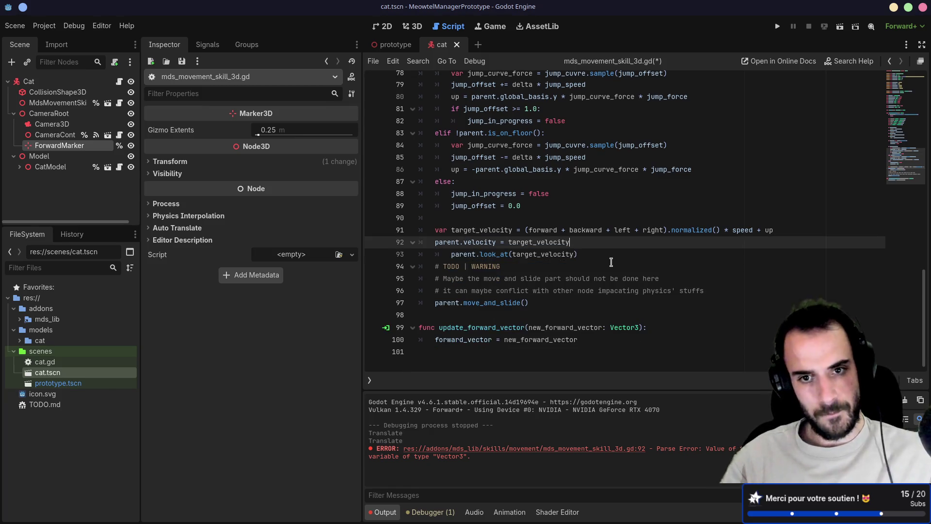
click(471, 248)
key(shift+Tab)
scroll(460, 247, up, 1)
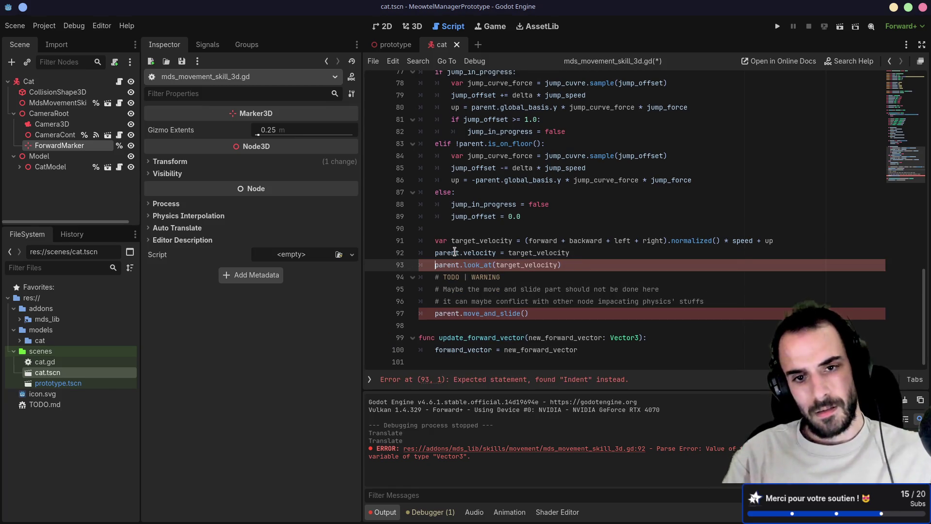
Step: Change the look_at argument to forward_marker.global_position
double_click(509, 273)
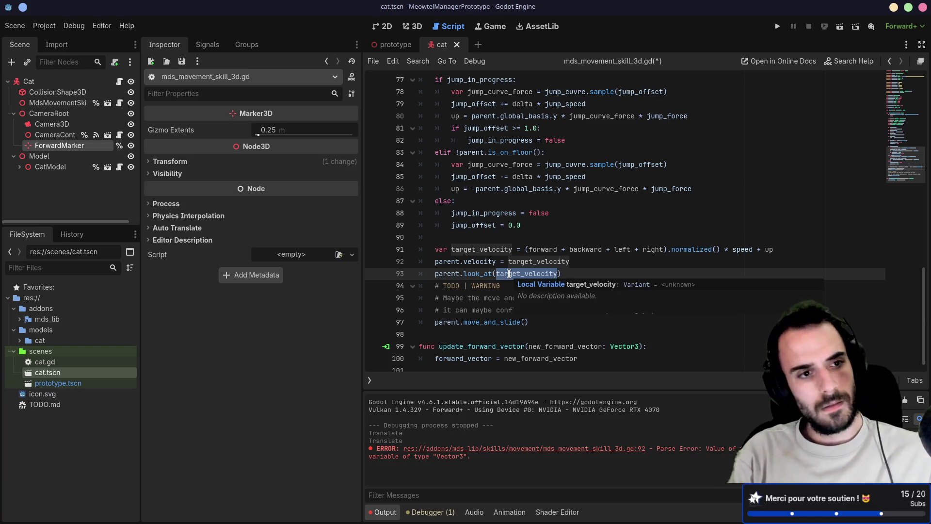
text(%)
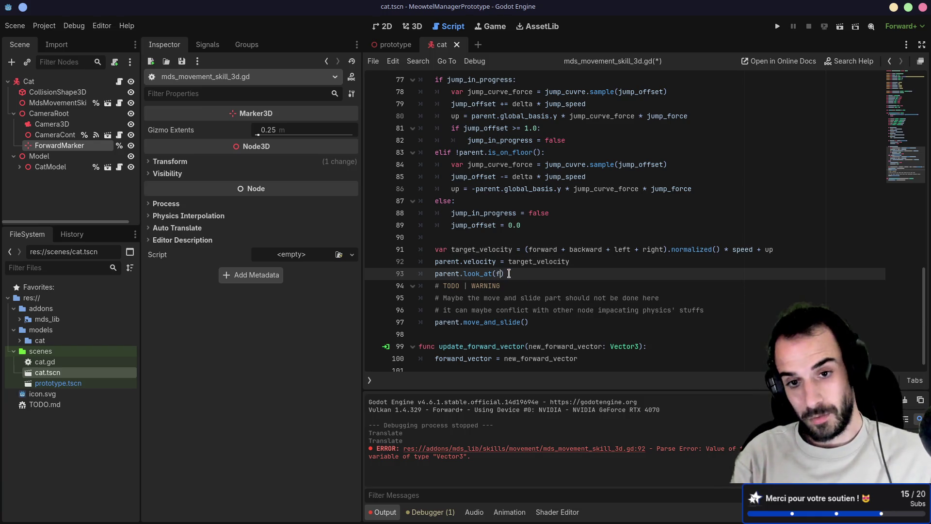
text(or)
key(Escape)
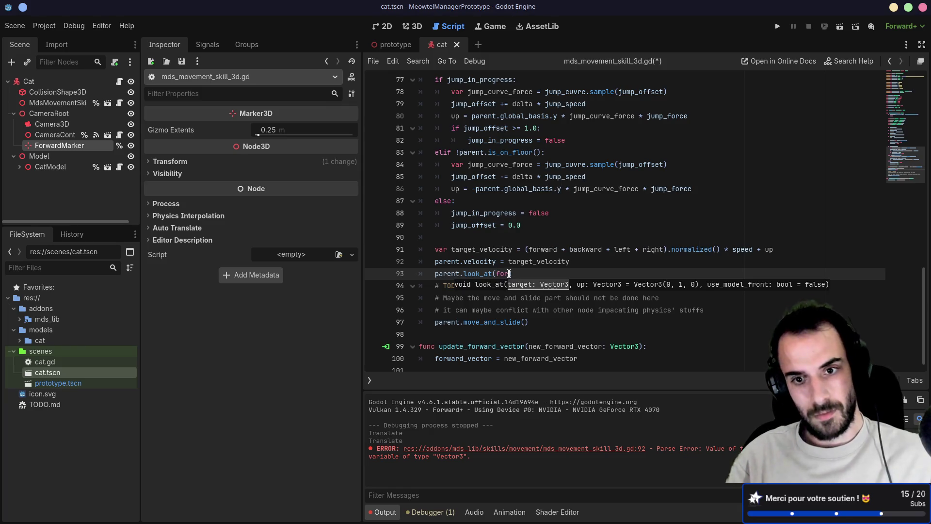
text(w)
key(Down)
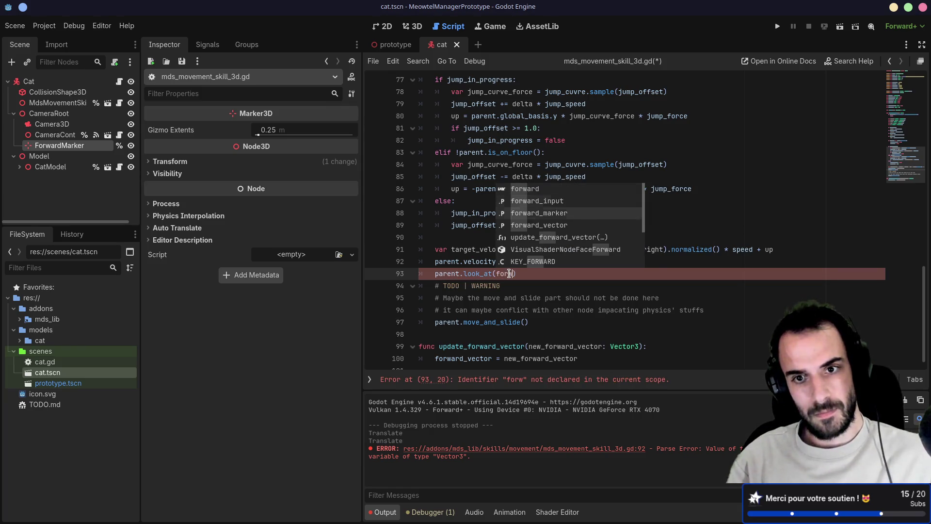
key(Return)
text(.gl)
key(Down)
key(Return)
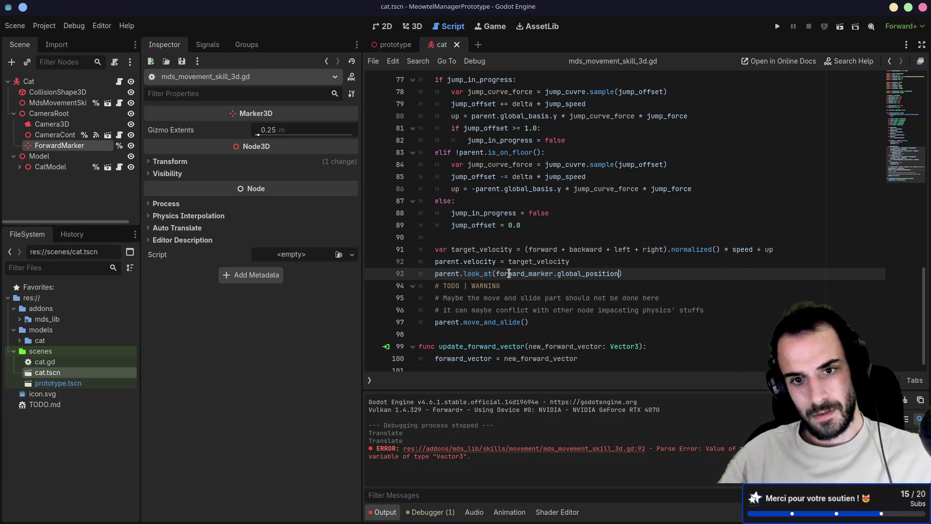
Step: Check the look_at documentation, then run the cat scene
ctrl+click(480, 273)
key(alt+Left)
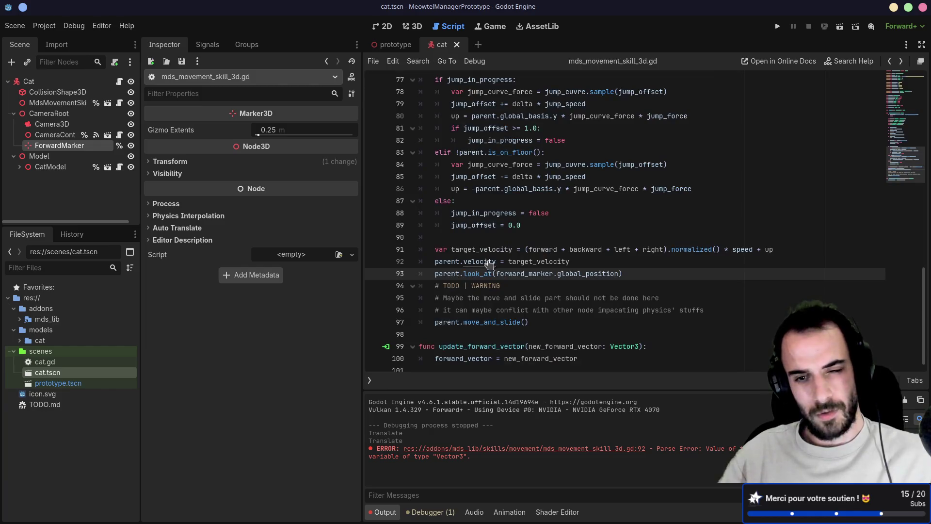
click(840, 26)
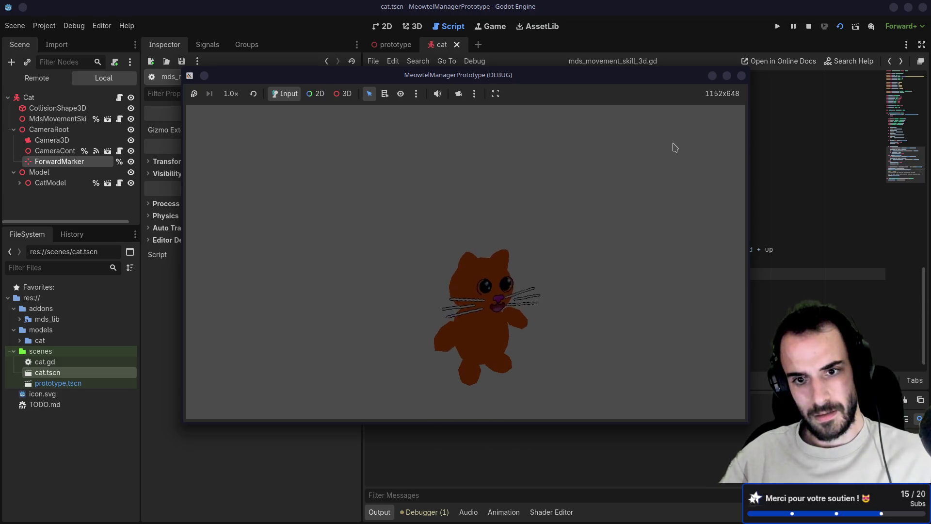
Step: Stop the cat scene, then run the Prototype scene, orbit the camera behind the cat, and stop
click(741, 76)
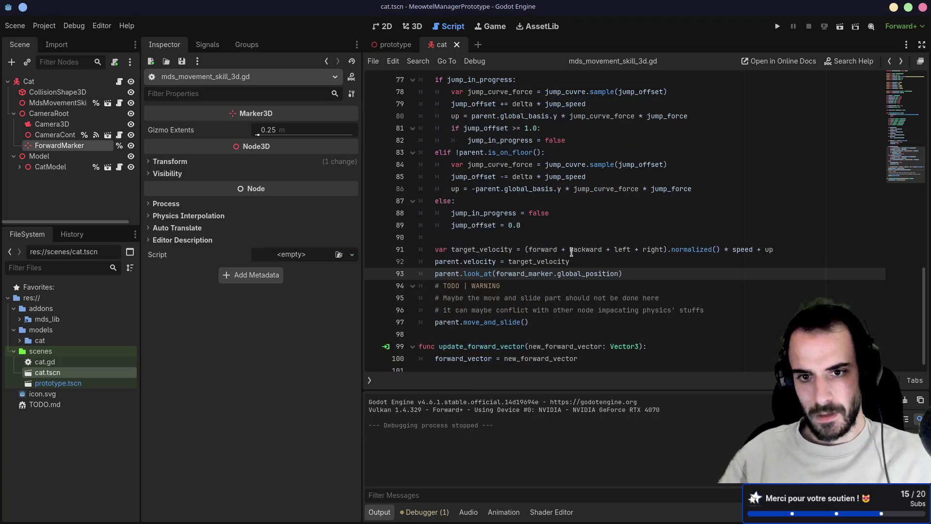
click(549, 269)
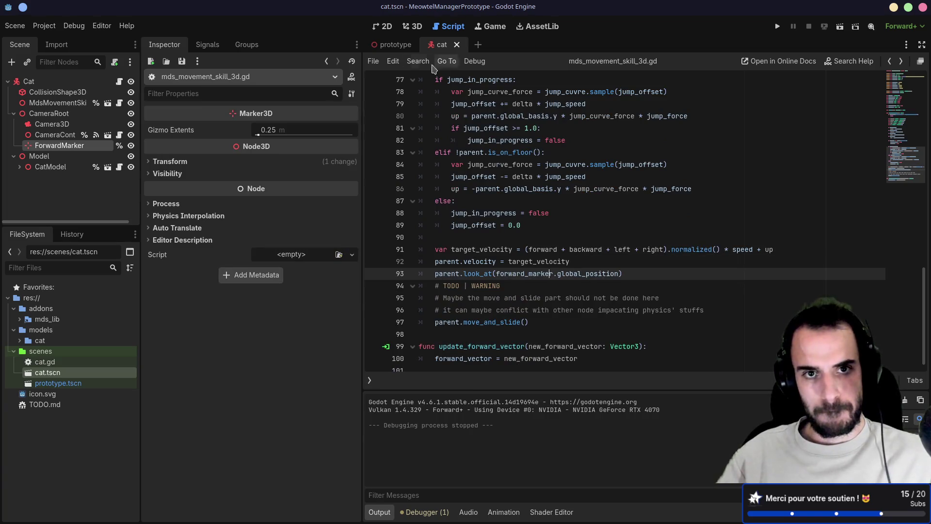
click(395, 45)
click(777, 26)
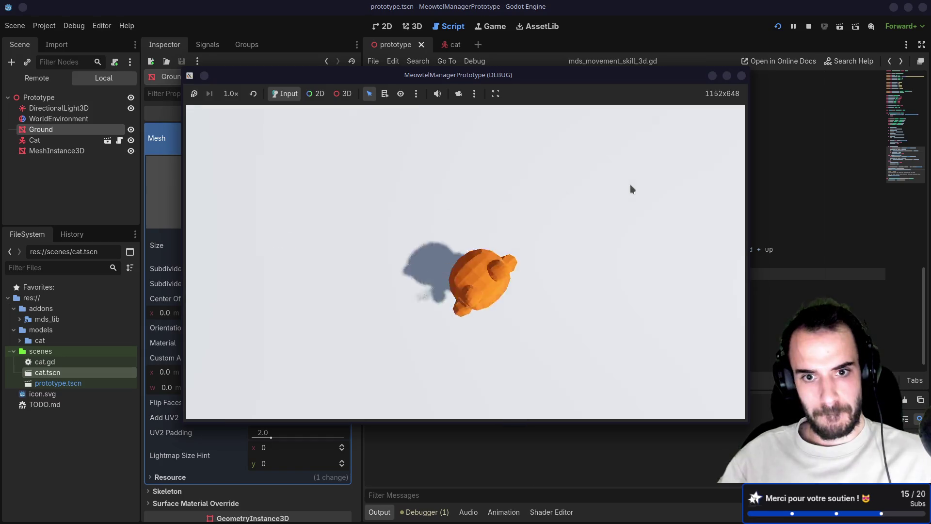
mouse_move(630, 184)
mouse_down()
mouse_move(680, 130)
mouse_move(642, 167)
mouse_move(676, 172)
mouse_move(657, 171)
mouse_move(650, 181)
mouse_up()
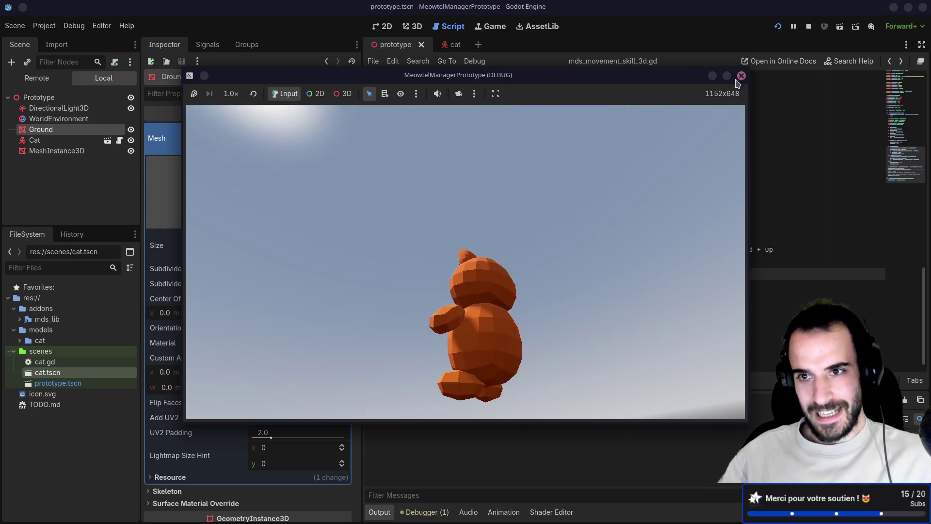
key(F8)
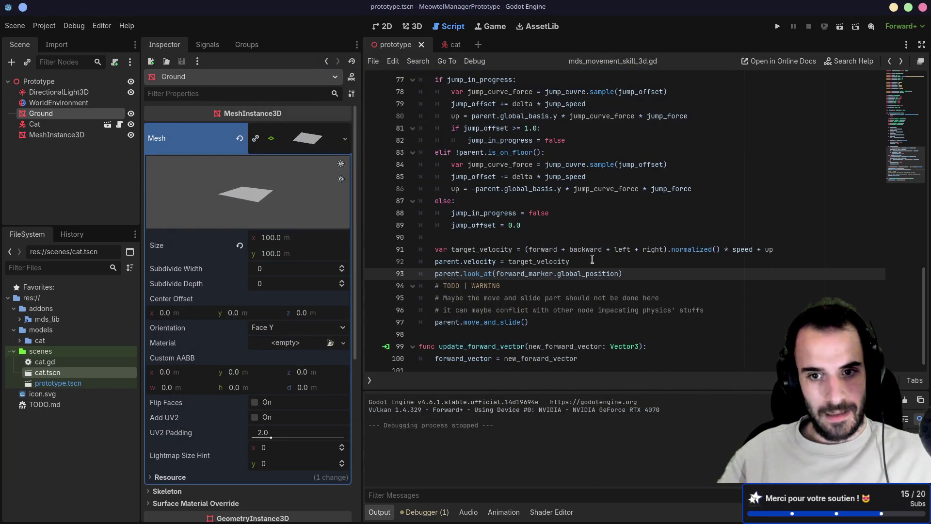
Step: Read the global_position documentation, then show the cat scene's 3D workspace
mouse_move(588, 273)
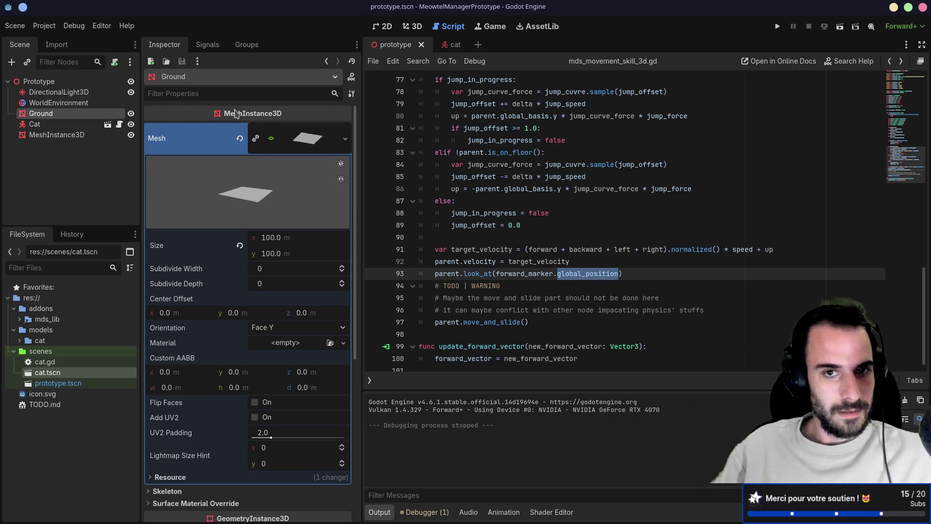
click(448, 47)
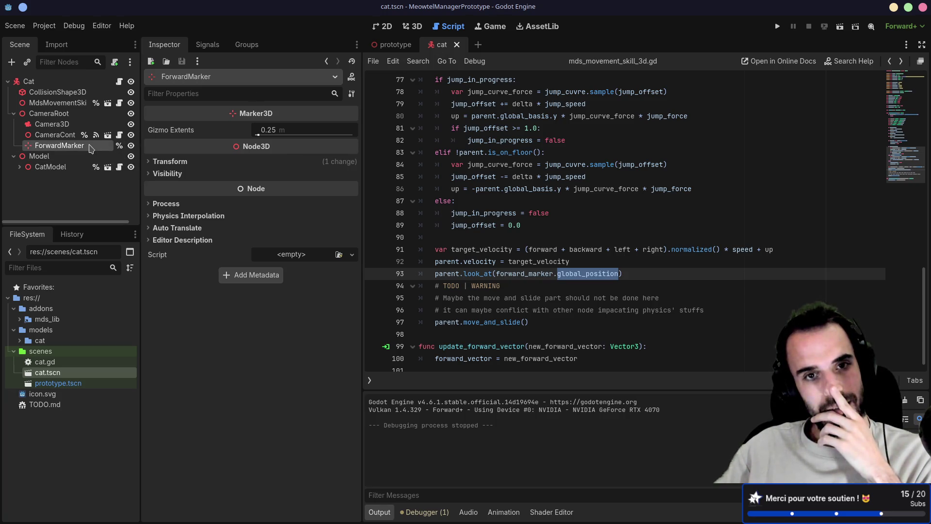
click(412, 26)
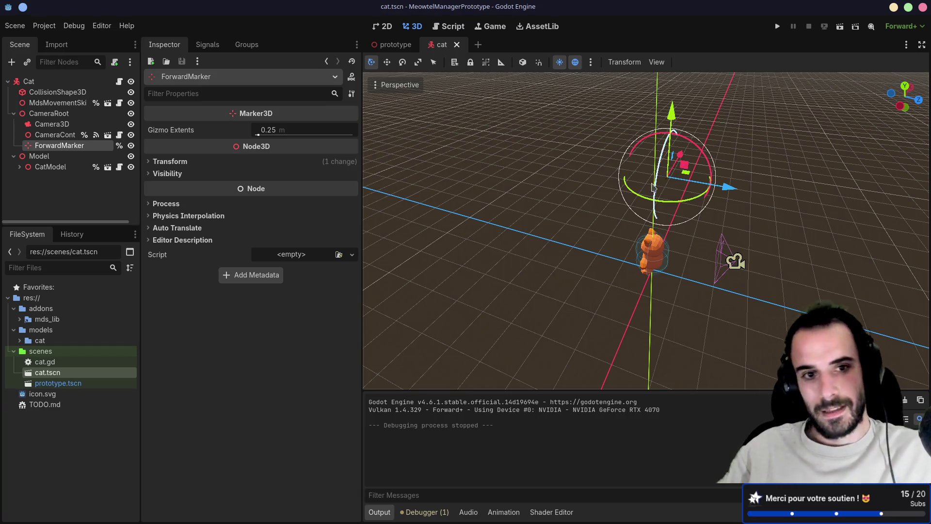
Step: Place ForwardMarker ahead of the cat along Z with Position X 0, and save
drag(723, 186, 660, 175)
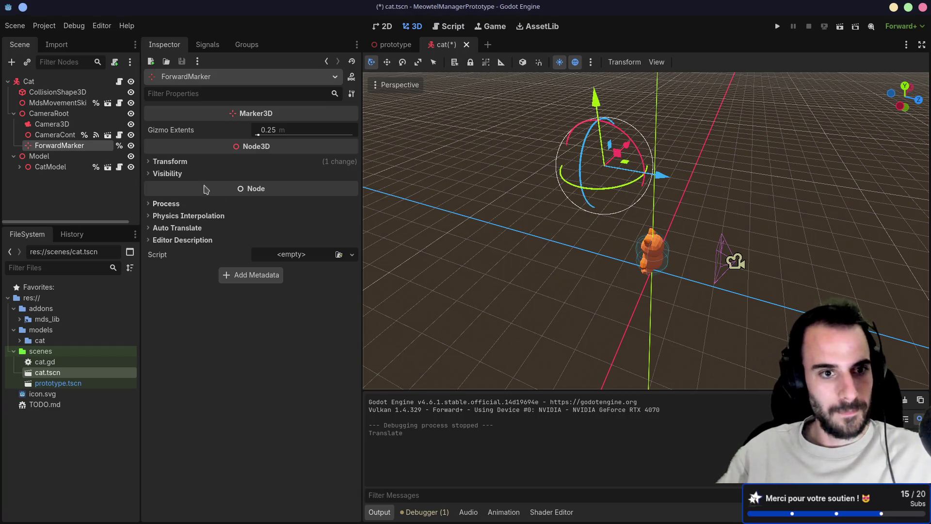
click(170, 161)
click(192, 190)
text(0)
key(Return)
key(ctrl+s)
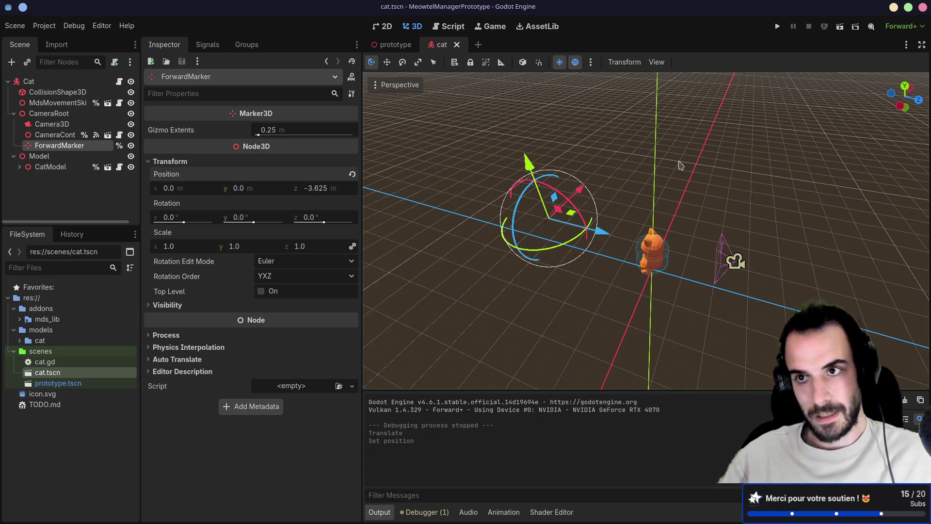
Step: Run and stop the game, then return to the movement script
click(778, 26)
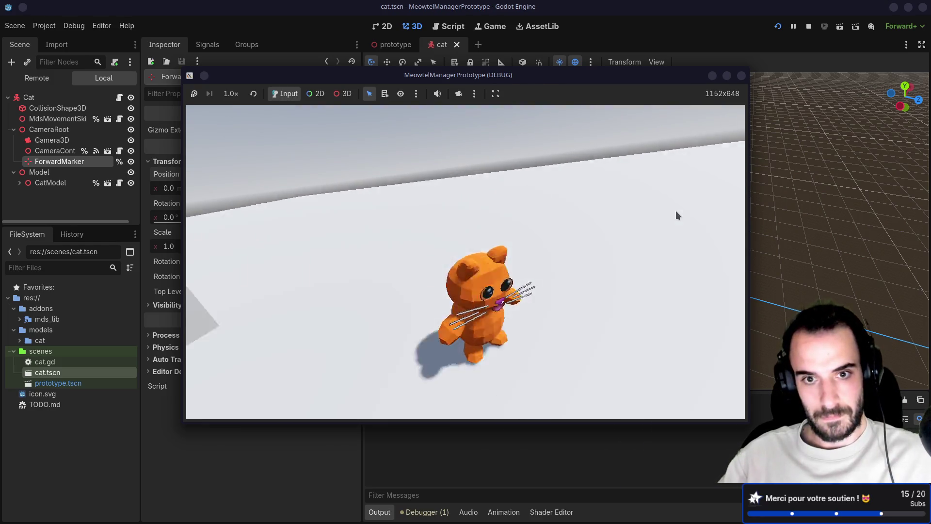
key(F8)
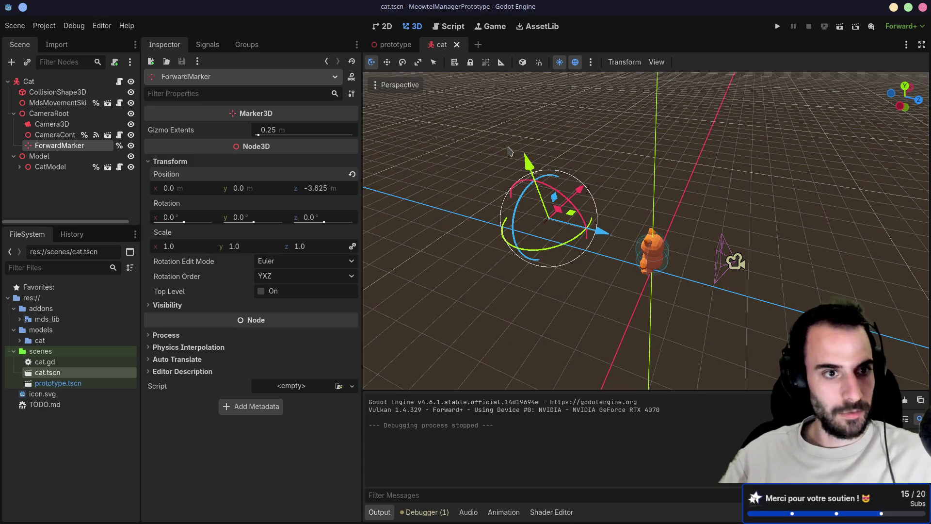
click(450, 26)
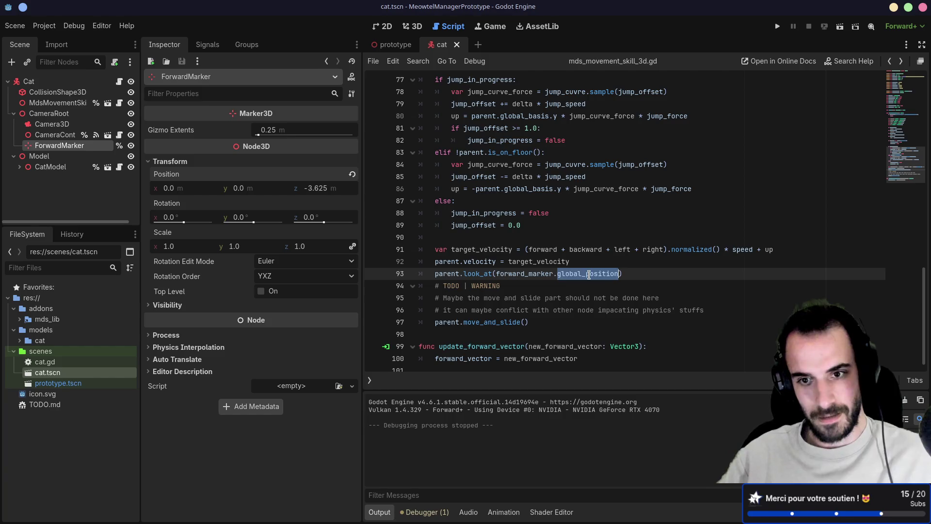
Step: Change the look_at argument to forward_marker.position and save the script
mouse_move(589, 275)
text(lo)
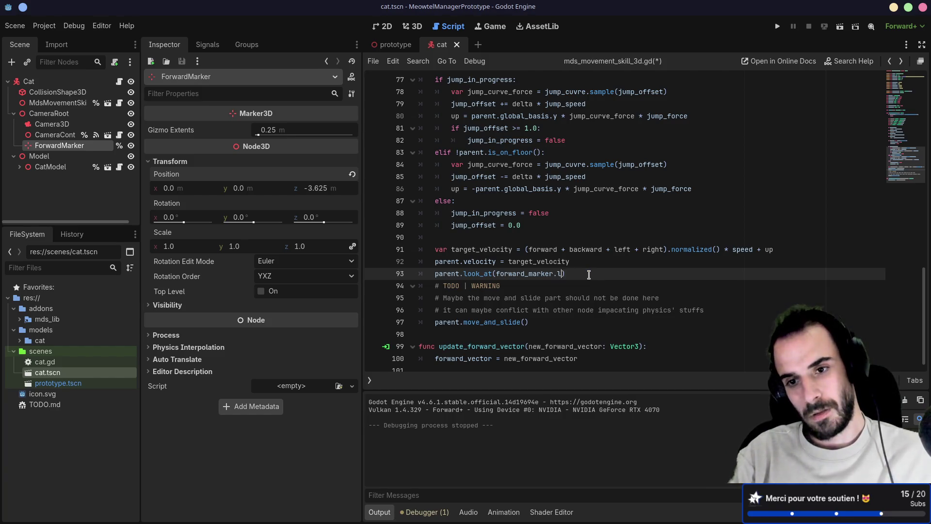
key(BackSpace)
key(BackSpace)
text(position)
key(ctrl+s)
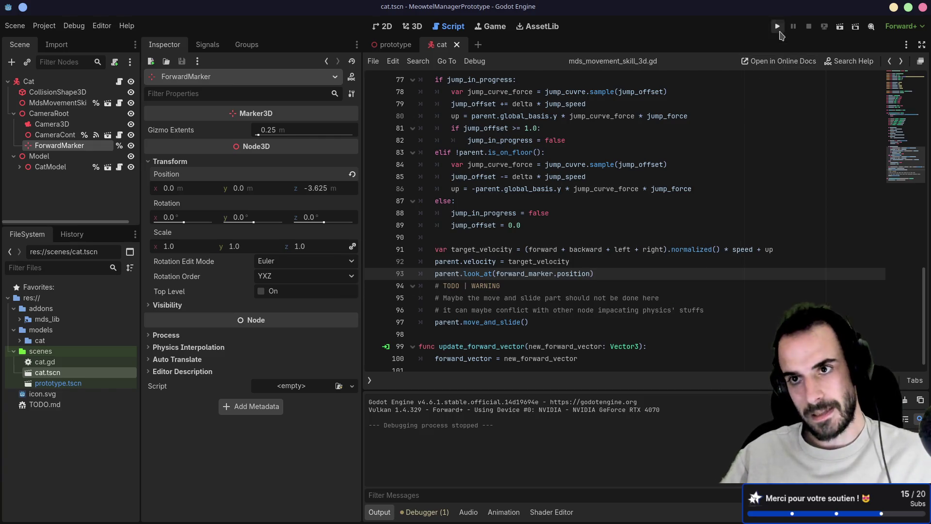
Step: Play-test by walking the cat forward with W while orbiting the camera, then stop
click(778, 26)
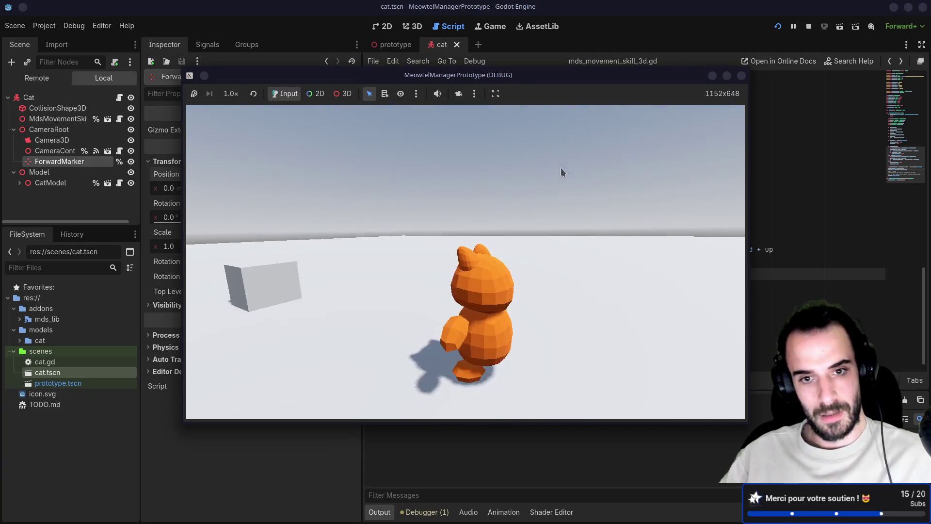
key(w)
mouse_move(501, 183)
mouse_down()
mouse_move(469, 181)
mouse_move(545, 174)
mouse_move(515, 174)
mouse_move(526, 181)
mouse_up()
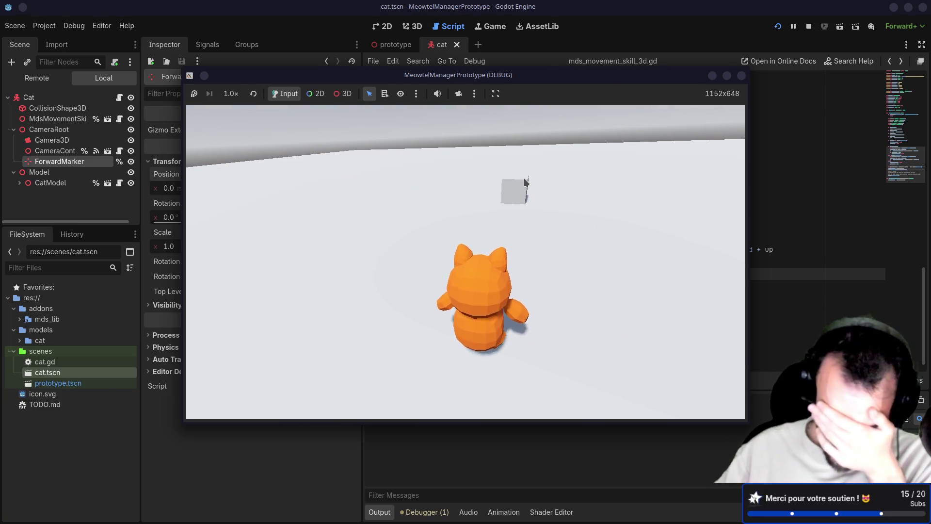
drag(525, 182, 509, 171)
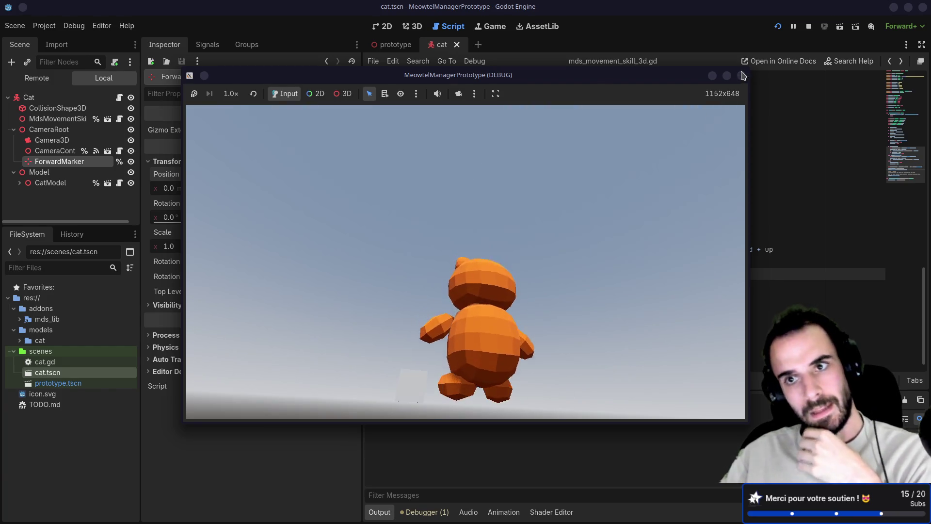
click(741, 76)
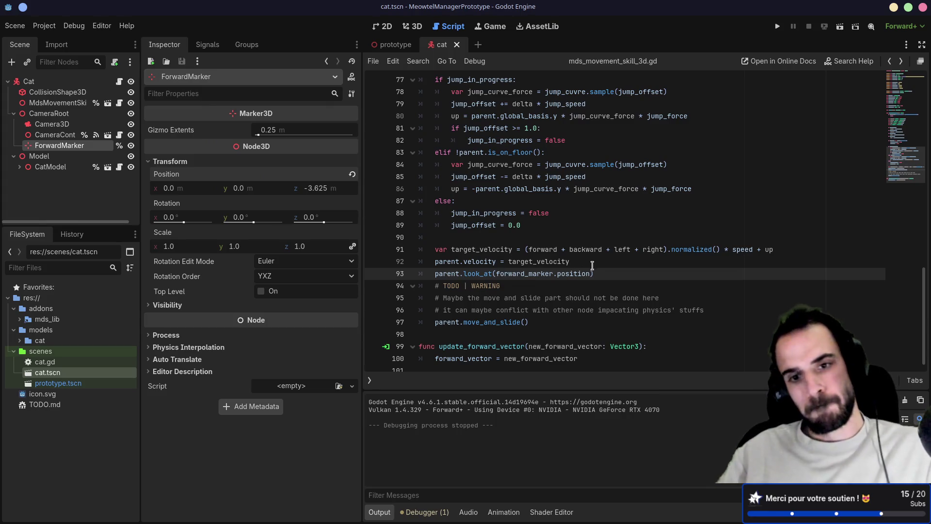
drag(429, 273, 594, 274)
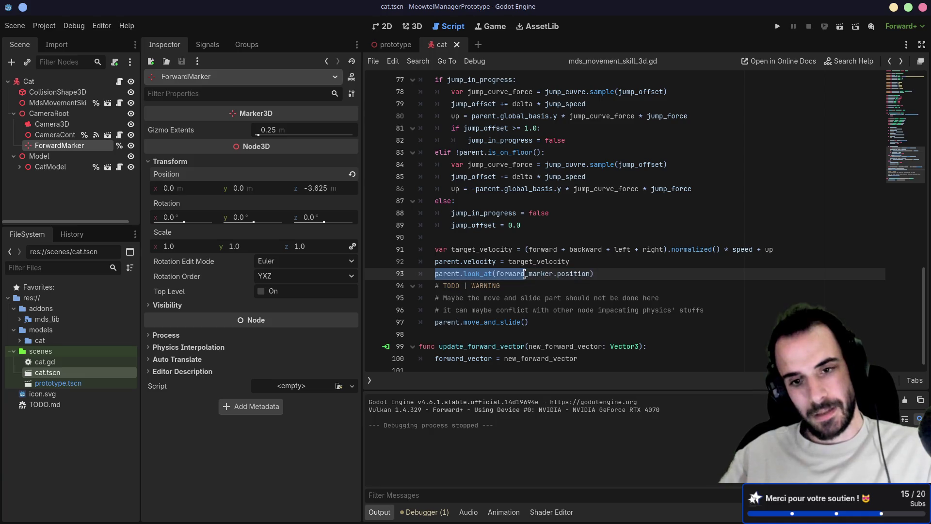
click(592, 262)
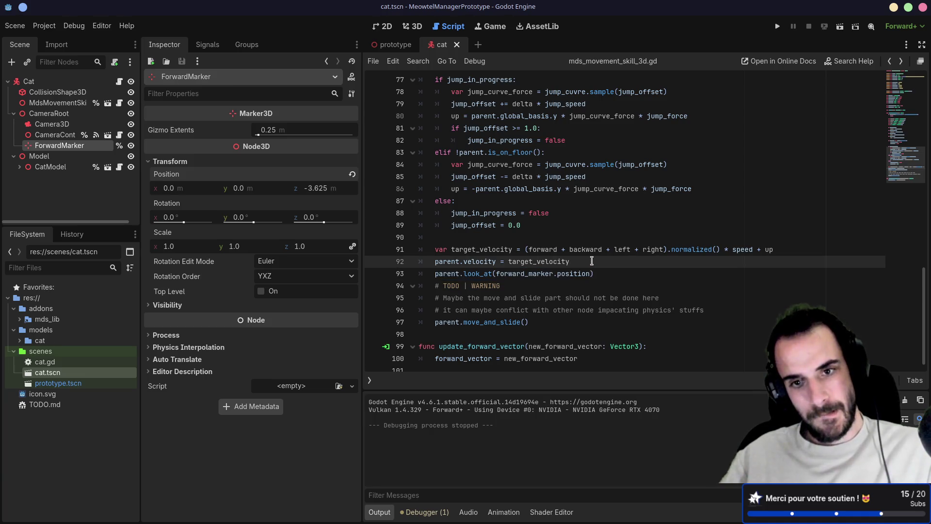
scroll(592, 261, up, 2)
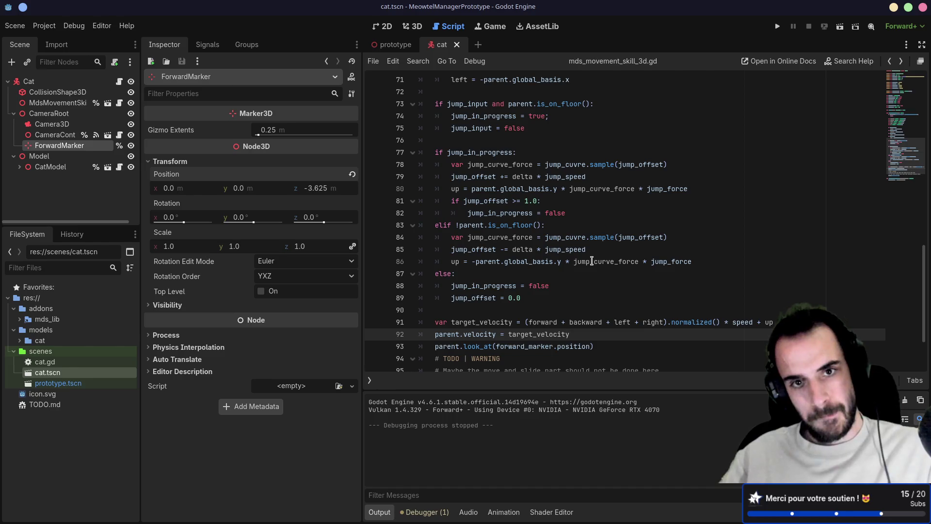
click(412, 153)
scroll(442, 209, up, 5)
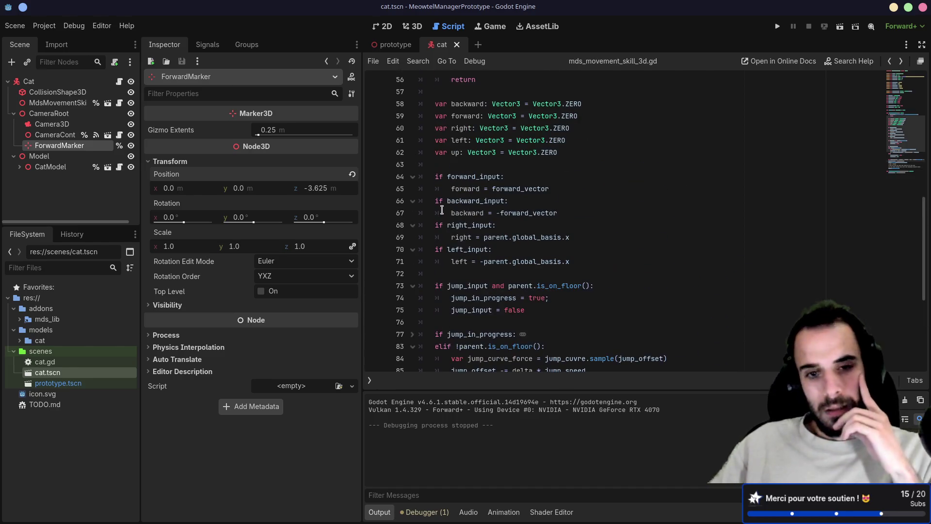
mouse_move(450, 198)
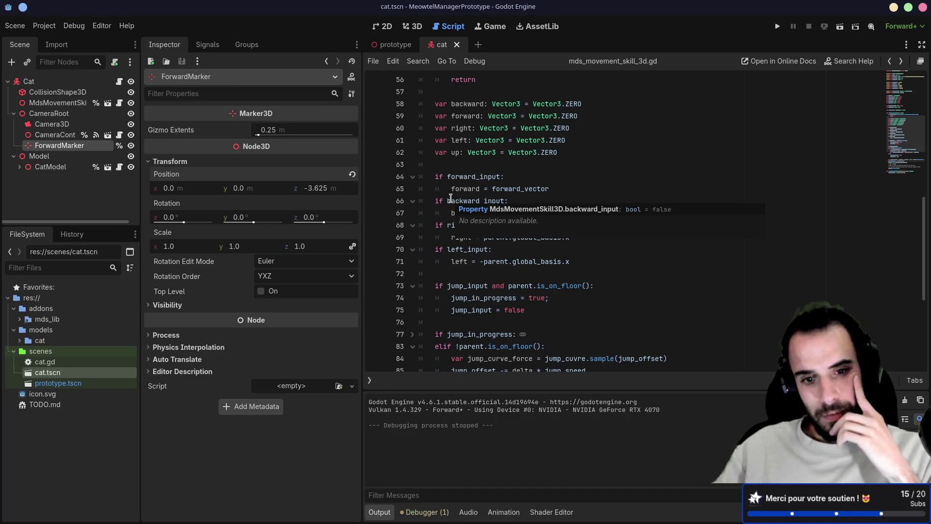
scroll(443, 214, down, 3)
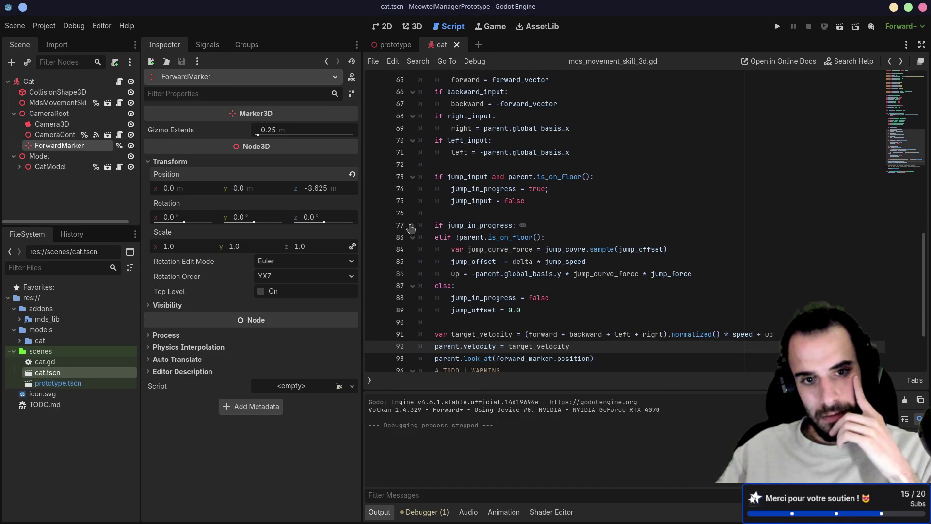
click(411, 226)
scroll(448, 238, up, 4)
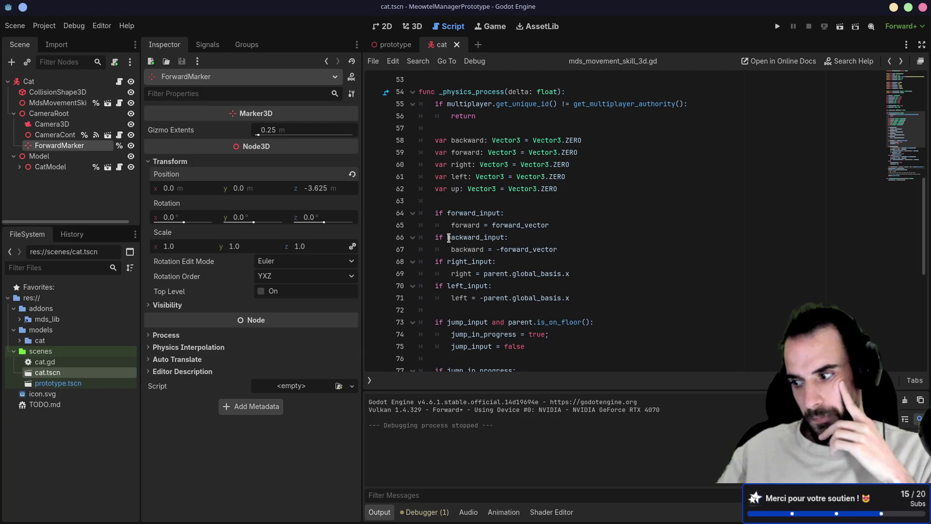
mouse_move(449, 238)
scroll(449, 238, down, 1)
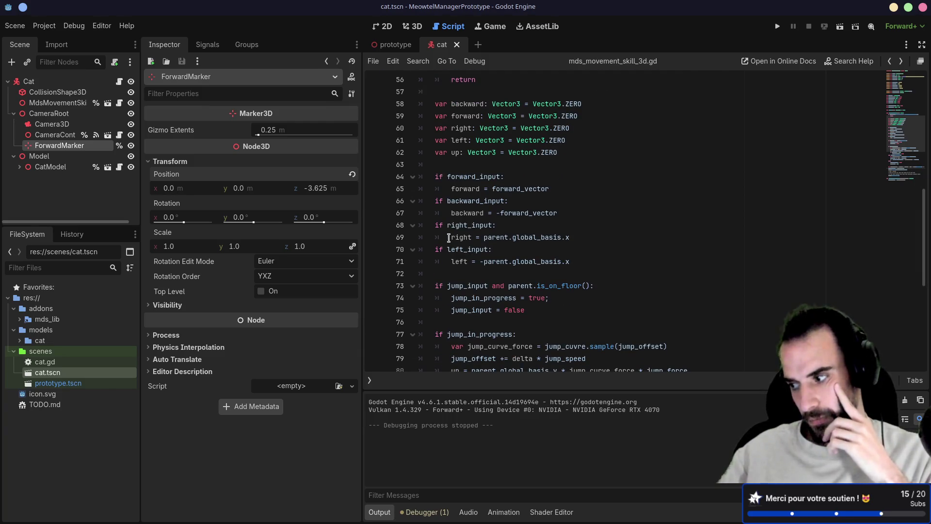
scroll(448, 237, down, 7)
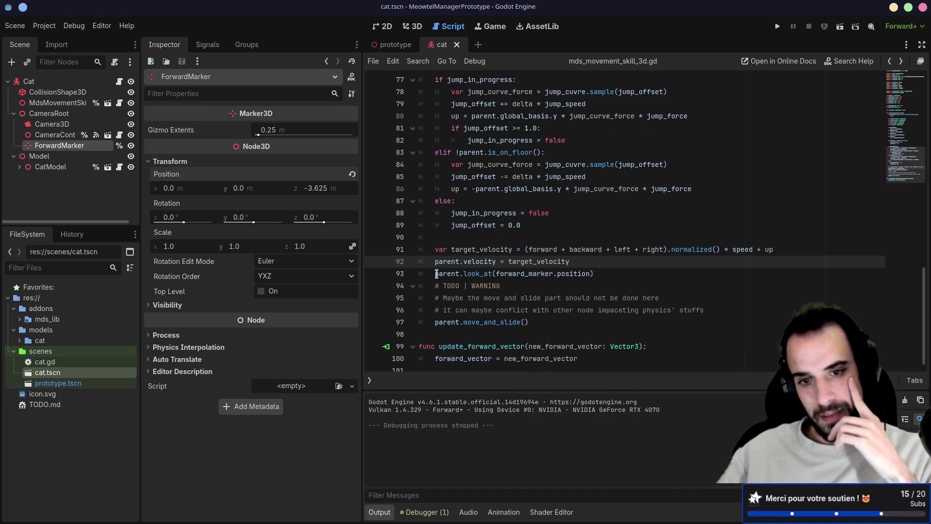
click(437, 273)
drag(436, 274, 579, 275)
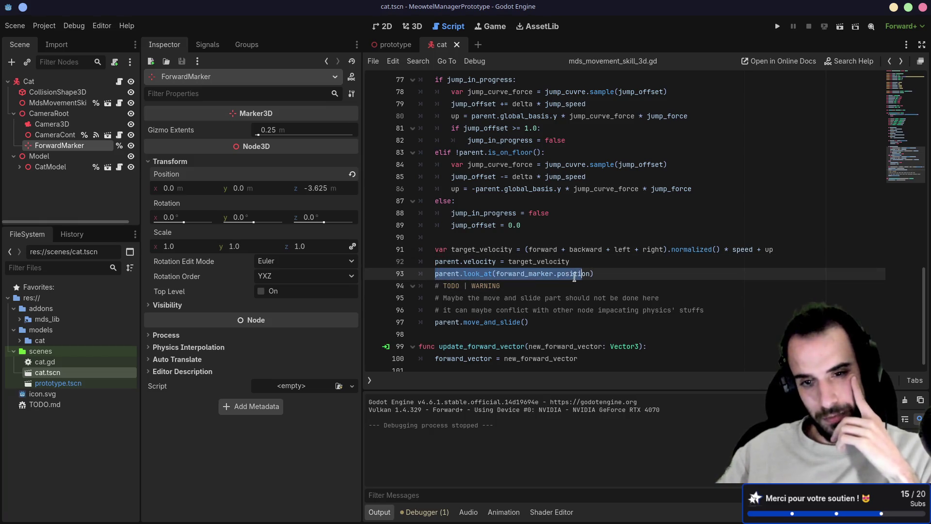
drag(436, 274, 606, 273)
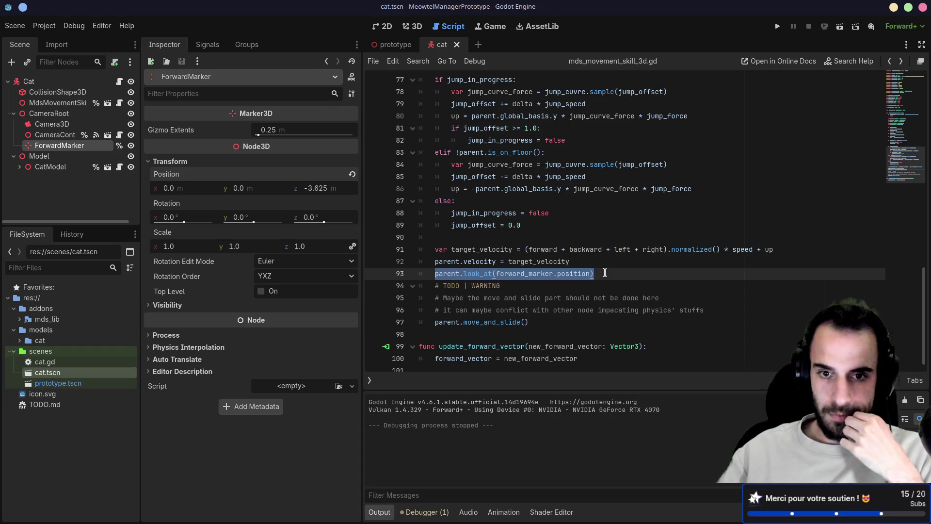
Step: Insert 'if target_velocity != Vector3.ZERO:' above parent.look_at(forward_marker.position)
click(603, 263)
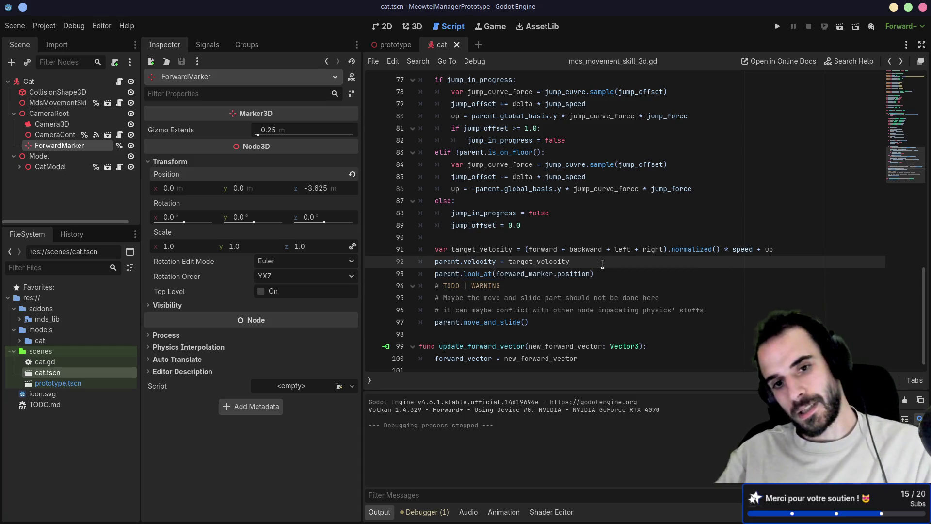
key(Return)
text(f)
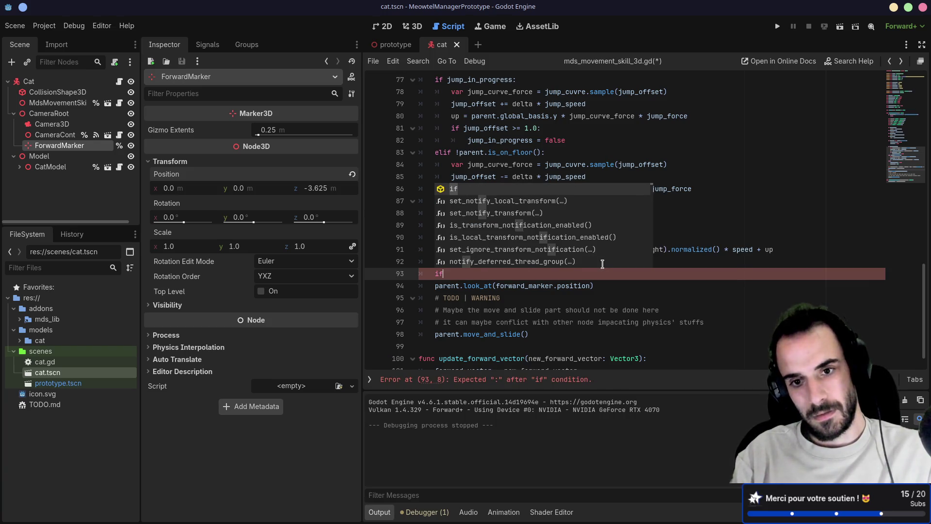
key(Escape)
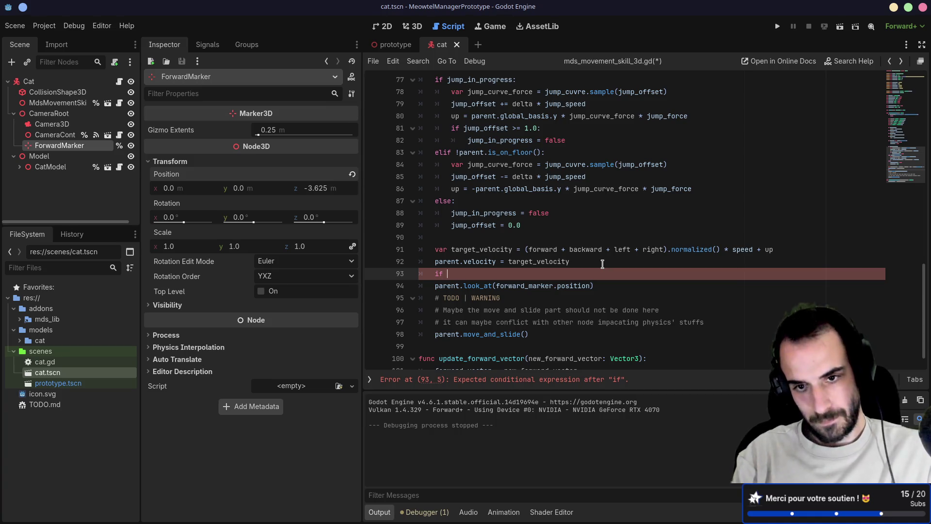
text(g)
key(Return)
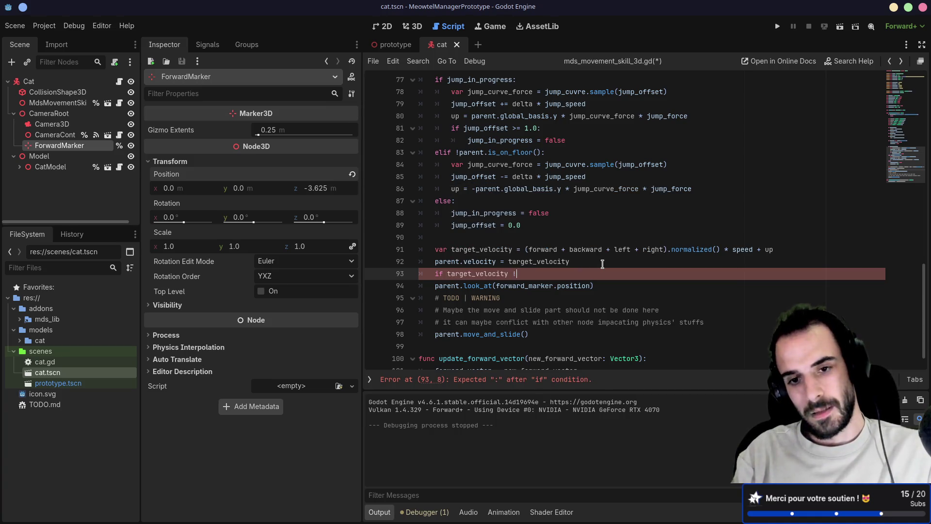
text(= Vec)
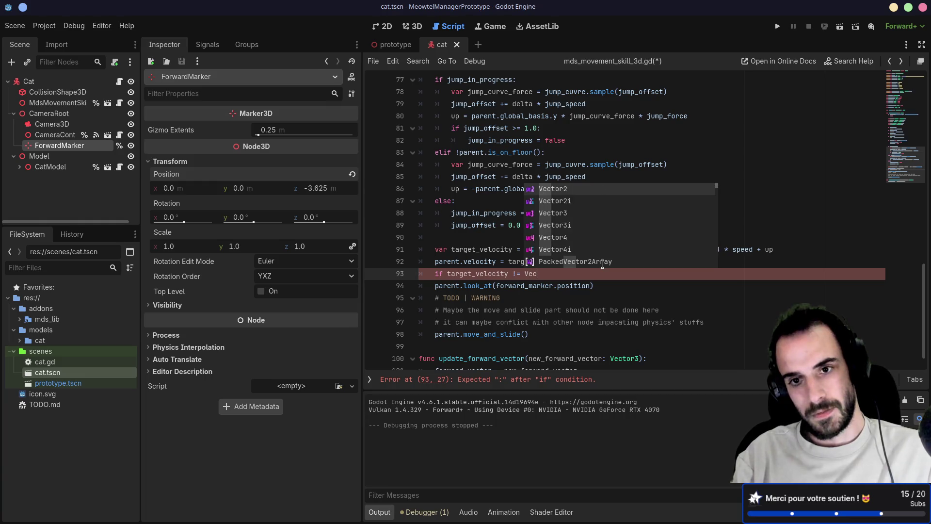
key(Escape)
text(tor)
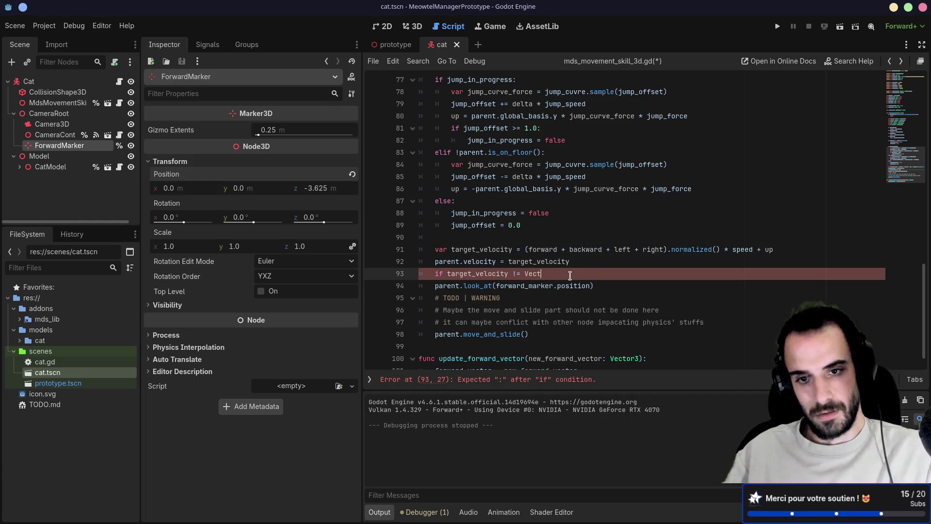
key(Return)
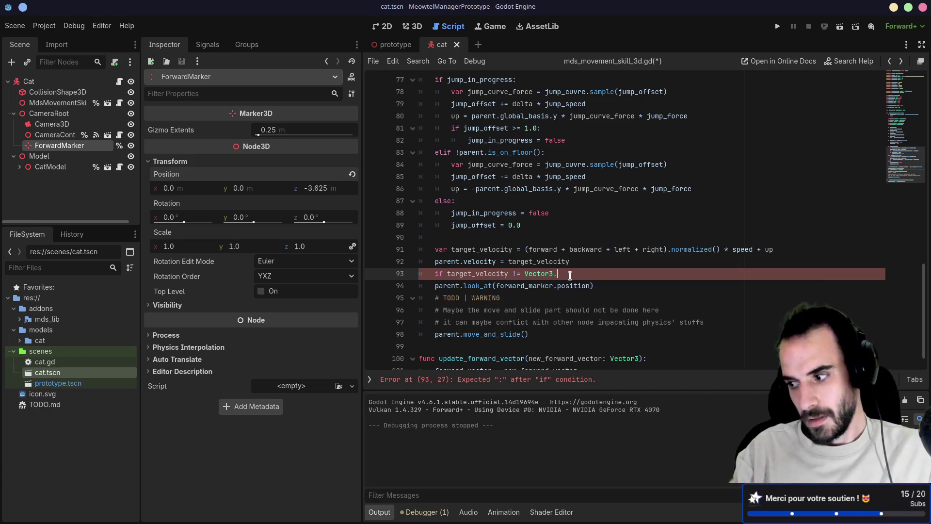
text(ZERO:)
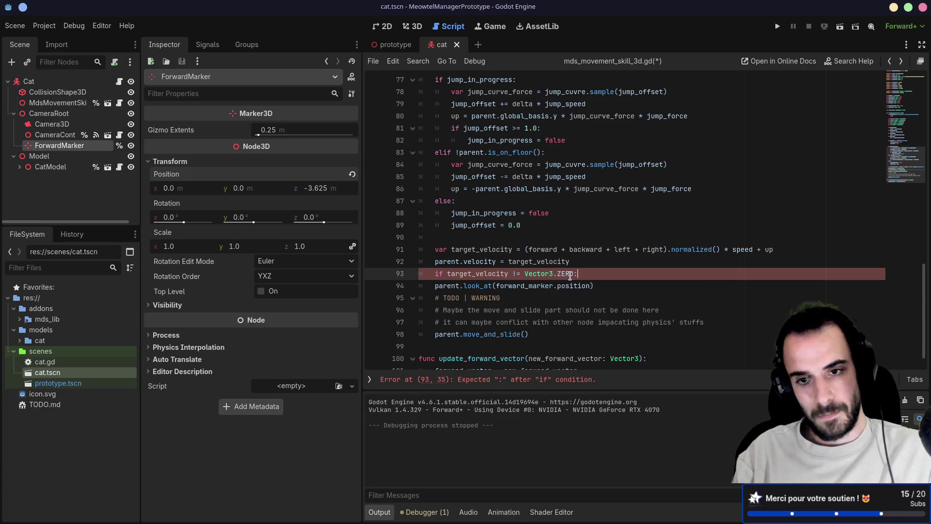
Step: Indent look_at under the guard, save, and test-run the project
click(430, 286)
key(Tab)
key(ctrl+s)
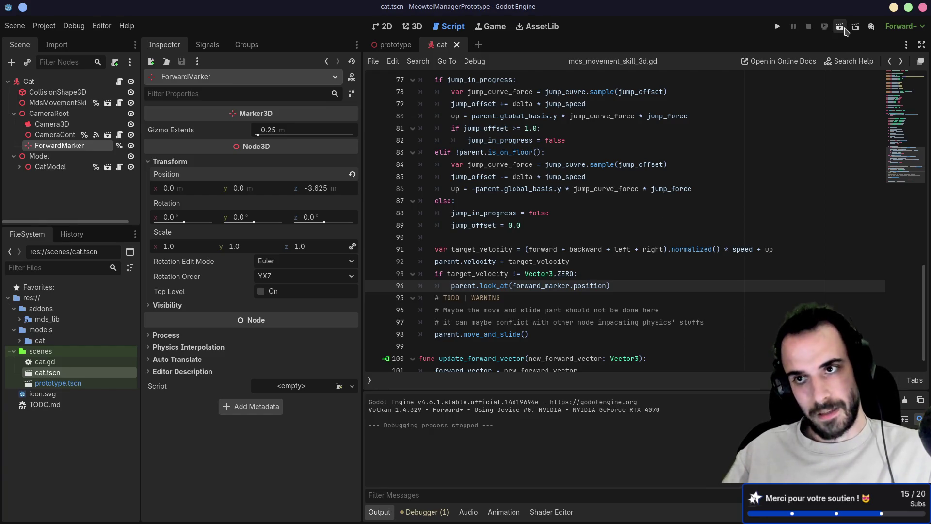
click(778, 26)
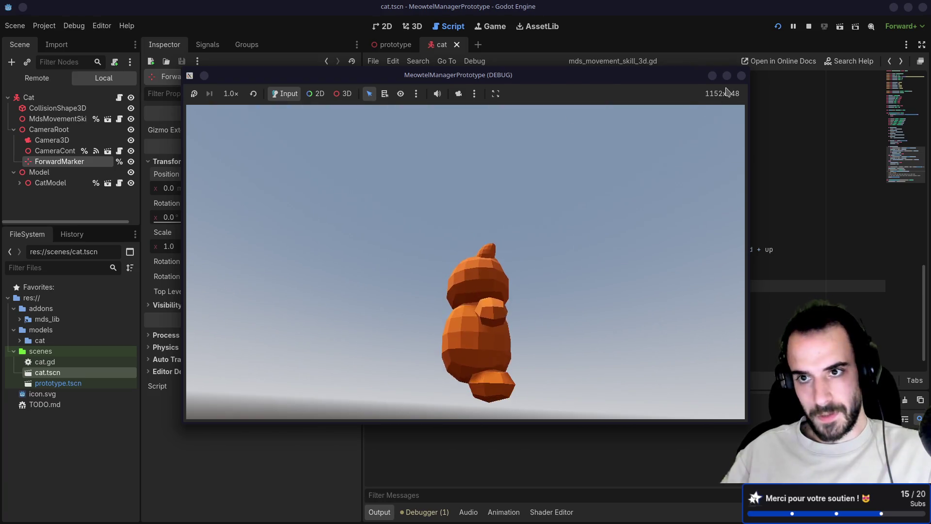
click(742, 75)
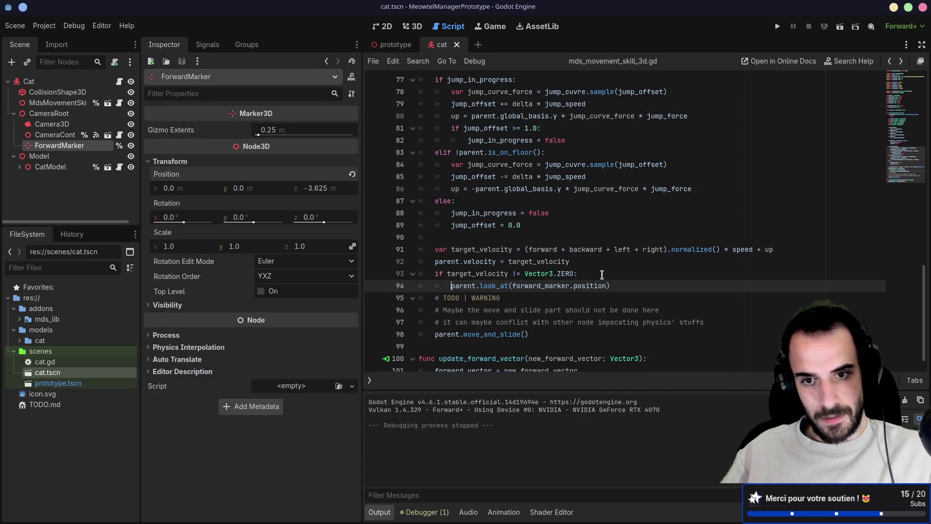
Step: Add a print("test") line inside the velocity guard and check the output in a test run
click(602, 275)
key(Return)
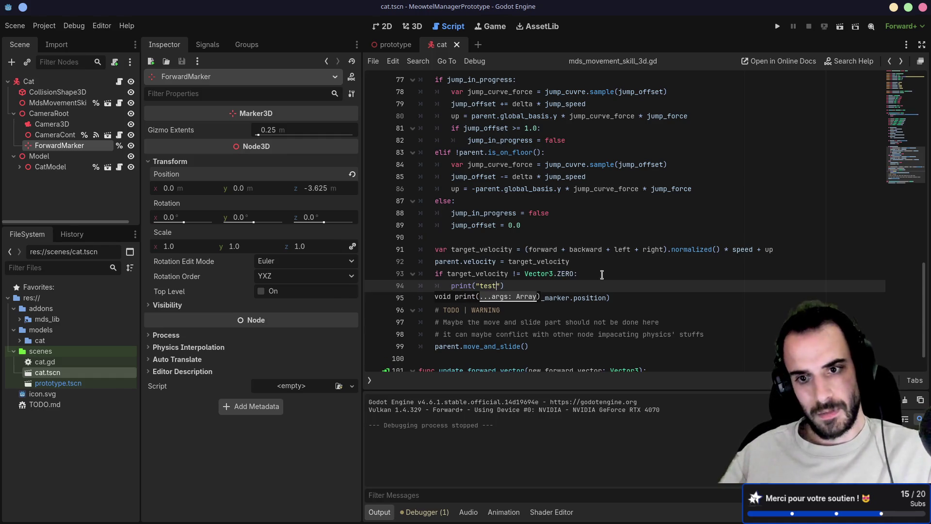
click(777, 27)
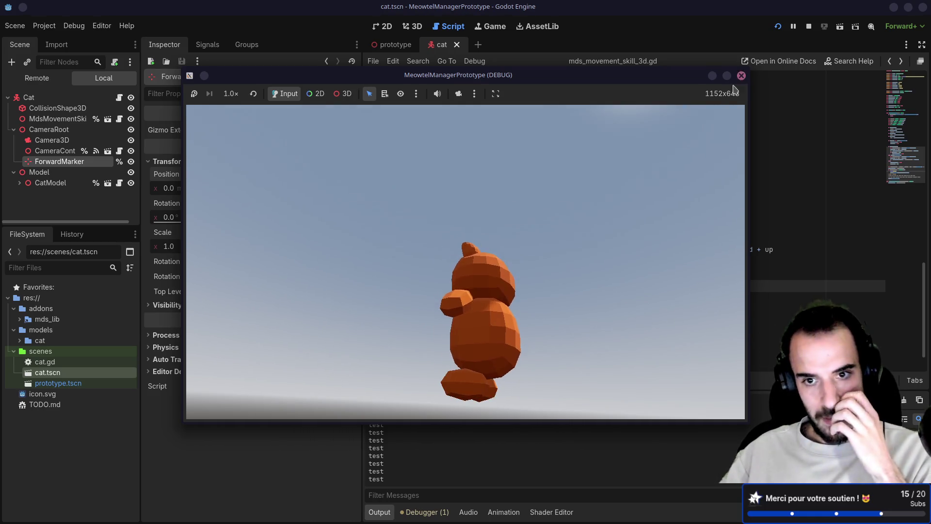
click(742, 76)
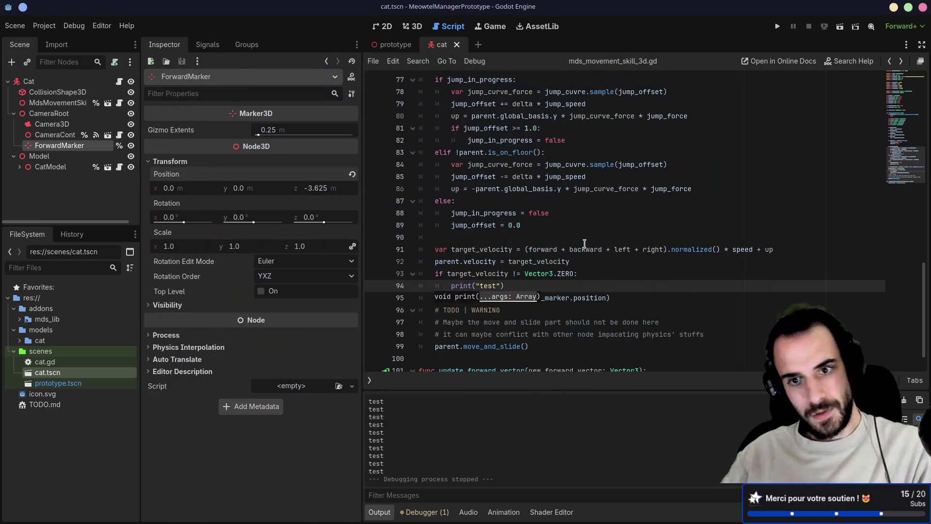
Step: Change the look_at target to forward_marker.global_position, save, and test-run the game
double_click(593, 298)
key(BackSpace)
text(g)
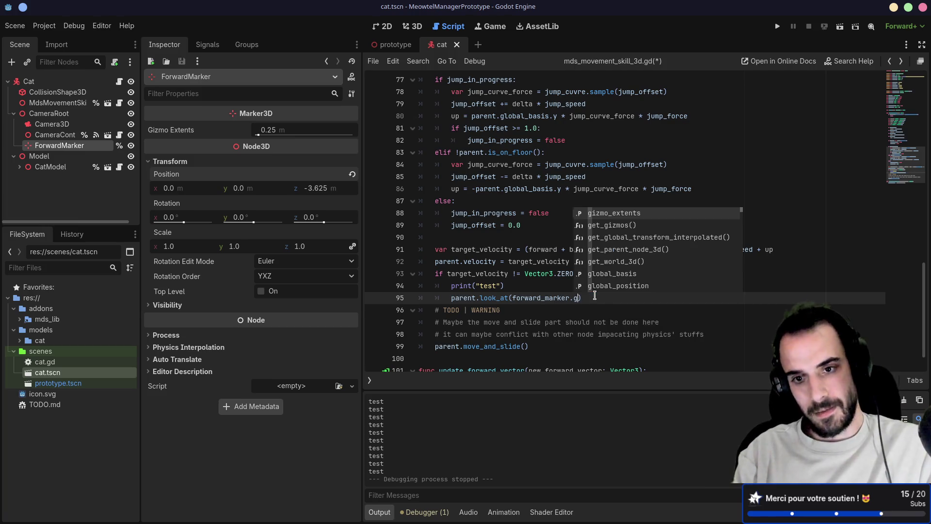
text(lo)
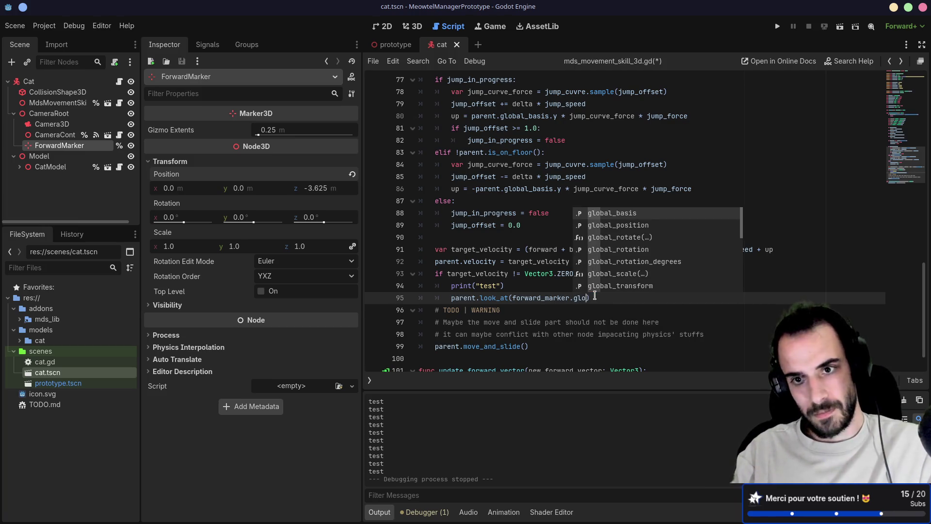
key(Return)
key(BackSpace)
key(BackSpace)
key(BackSpace)
text(po)
key(Return)
key(ctrl+s)
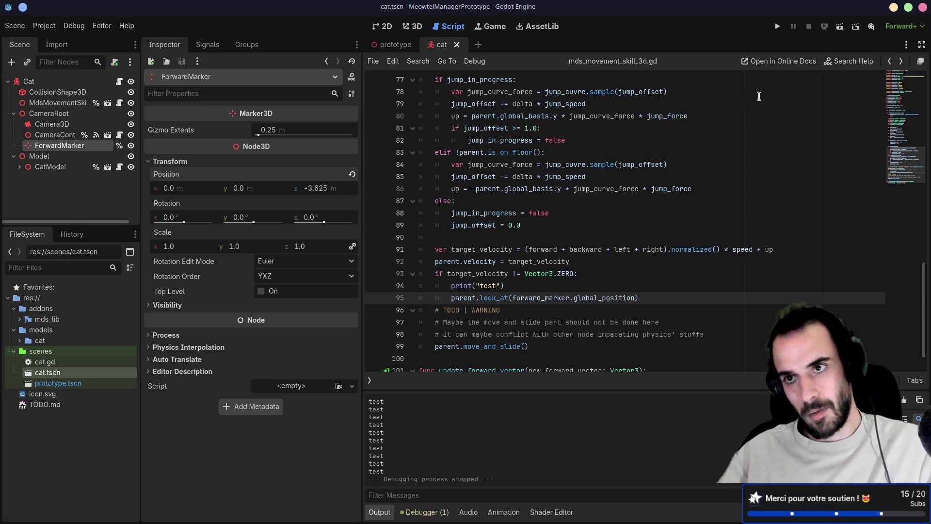
click(778, 26)
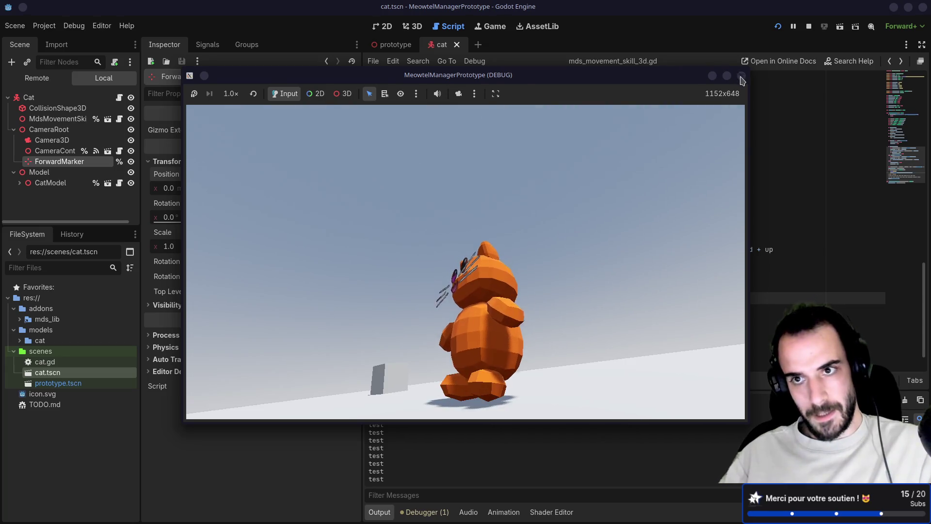
click(741, 75)
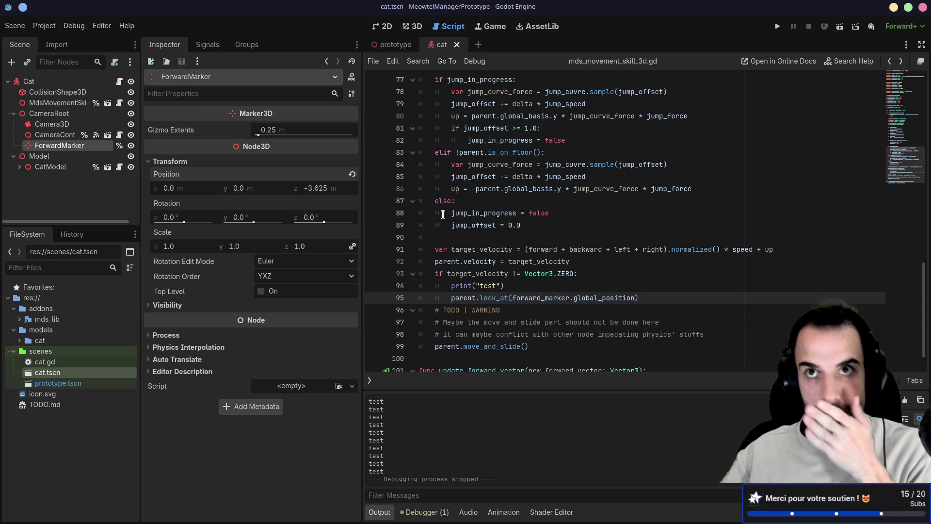
mouse_move(443, 214)
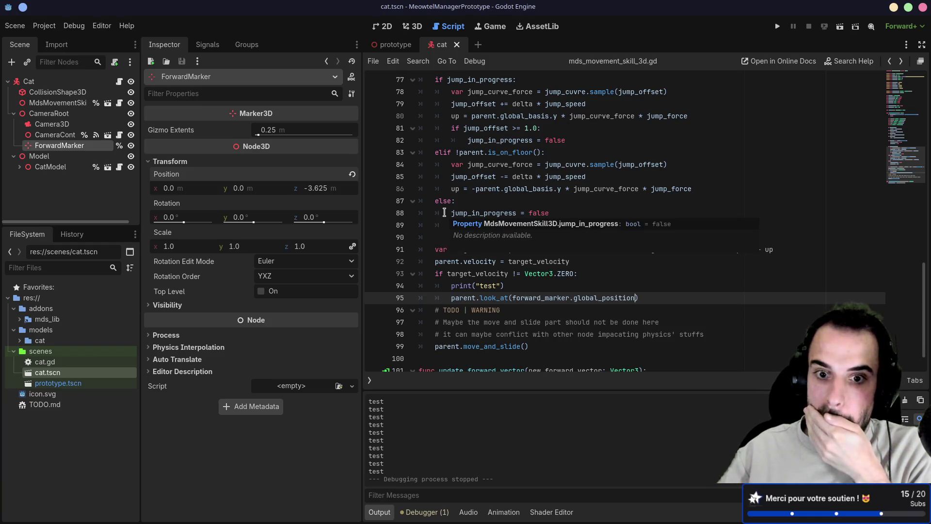
Step: Put parent.look_at(forward_marker.global_position) at the top of update_forward_vector(), save, and test-run
scroll(548, 249, down, 1)
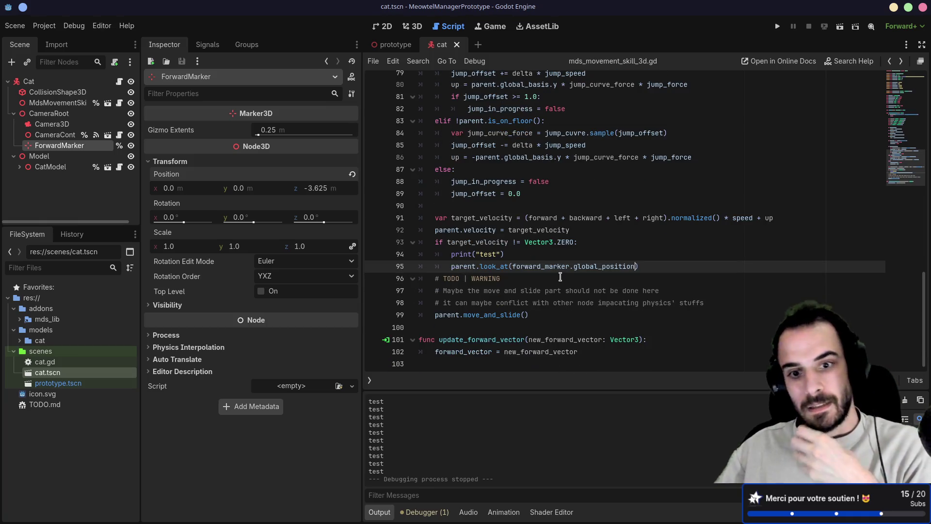
drag(452, 265, 646, 264)
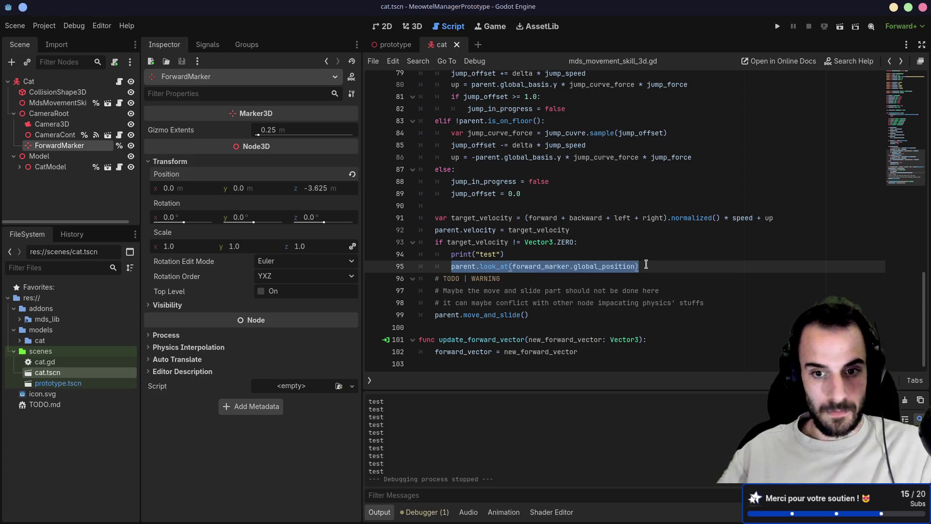
click(661, 340)
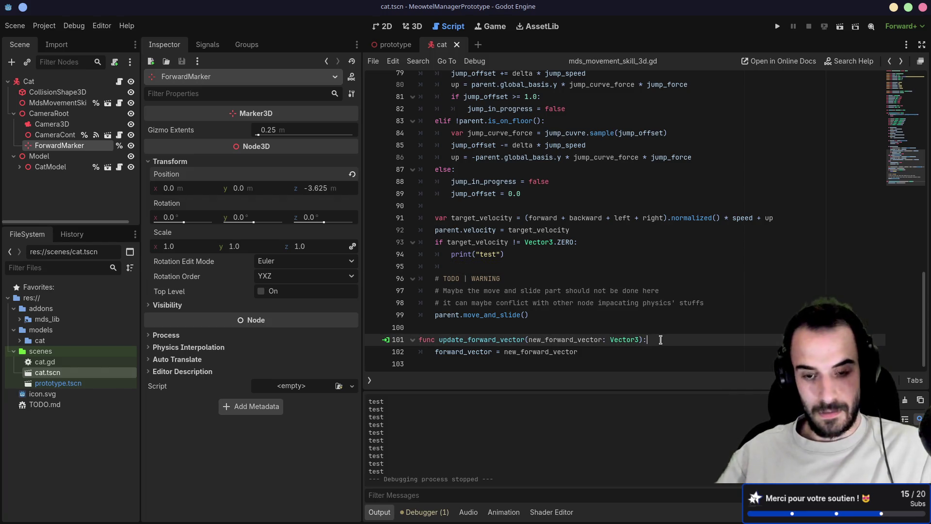
key(Return)
text(parent.look_at(forward_marker.global_position))
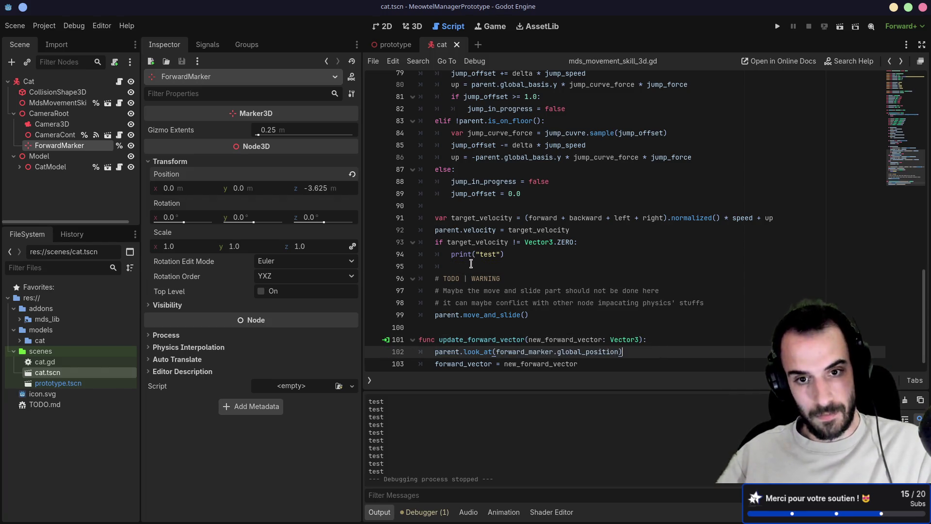
key(ctrl+s)
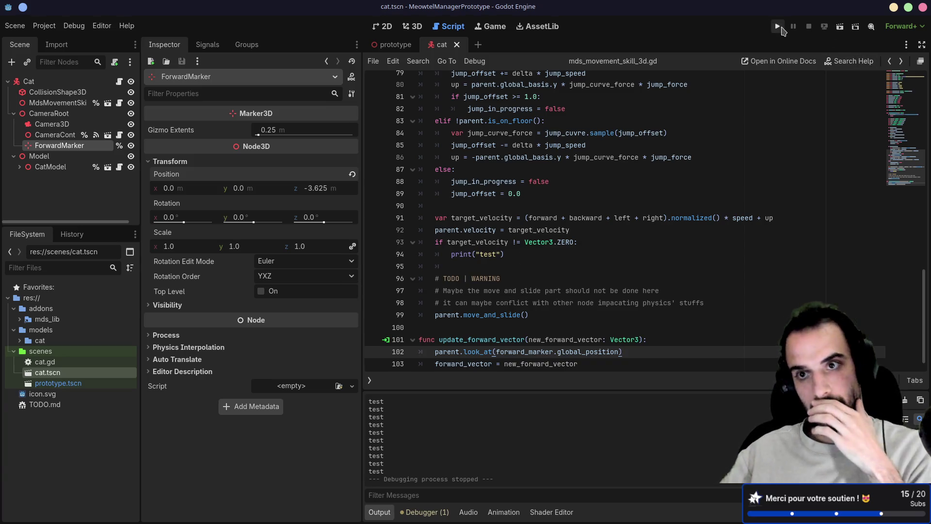
click(778, 27)
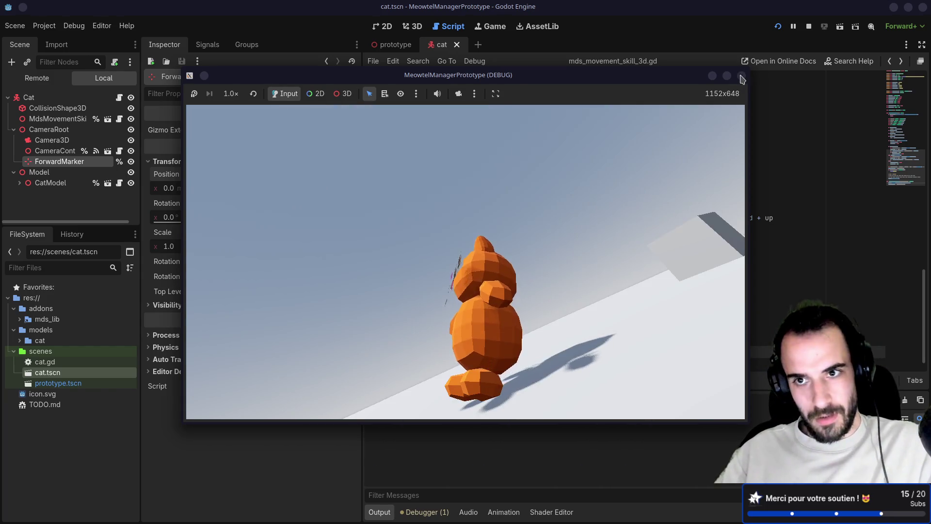
click(740, 76)
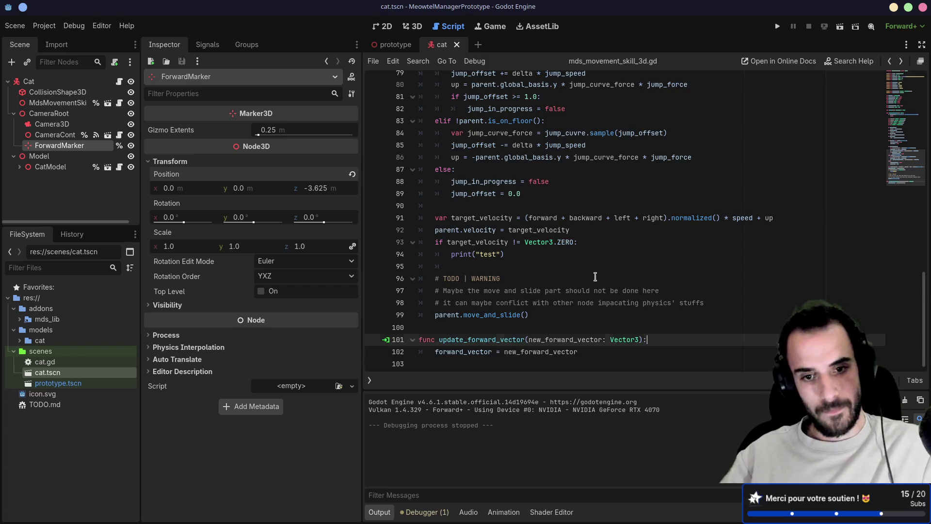
Step: Move the look_at(forward_marker.global_position) line back onto empty line 95 inside the velocity check
key(ctrl+x)
key(ctrl+v)
click(543, 267)
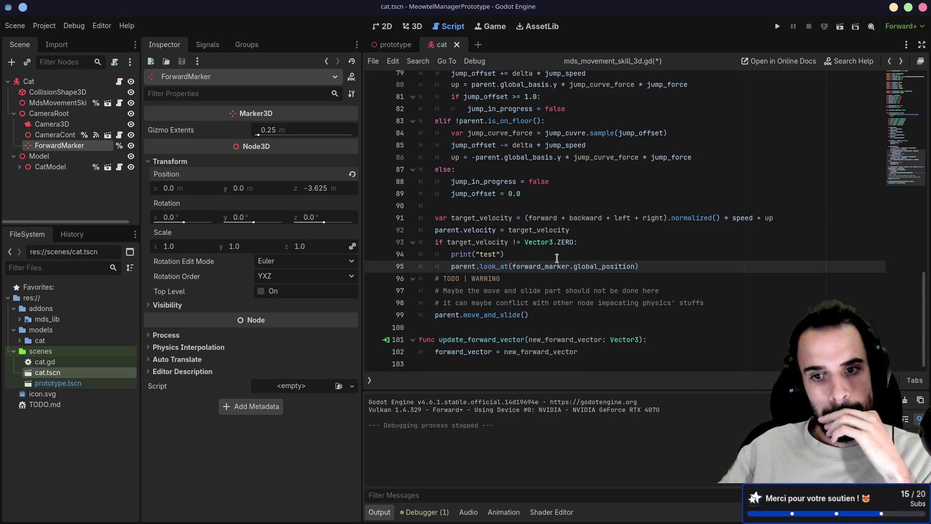
scroll(559, 260, up, 1)
double_click(546, 278)
Step: Run the game with the restored look_at code, then stop it
click(778, 26)
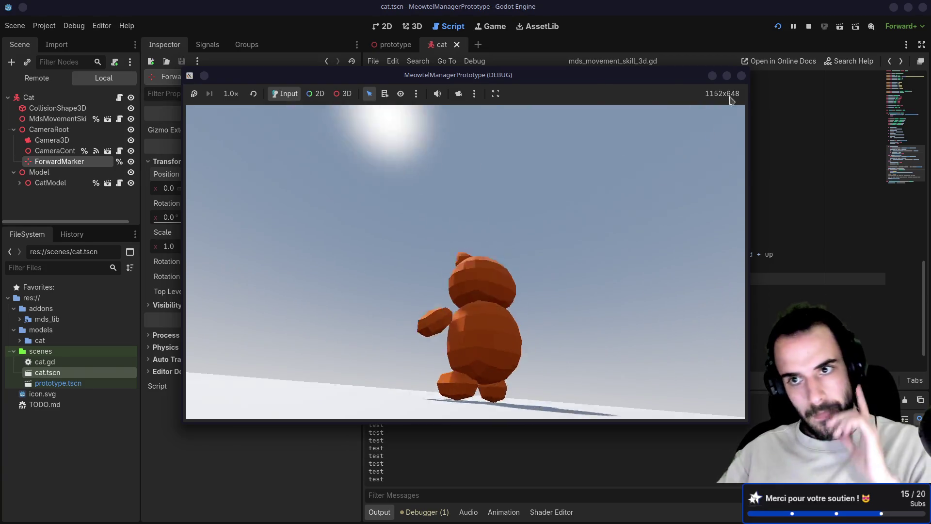
key(F8)
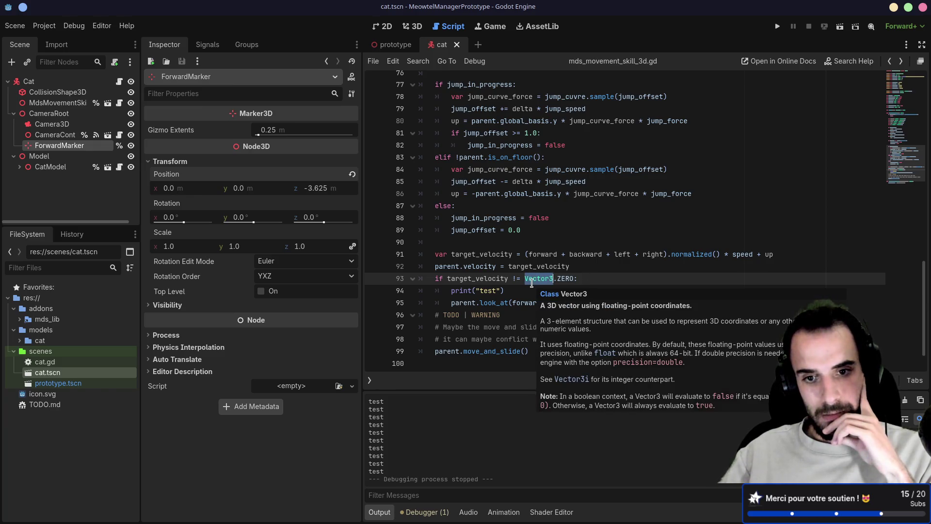
click(517, 288)
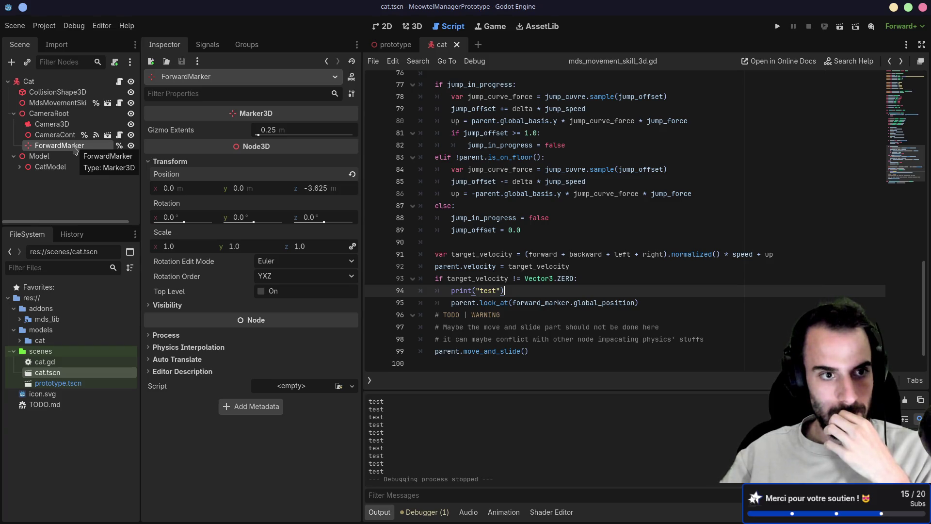
Step: Orbit the cat scene's 3D view to see the forward marker beside the cat, and save the scene
click(411, 26)
drag(648, 171, 571, 151)
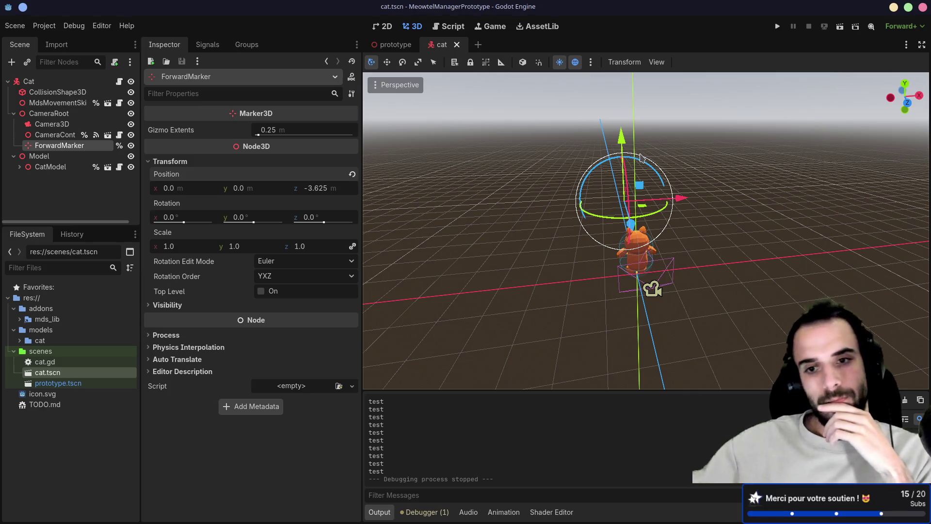
drag(723, 253, 621, 243)
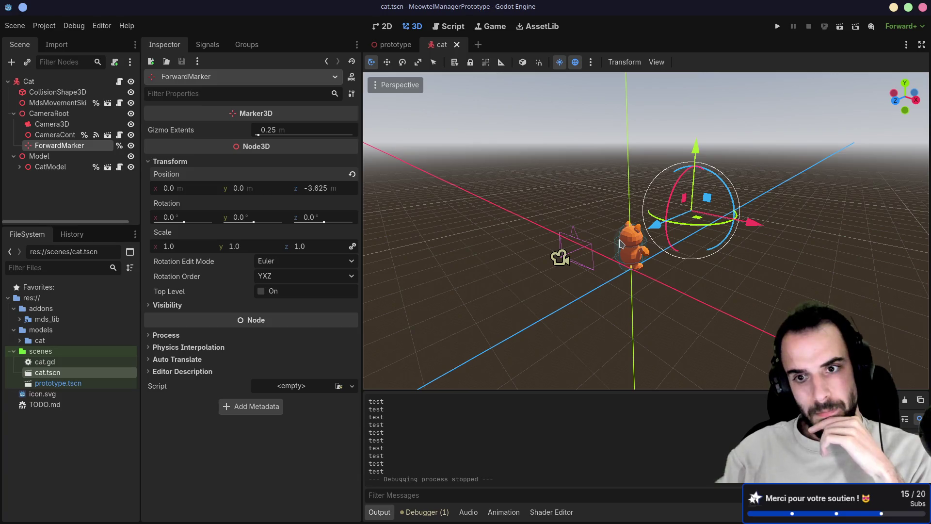
mouse_move(622, 242)
mouse_down()
mouse_move(492, 210)
mouse_move(558, 195)
mouse_up()
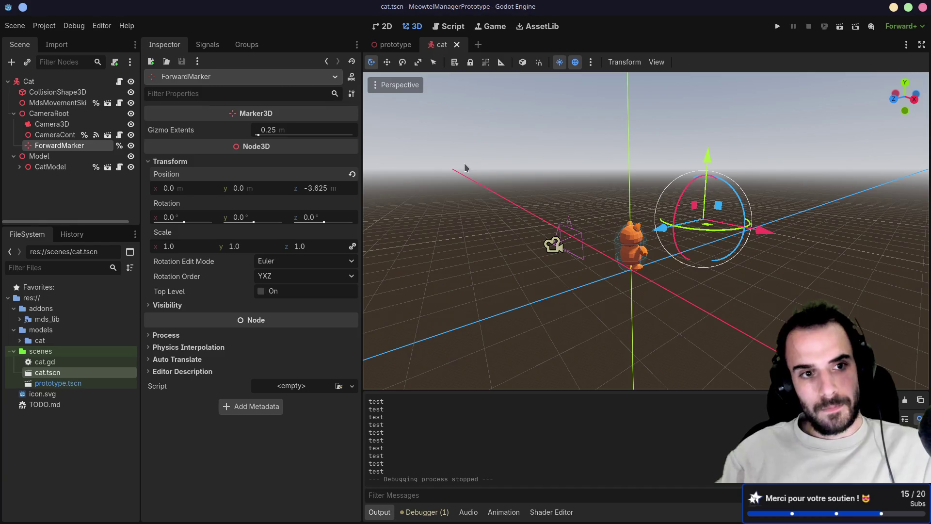
key(ctrl+s)
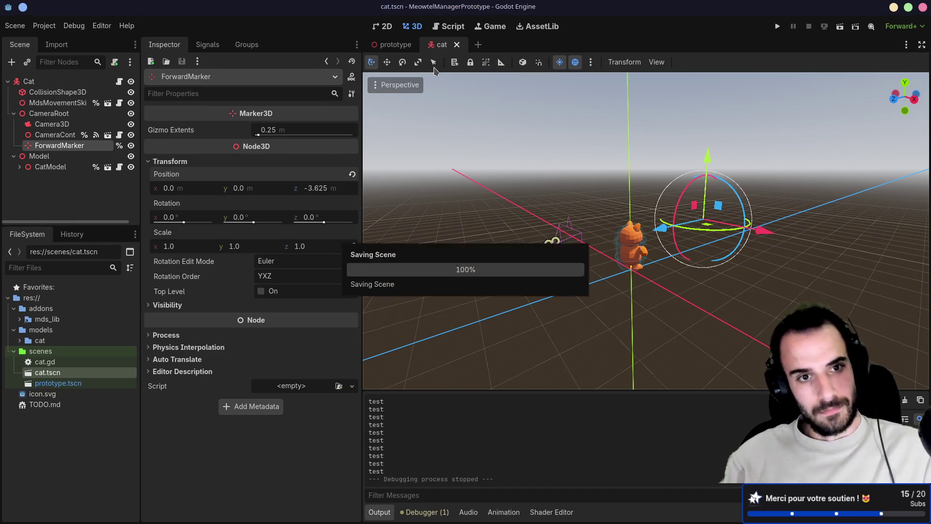
Step: Select CatModel, then ForwardMarker, and orbit to compare the marker's position with the cat
click(68, 167)
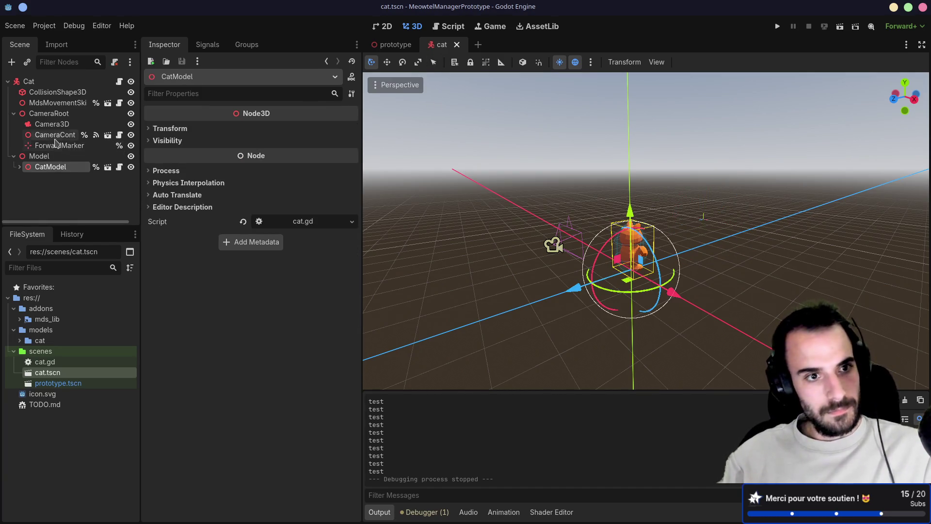
click(56, 146)
mouse_move(384, 154)
mouse_down()
mouse_move(612, 157)
mouse_move(589, 153)
mouse_move(652, 178)
mouse_up()
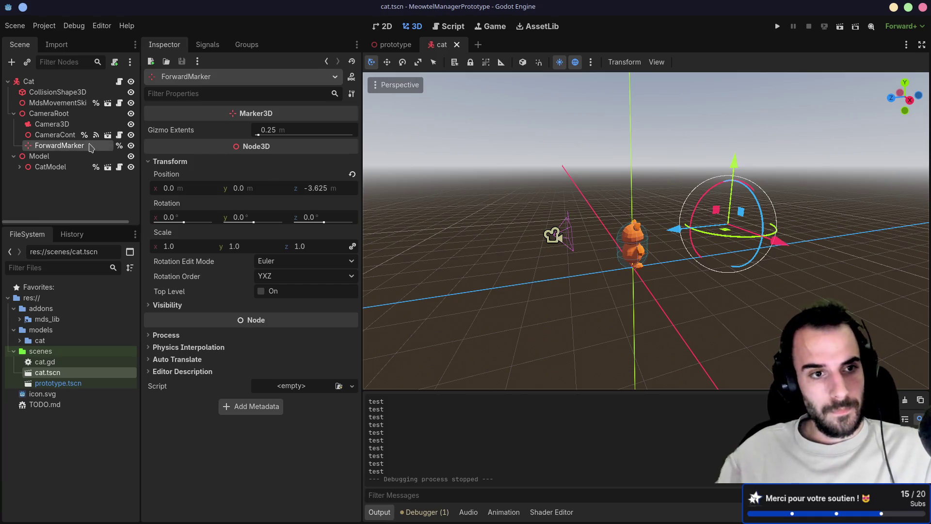
click(120, 103)
scroll(490, 262, down, 2)
Step: Read the look_at help page's note on the local forward axis, then return to the script
ctrl+click(492, 256)
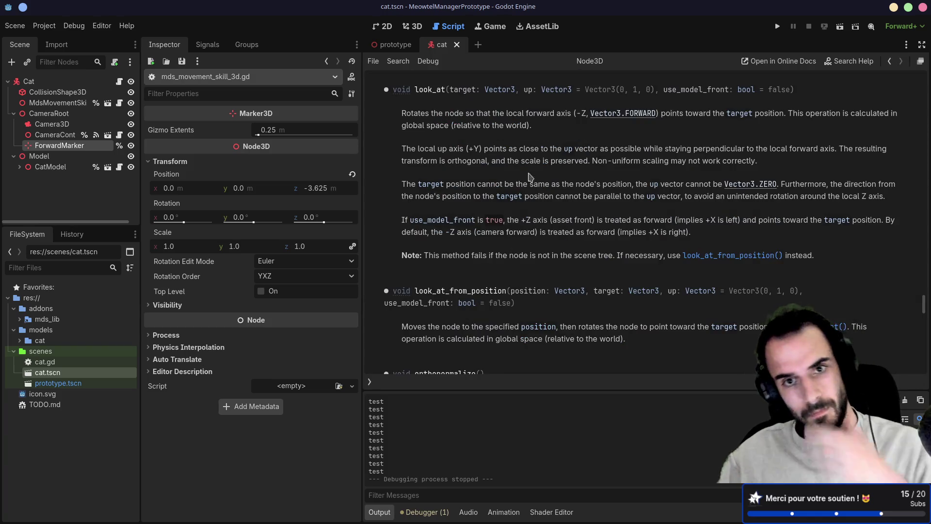
mouse_move(403, 113)
mouse_down()
mouse_move(555, 109)
mouse_move(784, 122)
mouse_up()
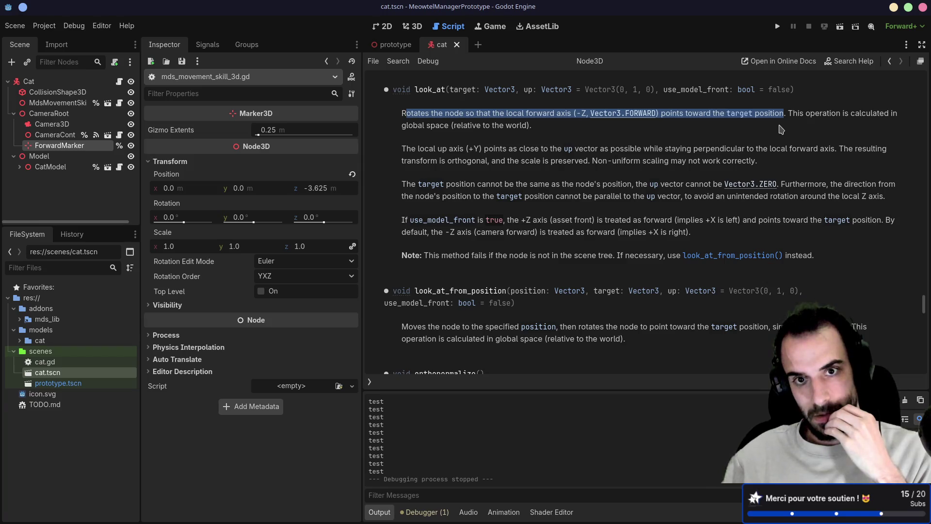
key(alt+Left)
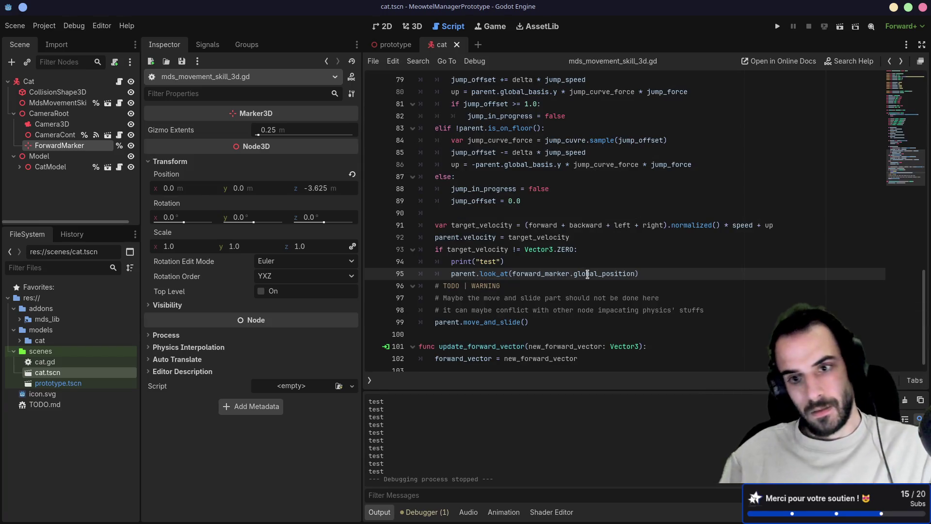
Step: Change line 95's look_at target from forward_marker.global_position to forward_marker.position and save the script
mouse_move(590, 274)
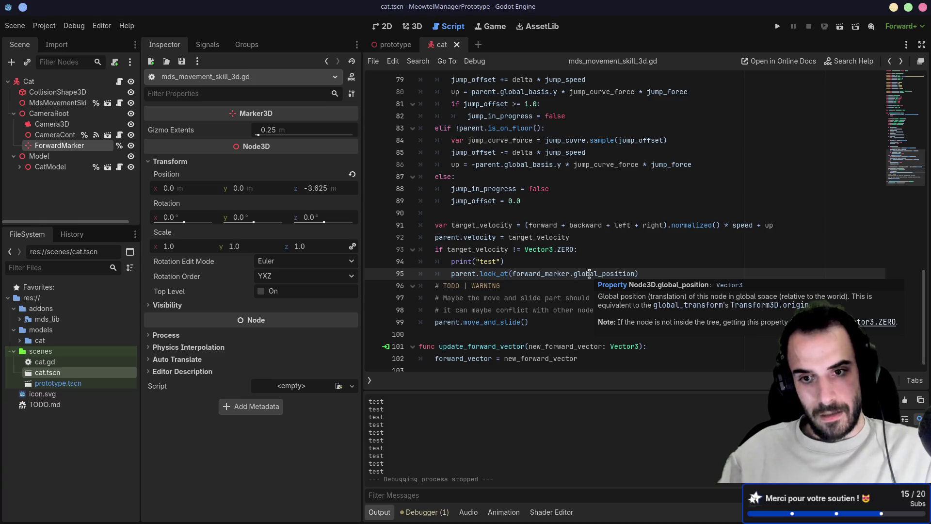
double_click(590, 275)
text(lo)
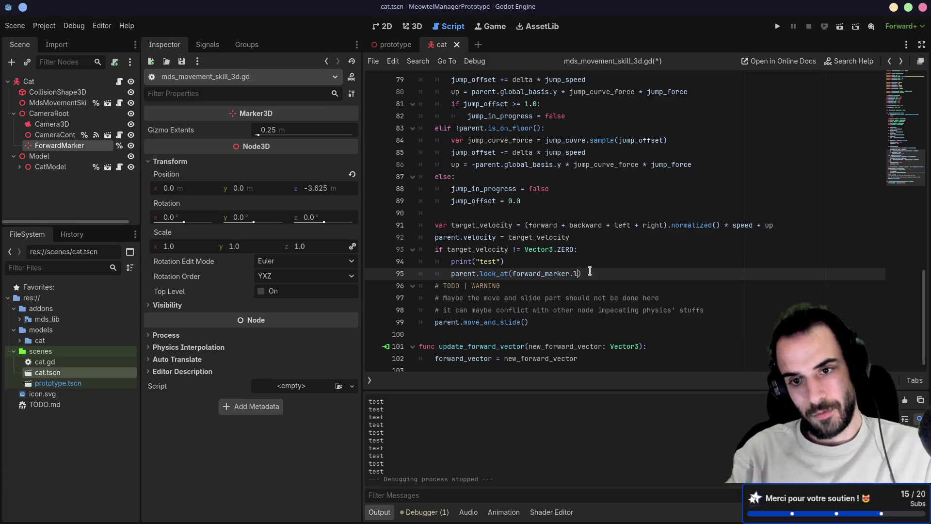
key(Down)
key(Down)
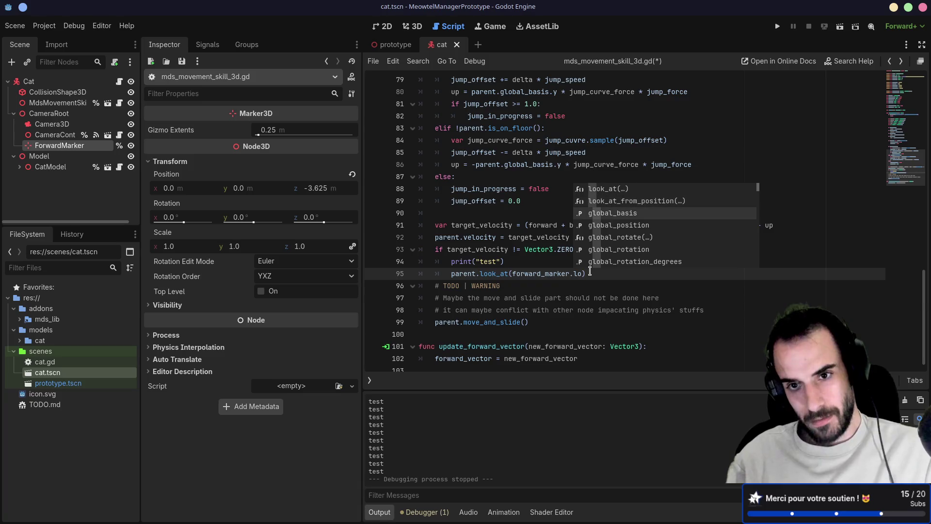
key(BackSpace)
key(BackSpace)
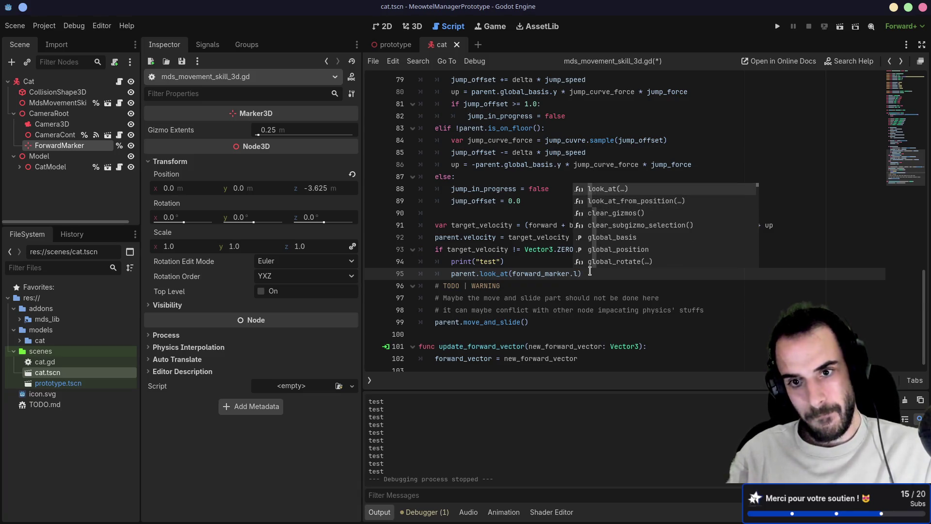
text(pos)
key(Return)
key(ctrl+s)
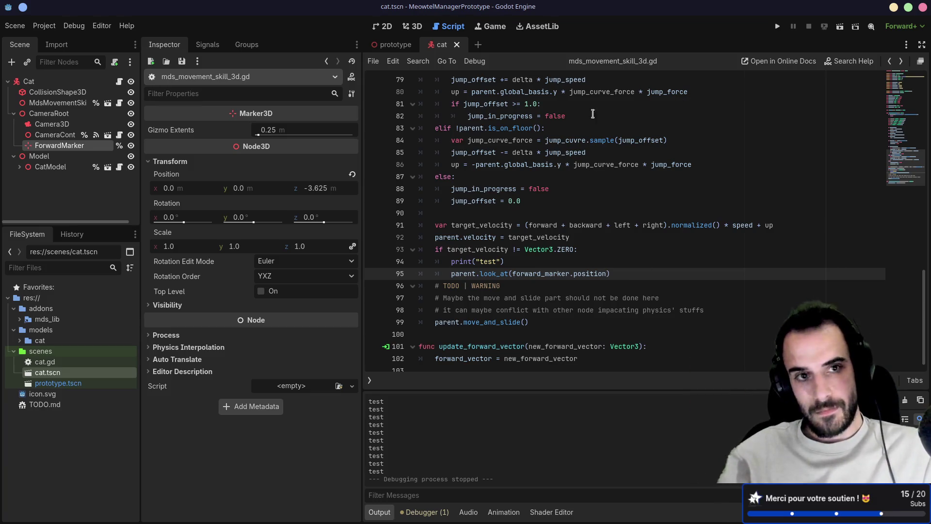
click(48, 113)
Step: Play-test the position-based facing by walking the cat with W, A, W, S, then stop the game
click(412, 26)
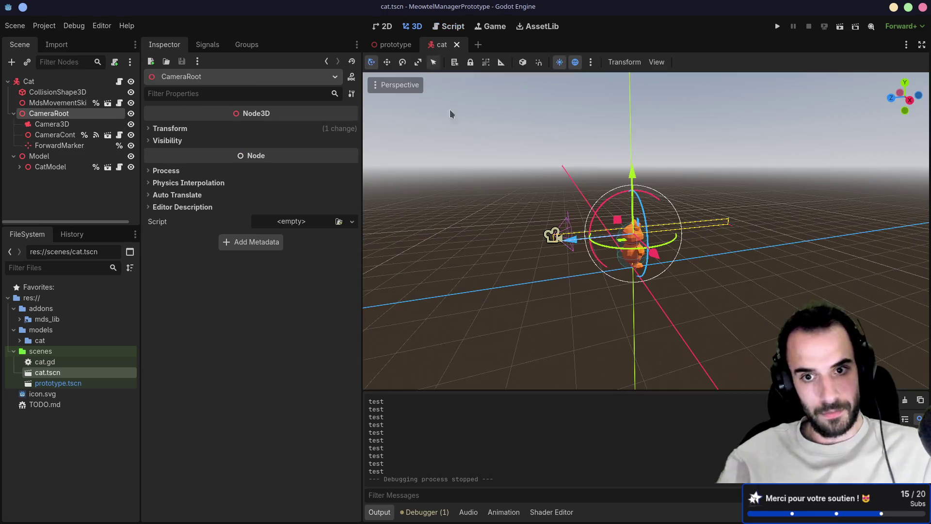
mouse_move(558, 243)
mouse_down()
mouse_move(572, 270)
mouse_move(568, 252)
mouse_move(786, 240)
mouse_up()
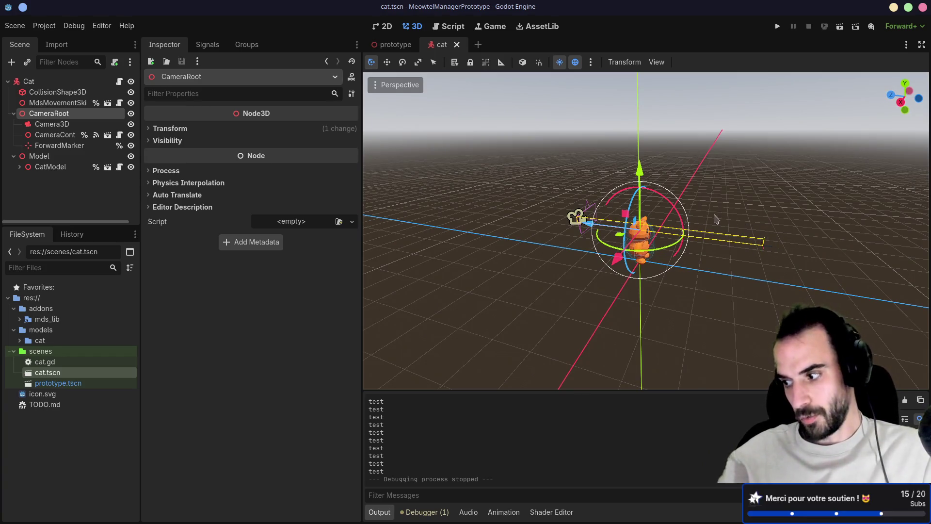
click(778, 26)
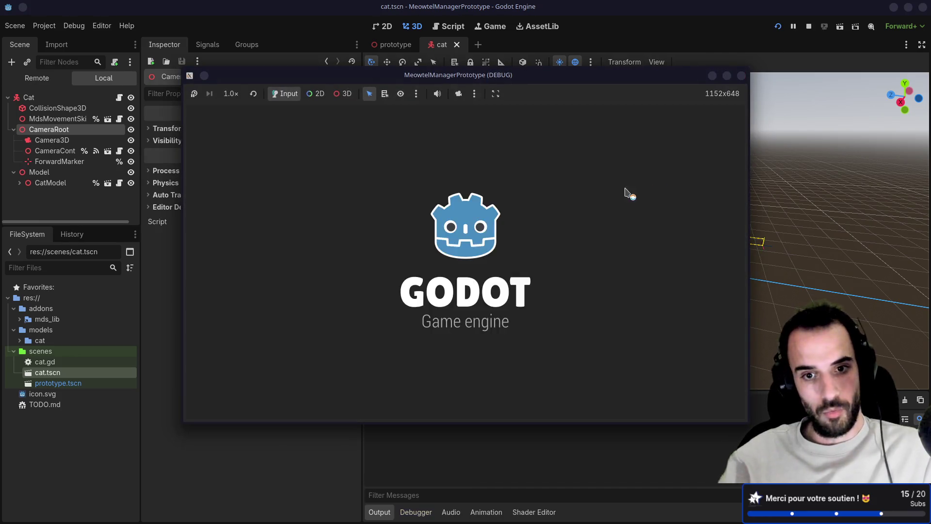
key(w)
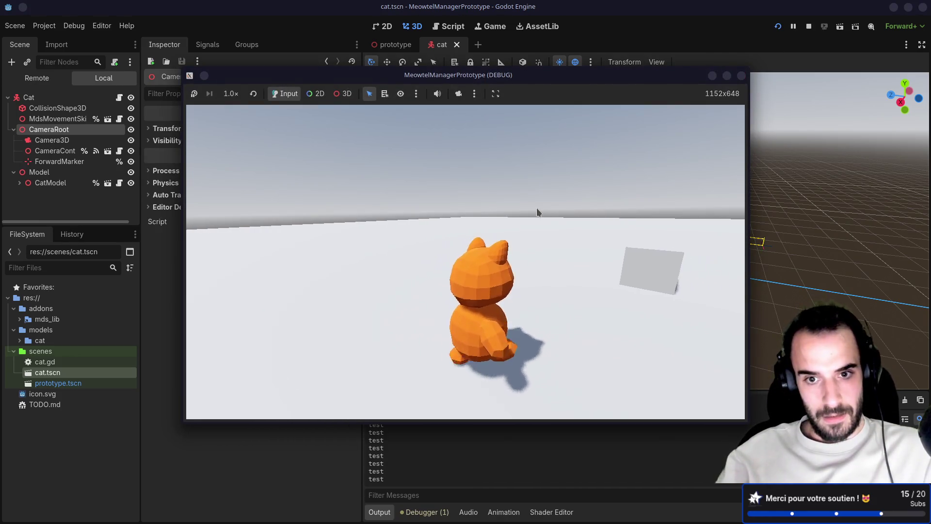
key(a)
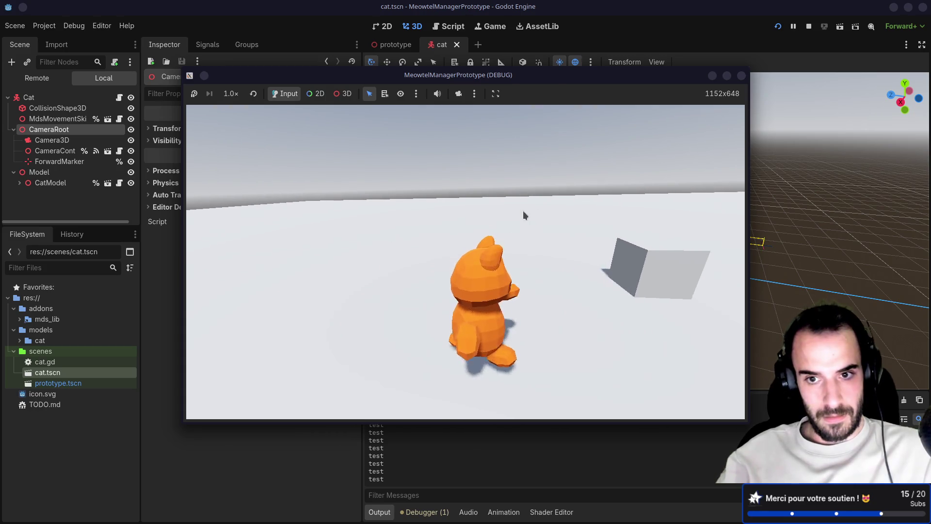
key(w)
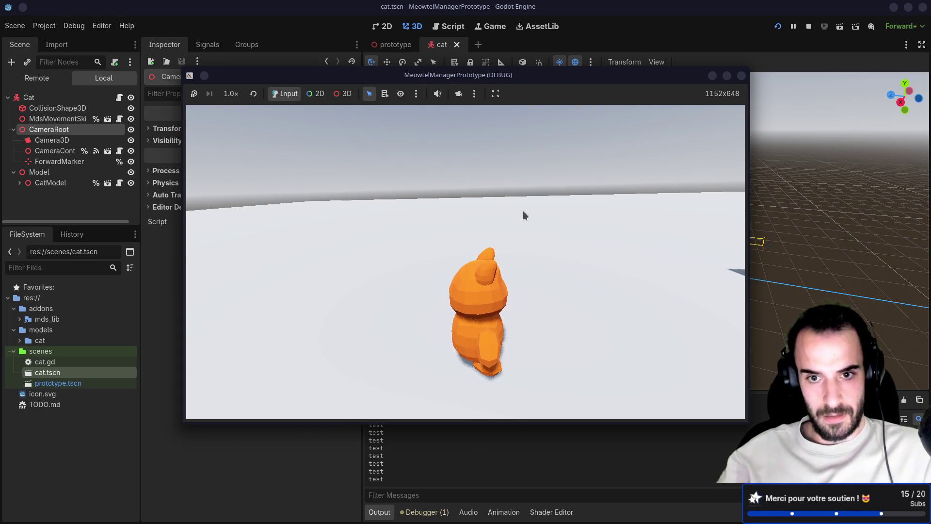
key(s)
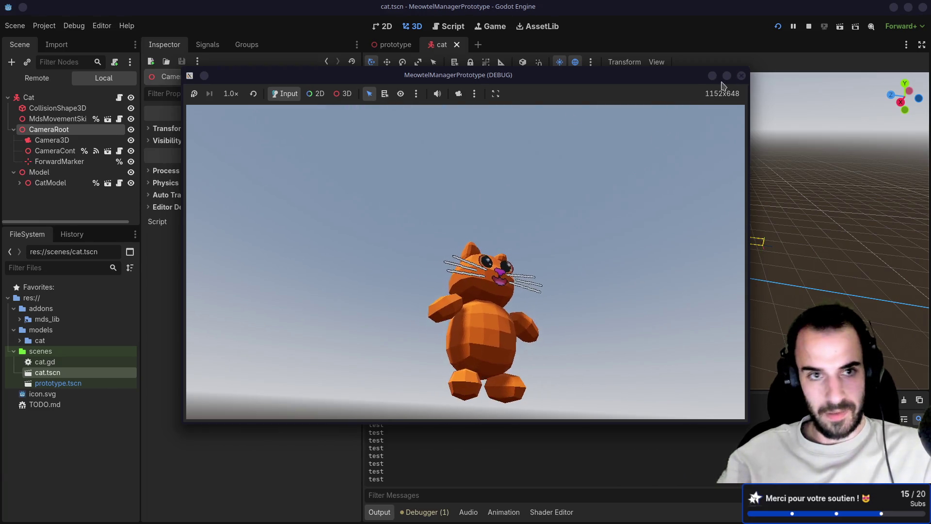
click(741, 76)
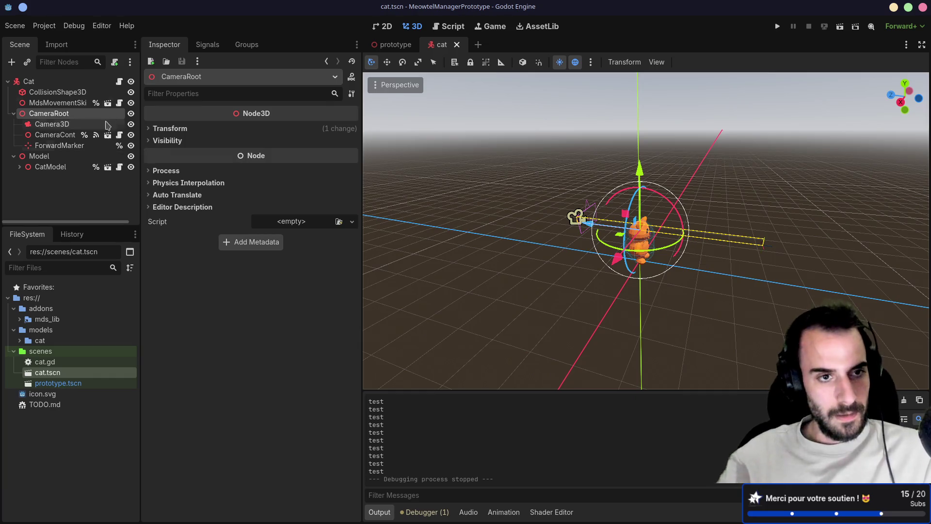
click(119, 103)
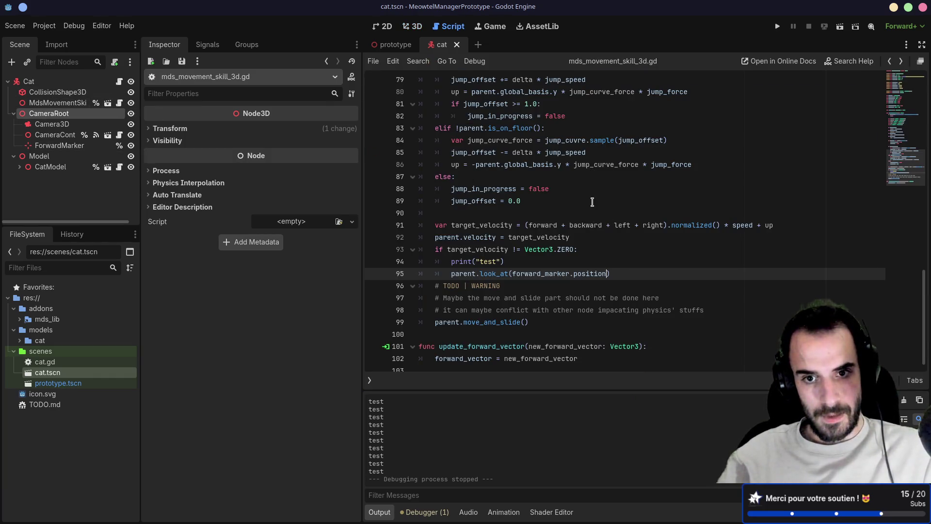
Step: Delete the if block on lines 93–95 holding the test print and look_at call
scroll(585, 224, down, 1)
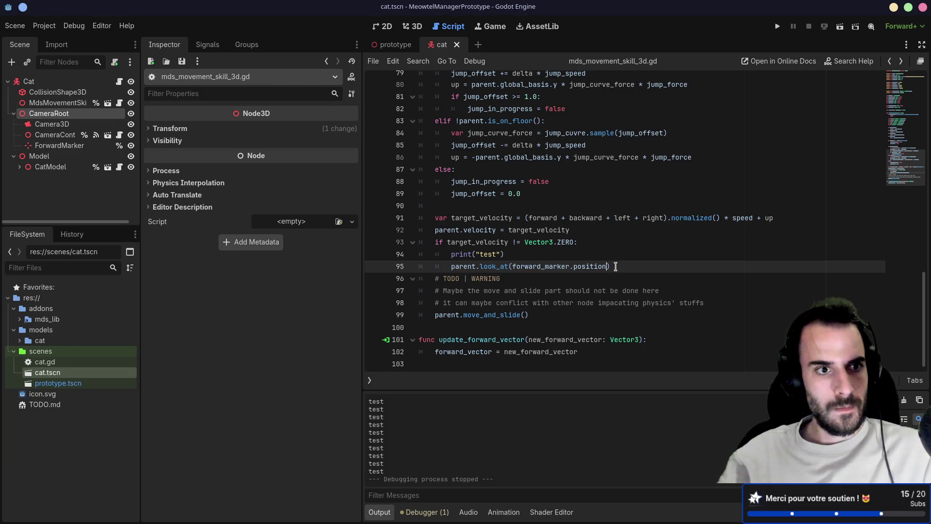
drag(616, 267, 622, 245)
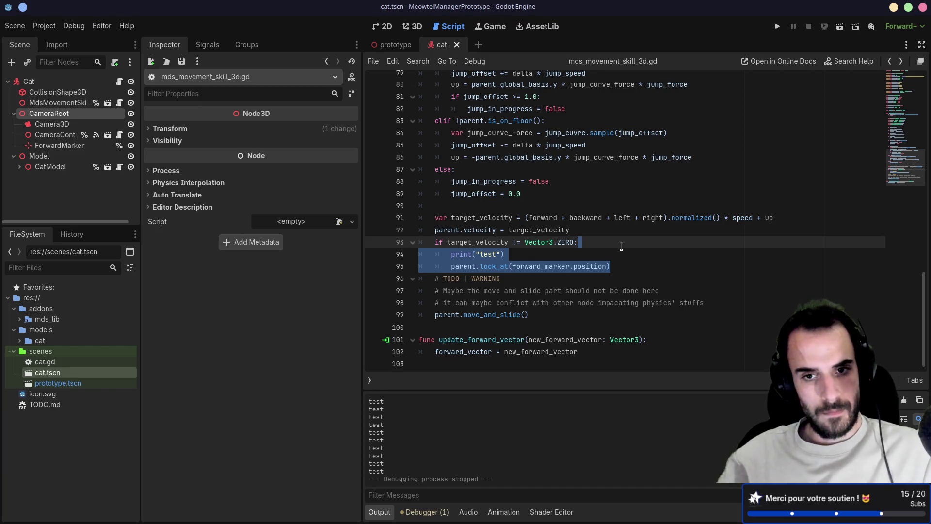
drag(623, 266, 627, 234)
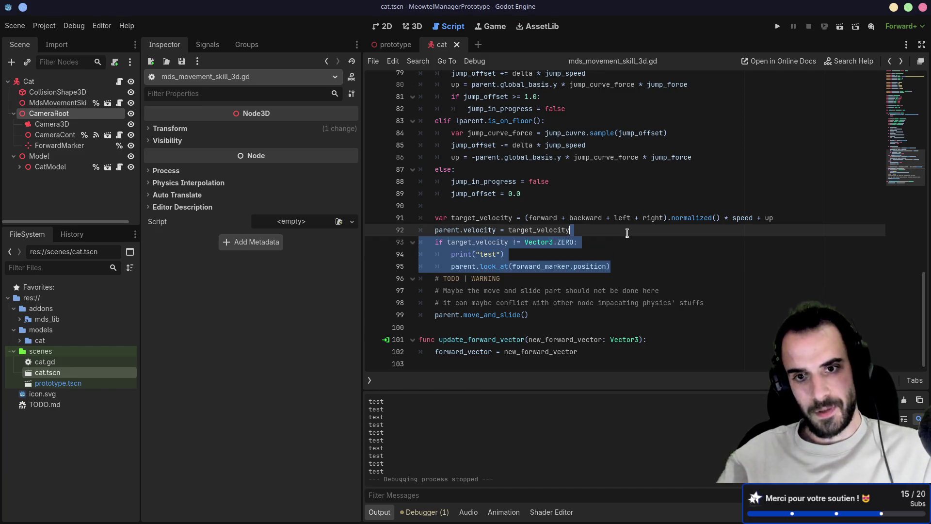
key(BackSpace)
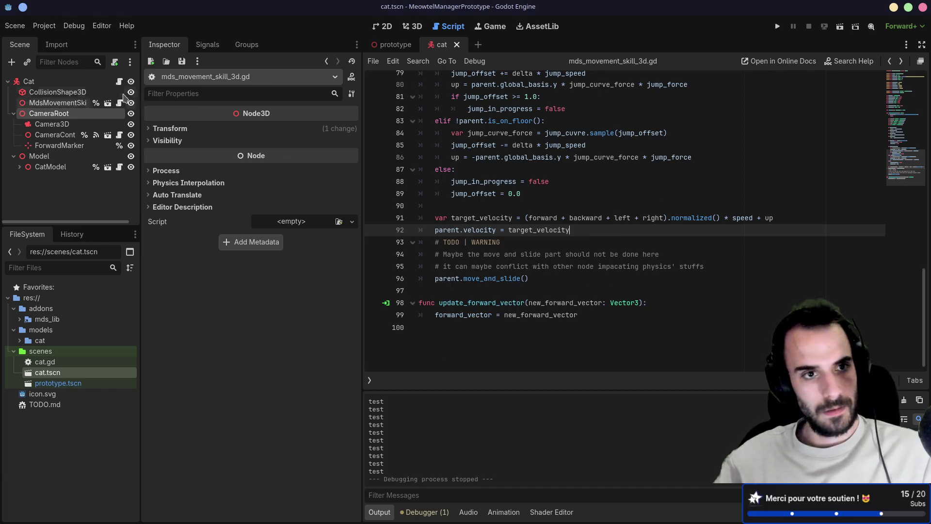
click(119, 82)
Step: Append look_at(Vector3.ZERO) to the end of cat.gd's _process and briefly play-test it
key(Return)
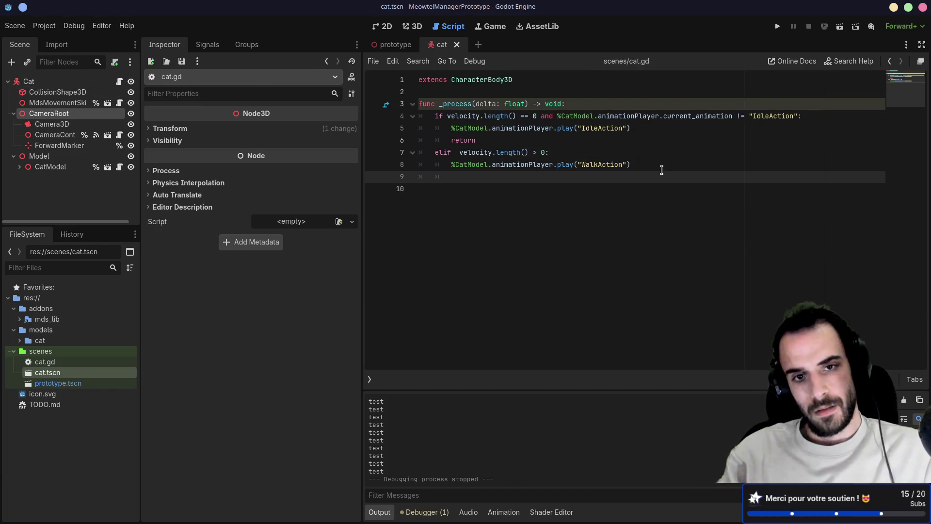
key(Return)
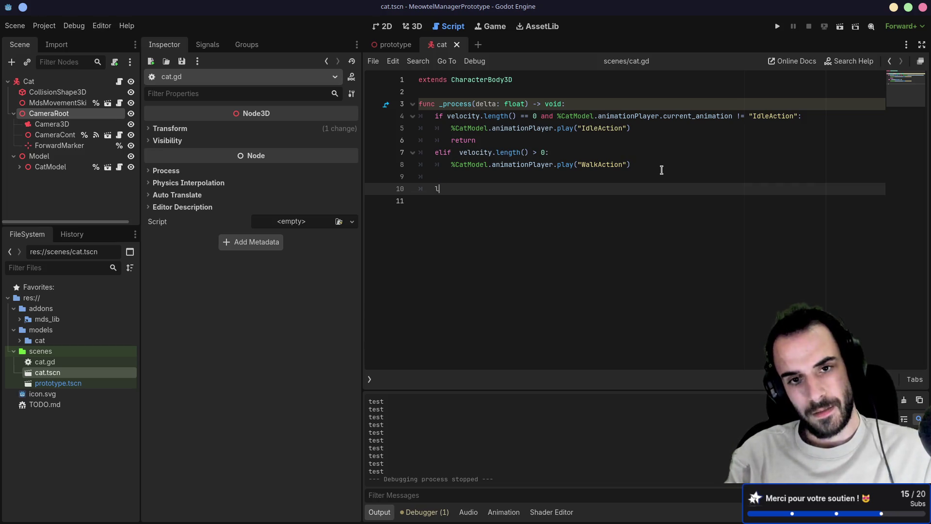
key(Return)
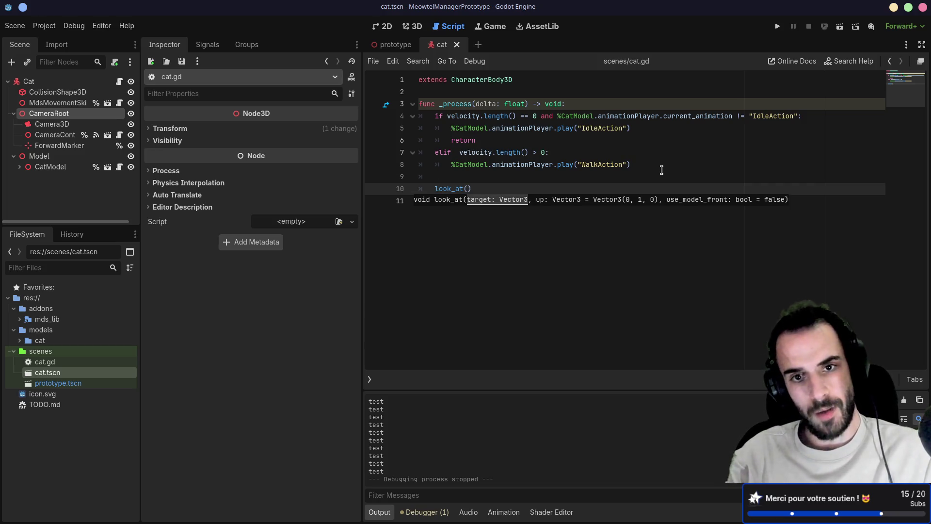
text(Vec)
key(Down)
key(Down)
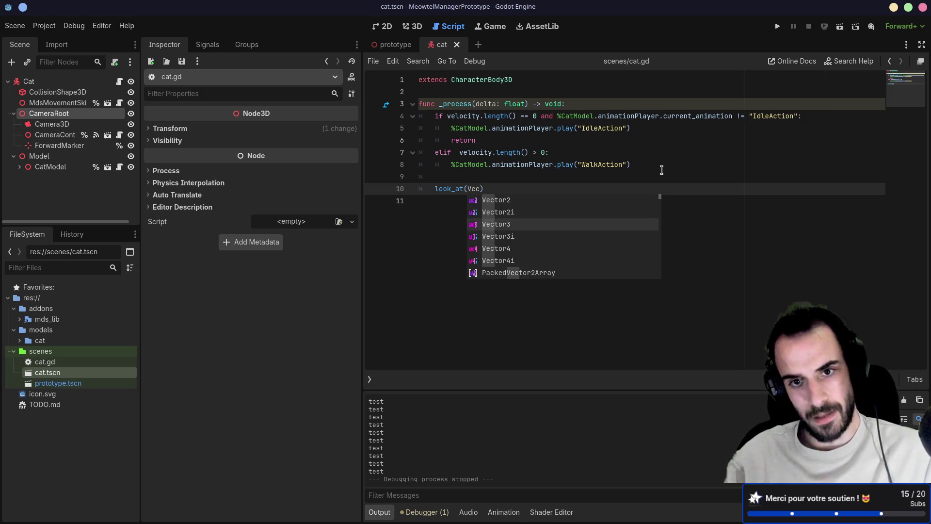
key(Return)
text(ZE)
key(Return)
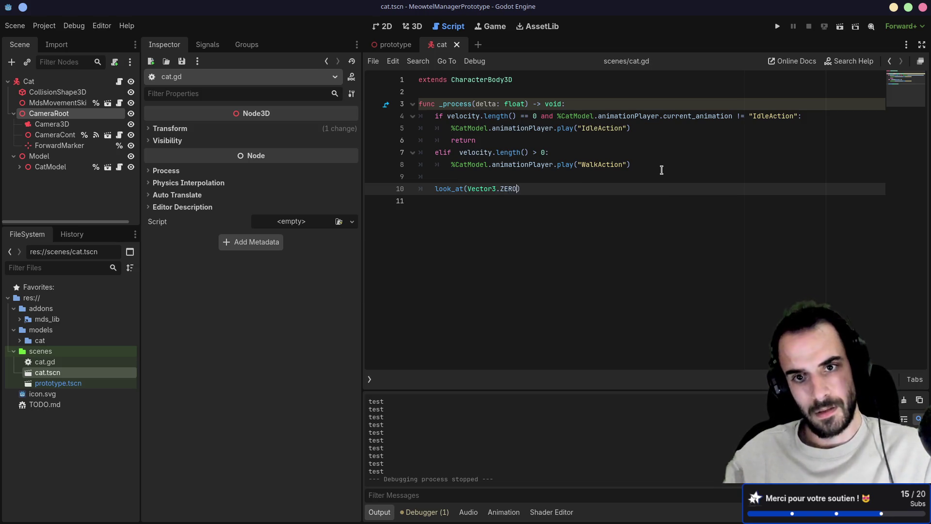
click(778, 26)
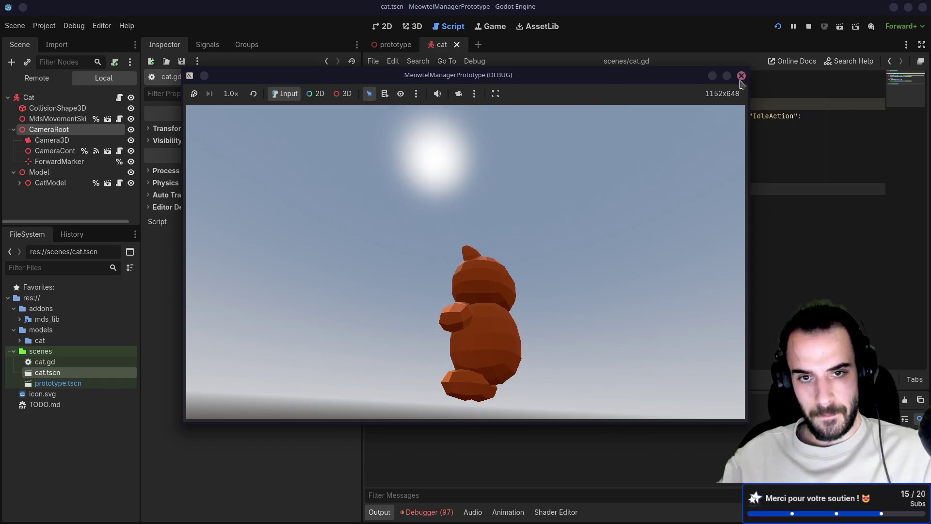
click(742, 75)
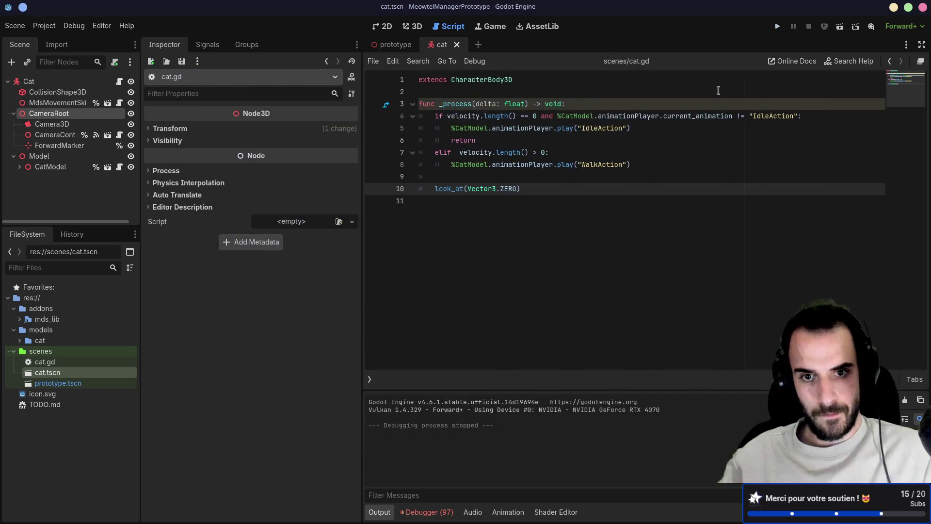
Step: Run the game once more, then replace Vector3.ZERO in look_at with %ForwardMarker
click(778, 26)
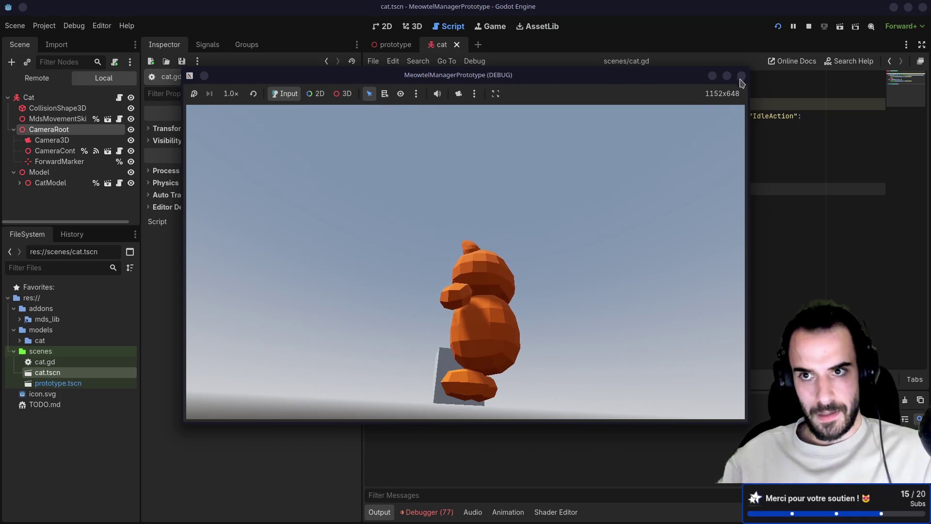
click(741, 75)
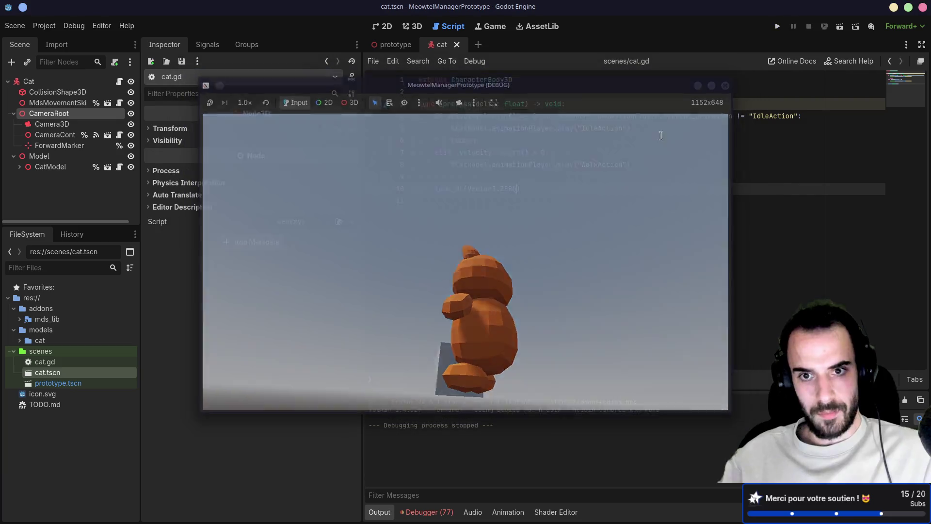
drag(517, 189, 470, 189)
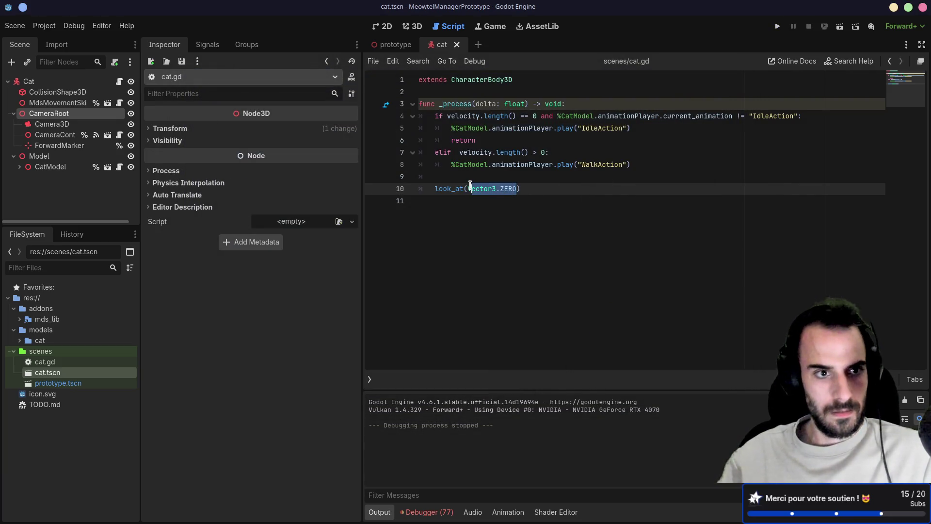
key(BackSpace)
key(BackSpace)
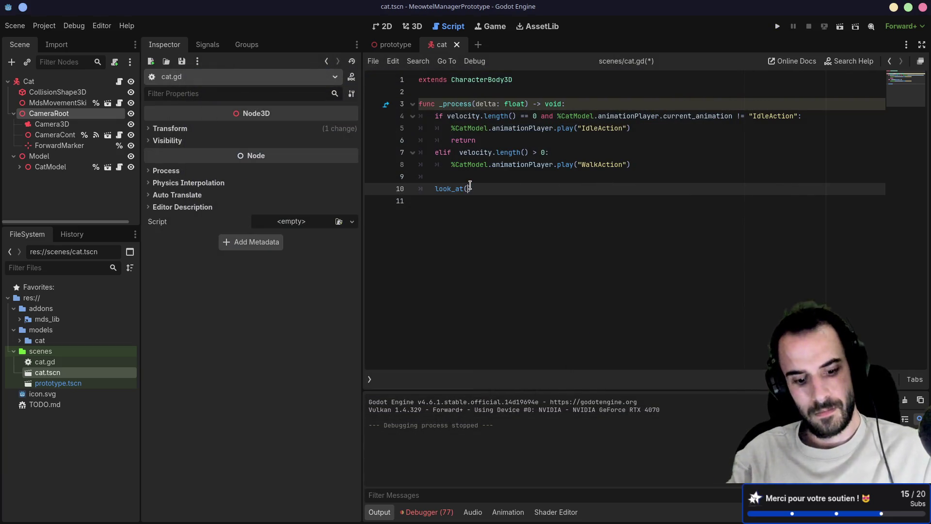
text($)
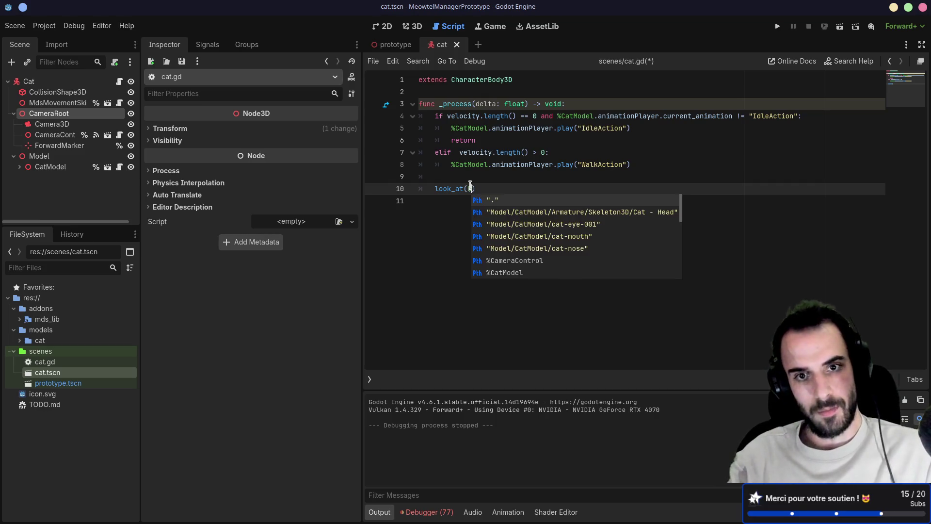
key(BackSpace)
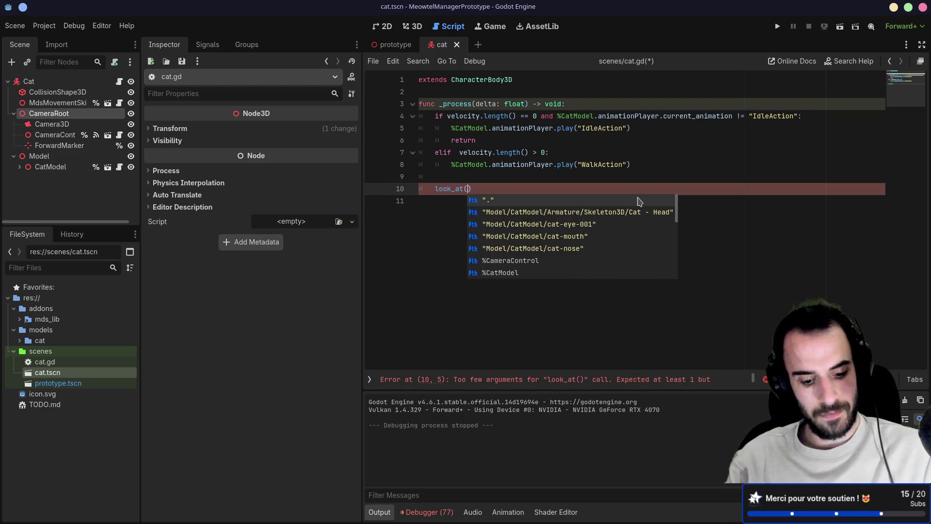
text(%For)
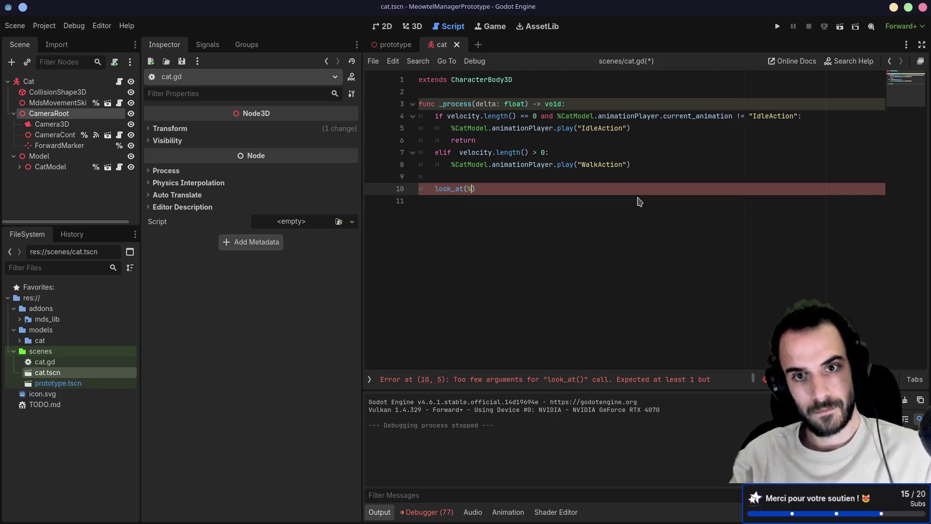
key(Return)
Step: Complete the target as %ForwardMarker.global_position, save cat.gd, and run then stop the game
text(.glo)
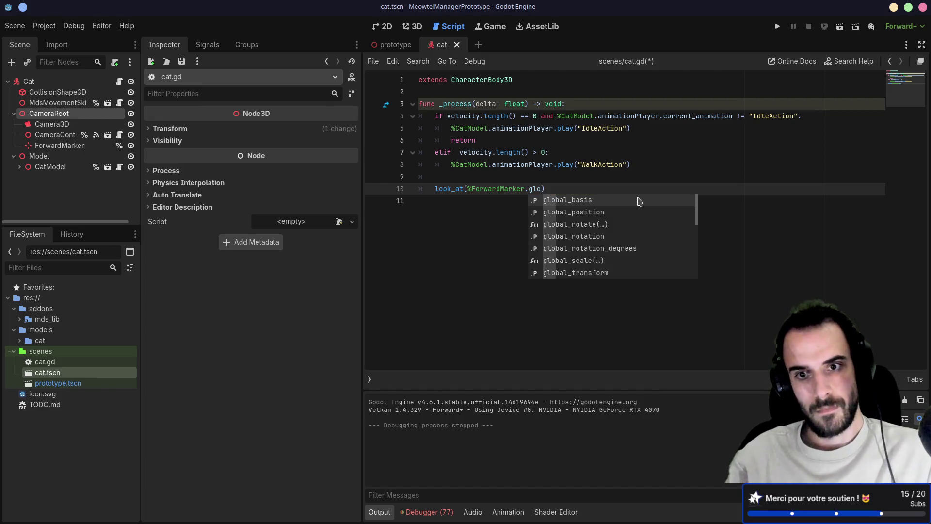
key(Down)
key(Return)
key(ctrl+s)
click(778, 32)
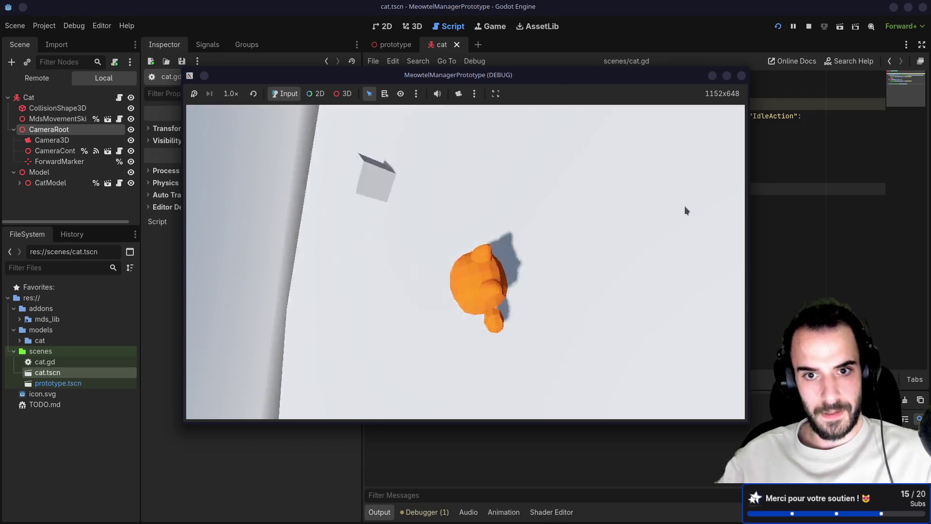
key(F8)
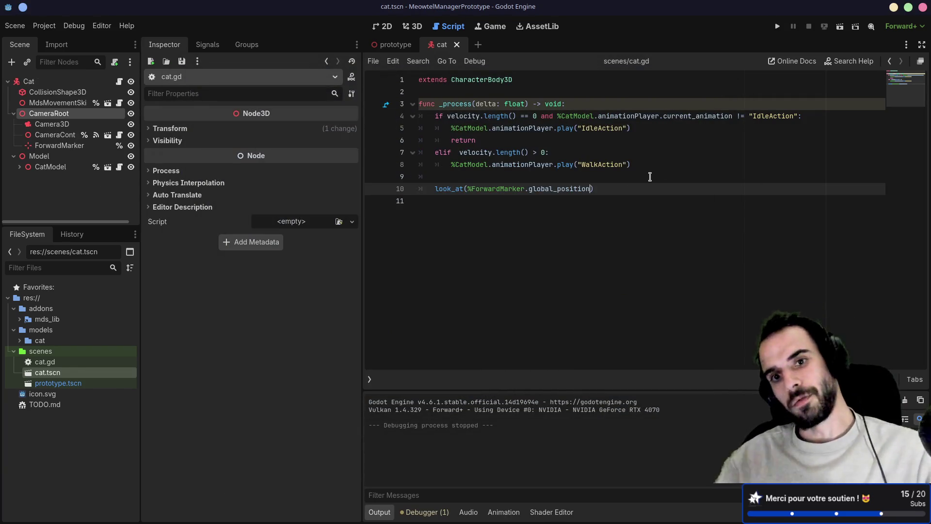
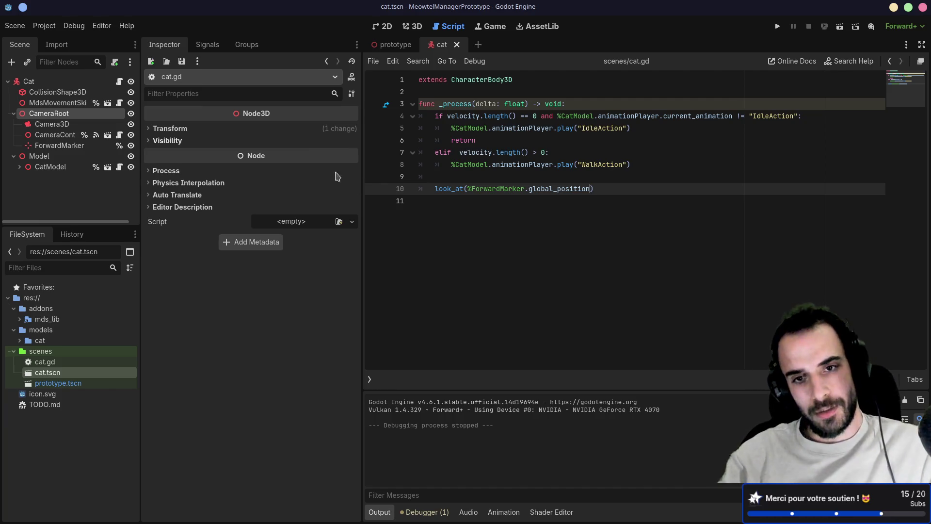
Step: Comment out the look_at call on line 10 of cat.gd
drag(433, 190, 586, 212)
click(586, 213)
click(605, 188)
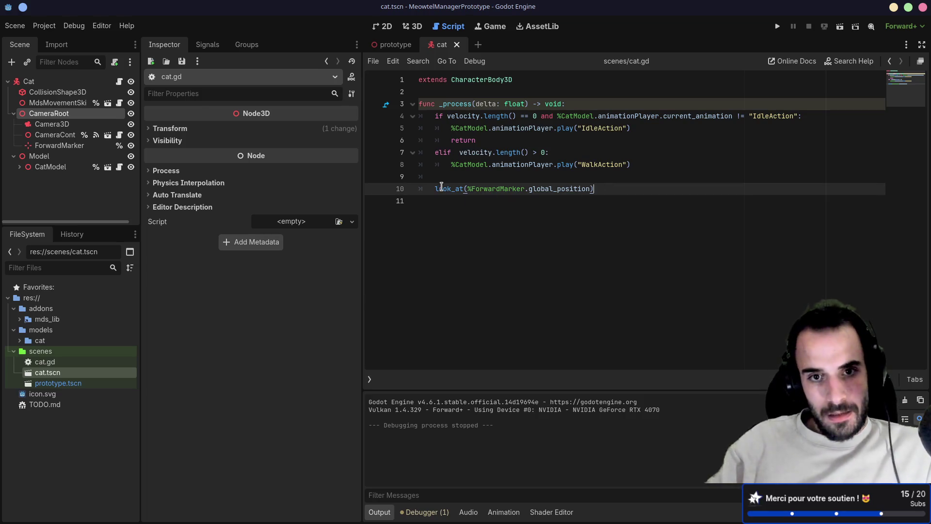
text(#)
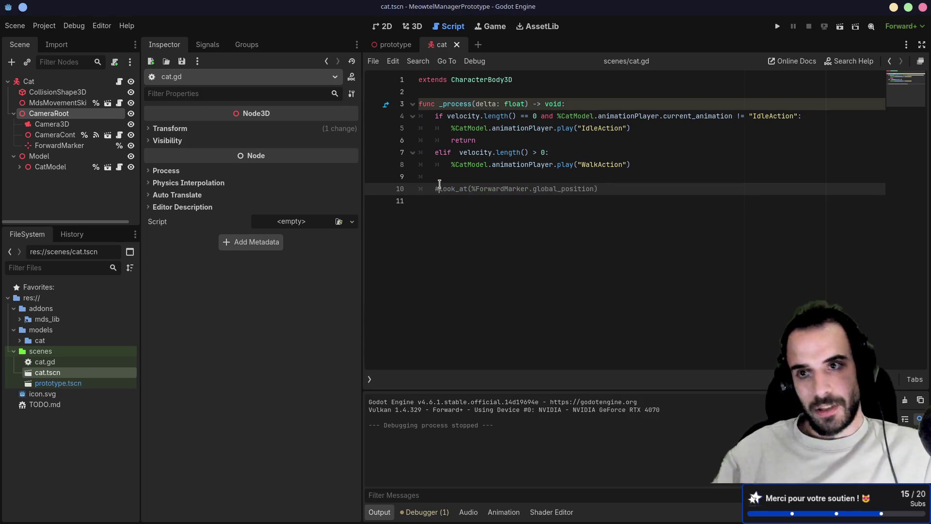
Step: Run the game, walk the cat back and forth to see how it turns, then stop it
click(778, 26)
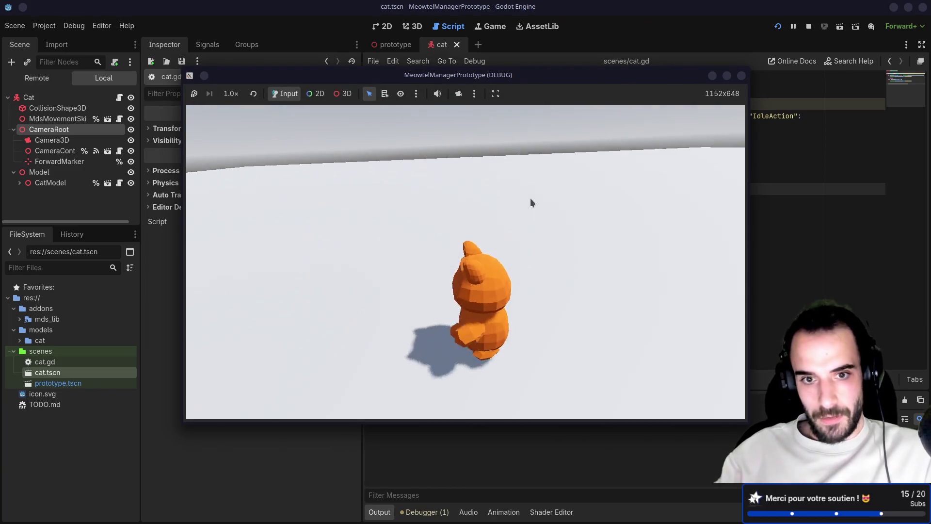
key(s)
key(w)
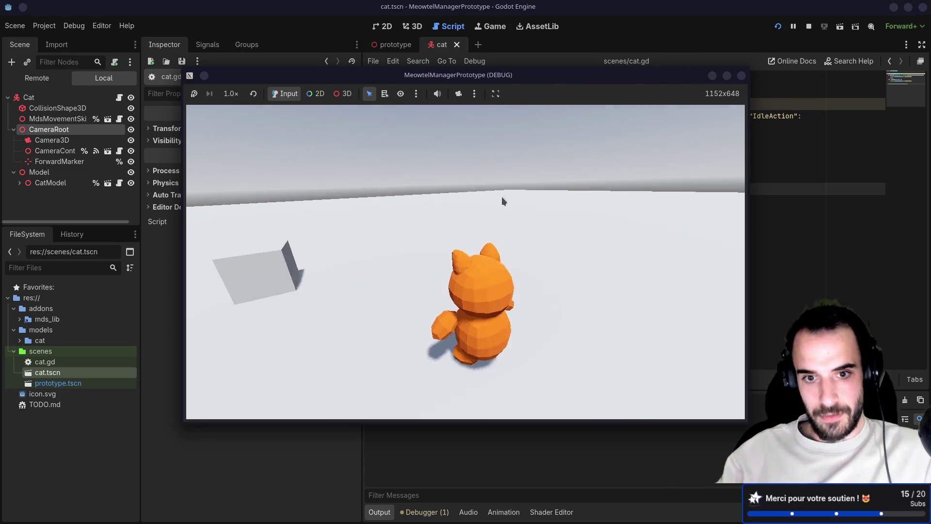
key(s)
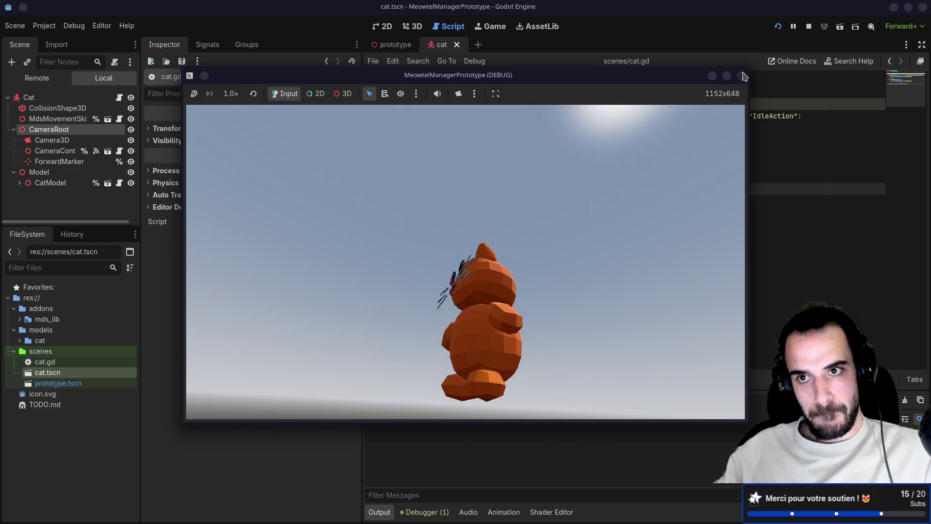
click(741, 75)
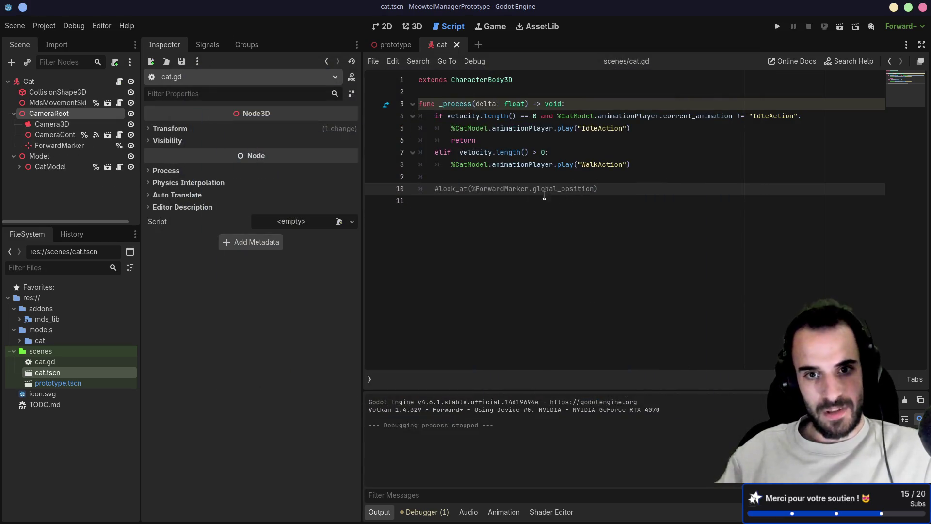
Step: Delete the commented look_at line and the blank line above it from cat.gd
drag(605, 187, 602, 178)
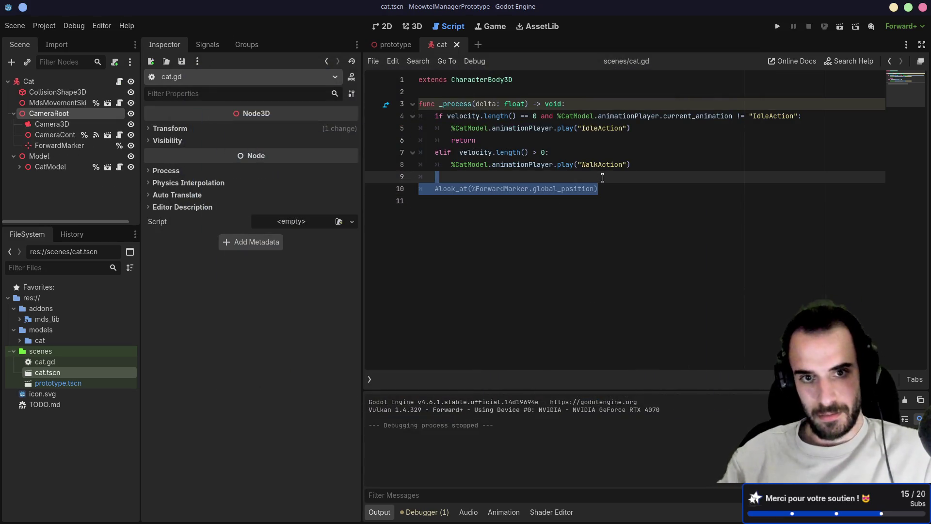
key(BackSpace)
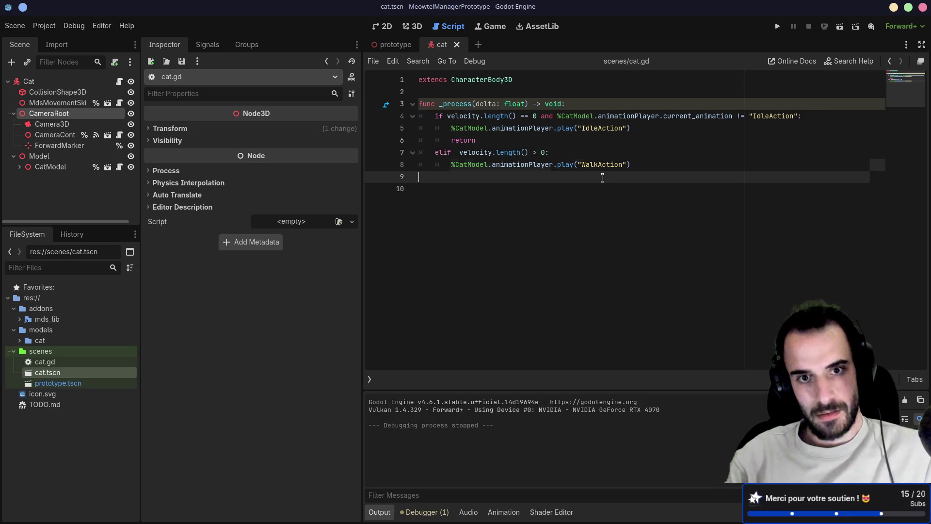
key(BackSpace)
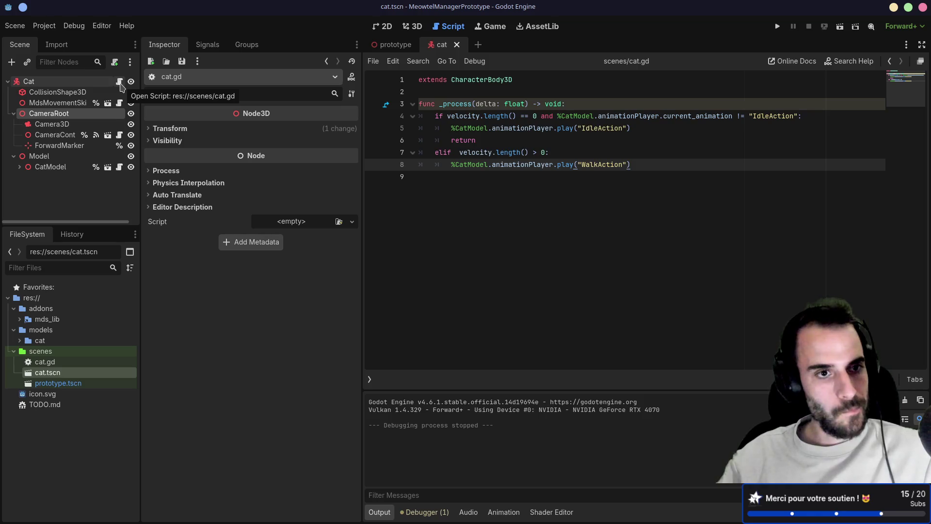
Step: Open MdsMovementSkill's script, look up the velocity documentation, and run the game
click(120, 103)
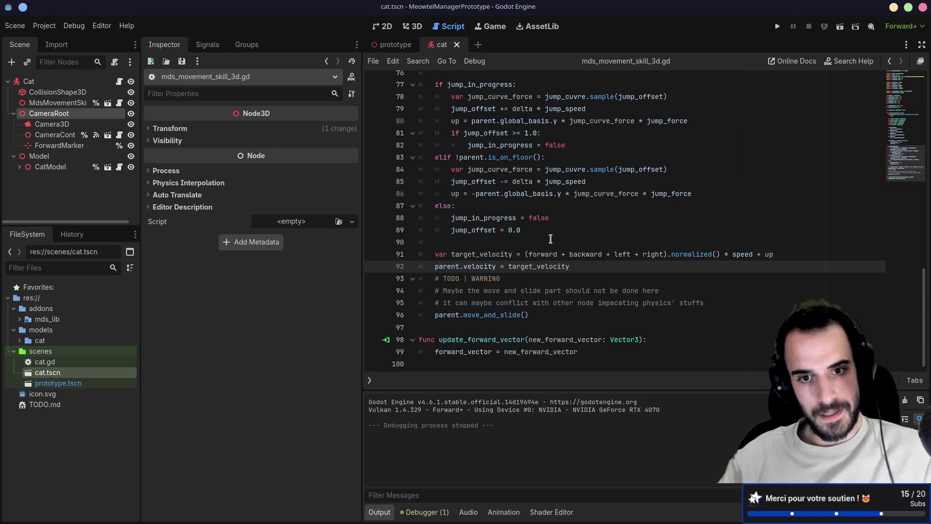
mouse_move(546, 249)
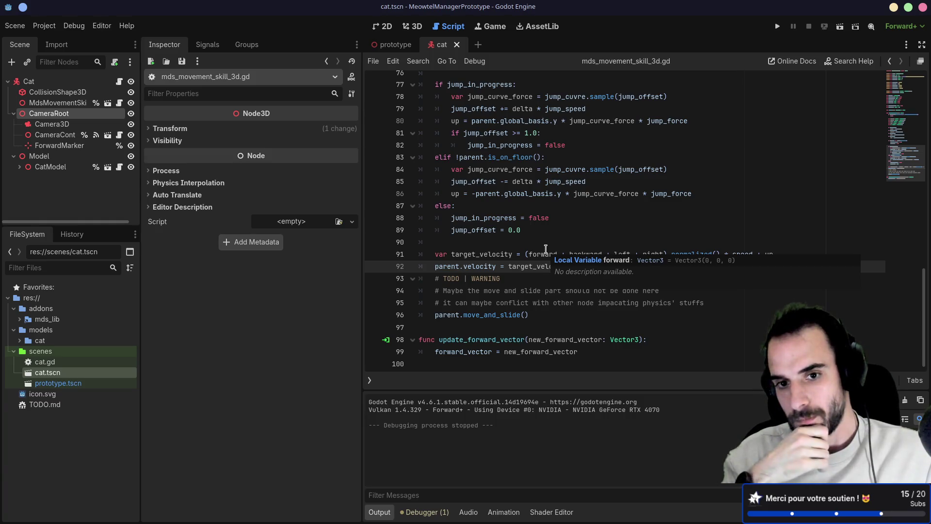
double_click(484, 265)
click(778, 26)
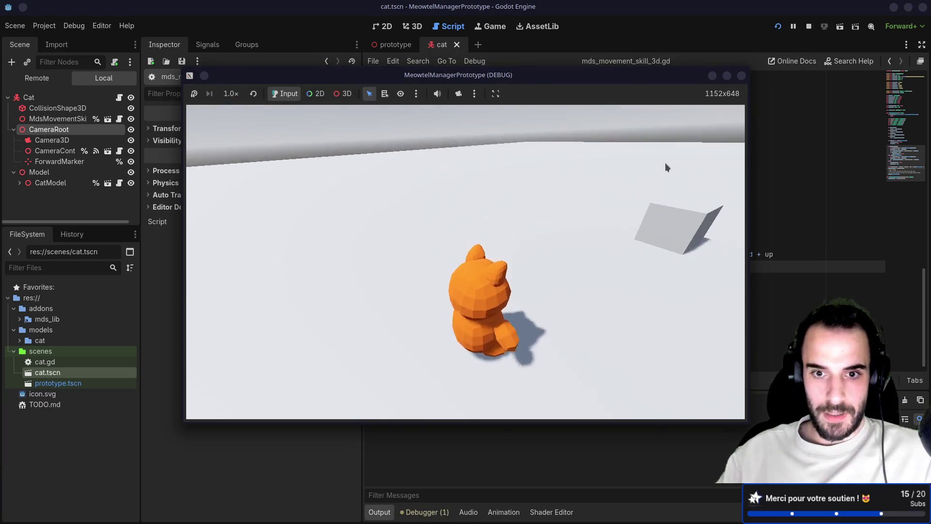
Step: Walk the cat in all four WASD directions, stop the game, and place the caret after the velocity line
key(w)
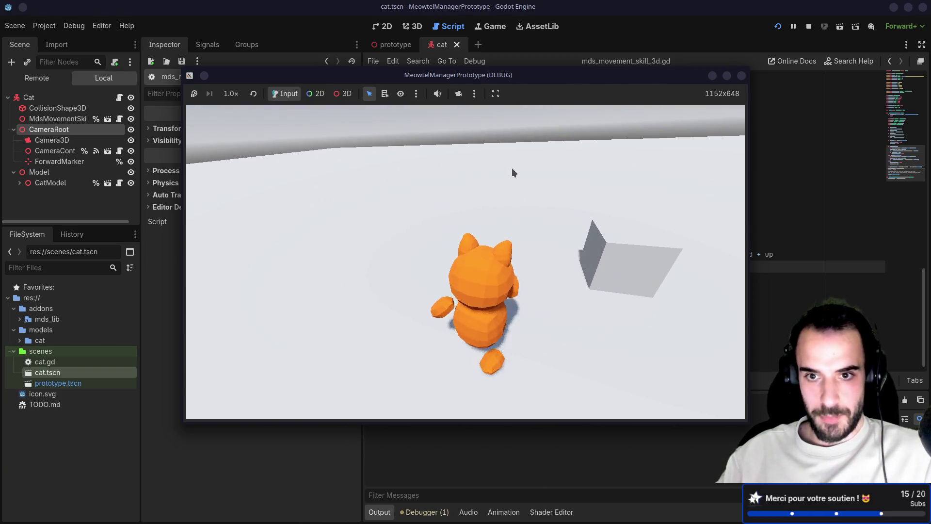
key(a)
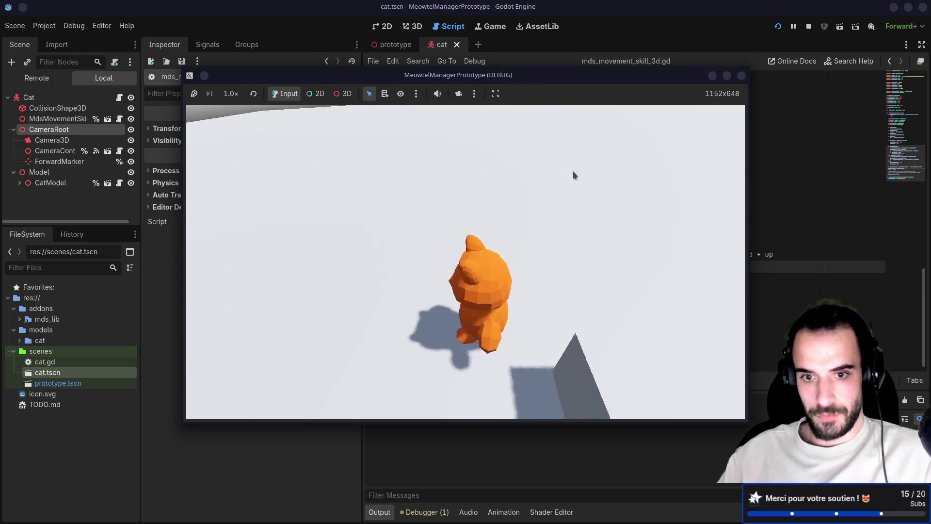
key(s)
key(d)
key(w)
key(w)
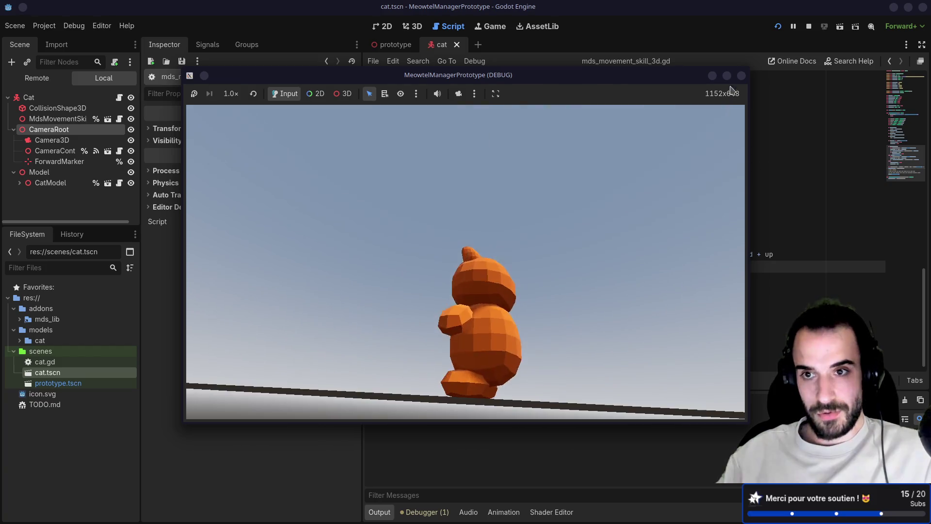
key(F8)
click(585, 264)
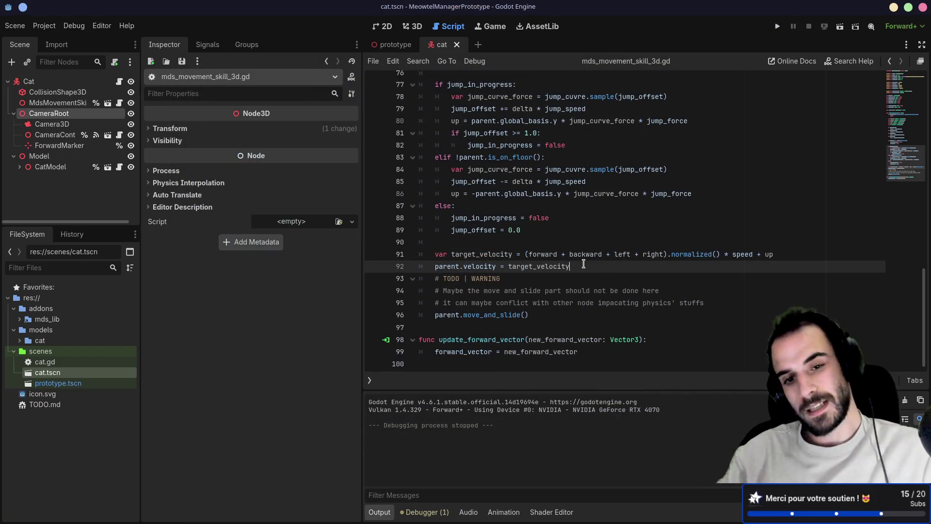
Step: Add look_at(parent.position + parent.velocity) below line 92, save the script, and run the game
key(Return)
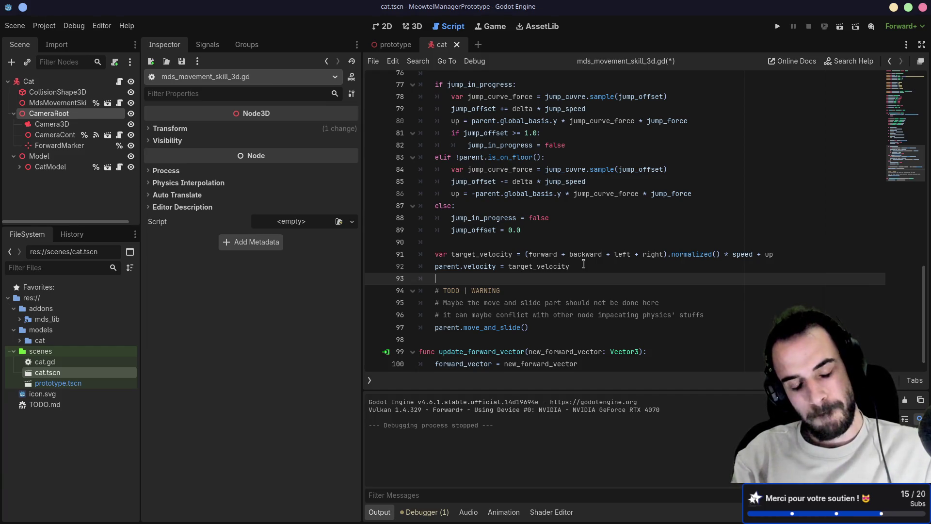
text(o)
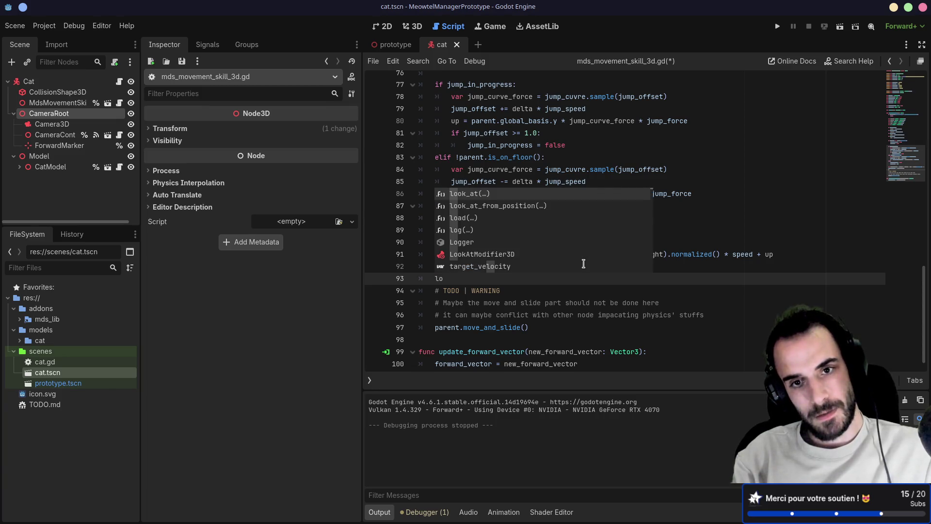
key(Return)
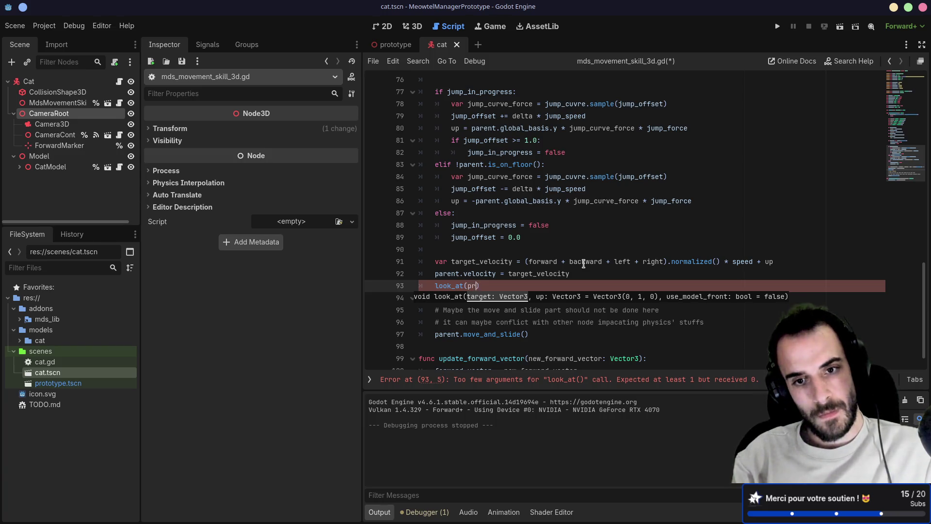
key(Escape)
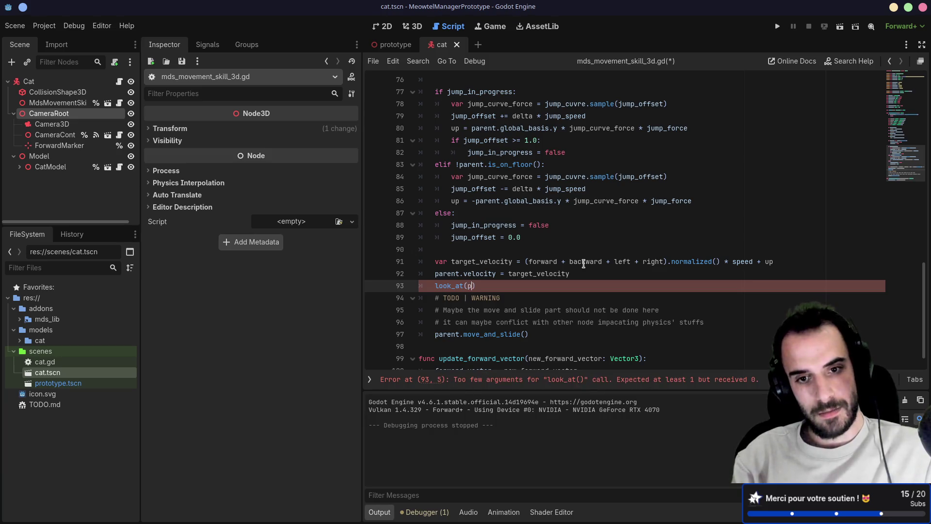
key(Return)
text(.po)
key(Return)
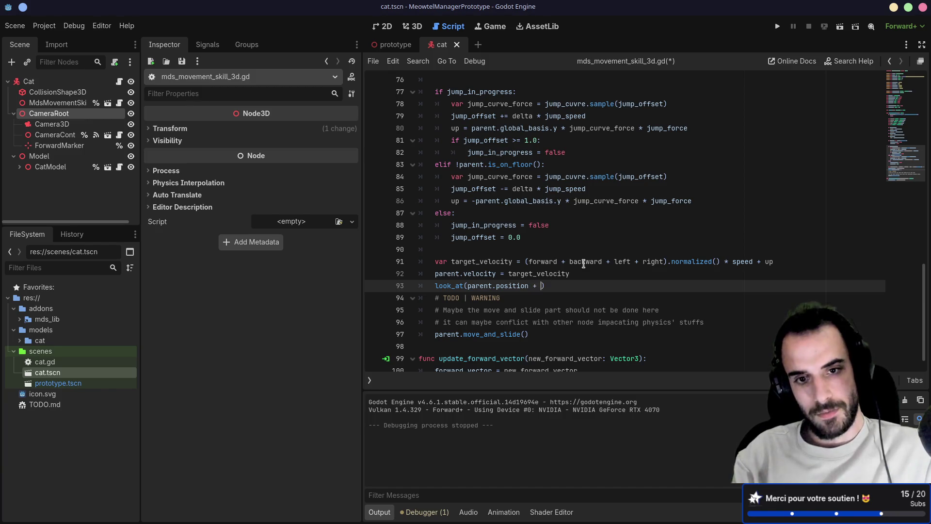
key(Return)
text(.ve)
key(Return)
key(ctrl+s)
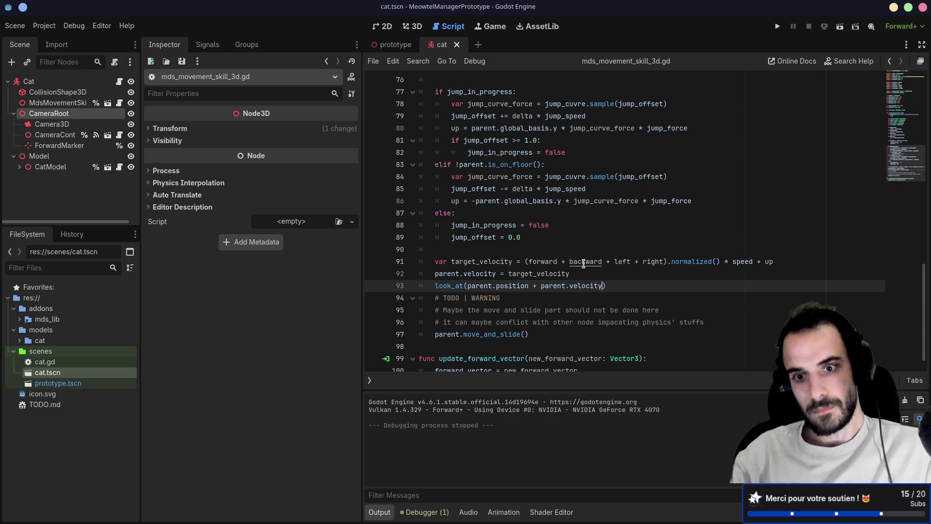
click(778, 26)
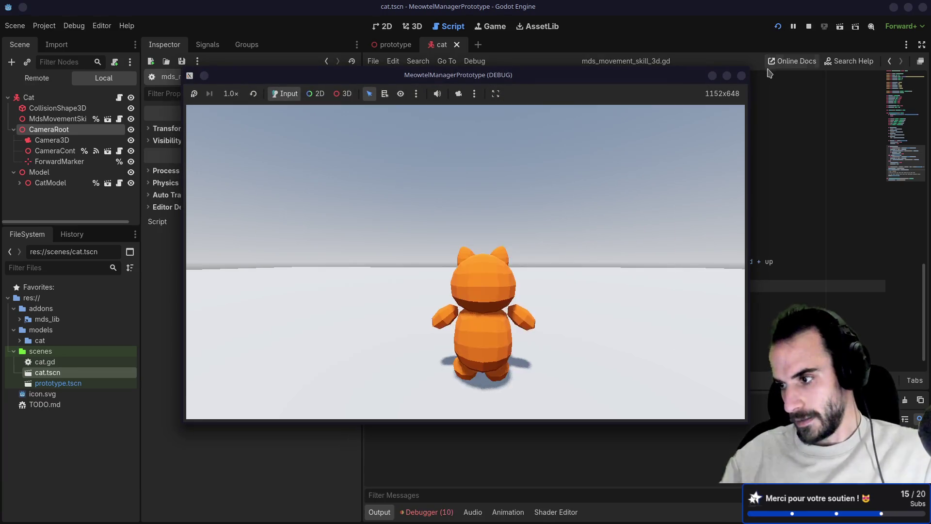
Step: Walk the cat toward the camera, then forward past the box, and stop the game
key(s)
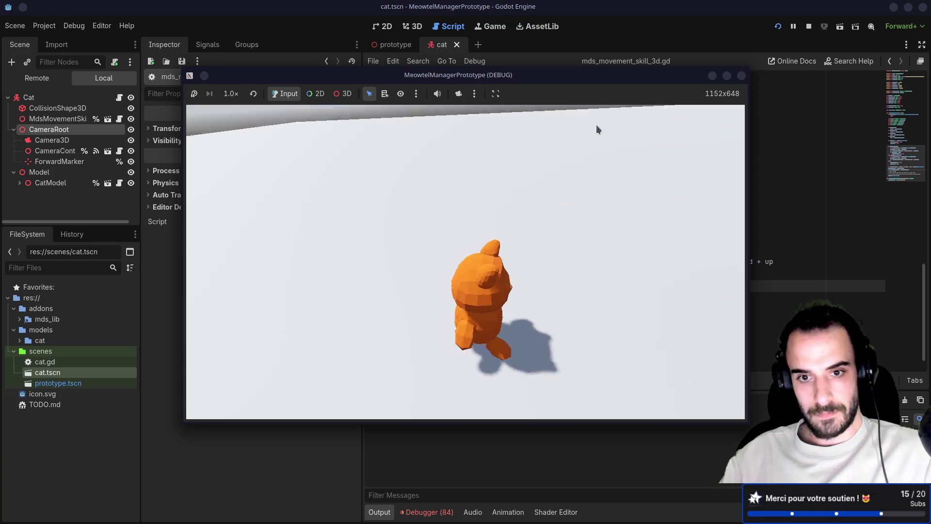
key(w)
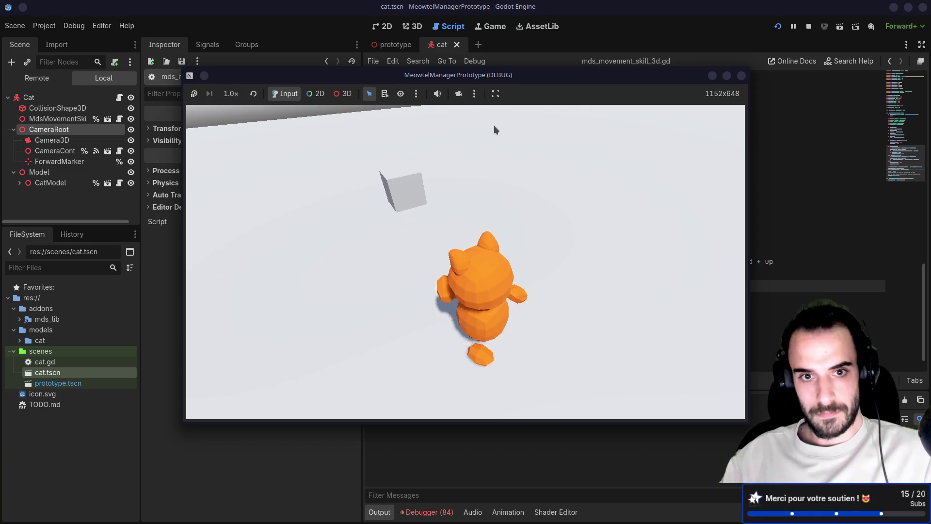
key(w)
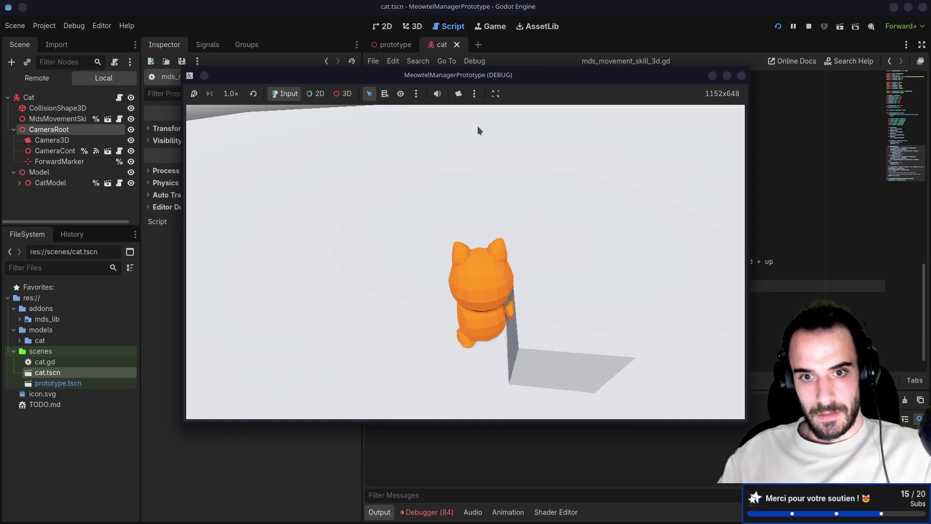
key(F8)
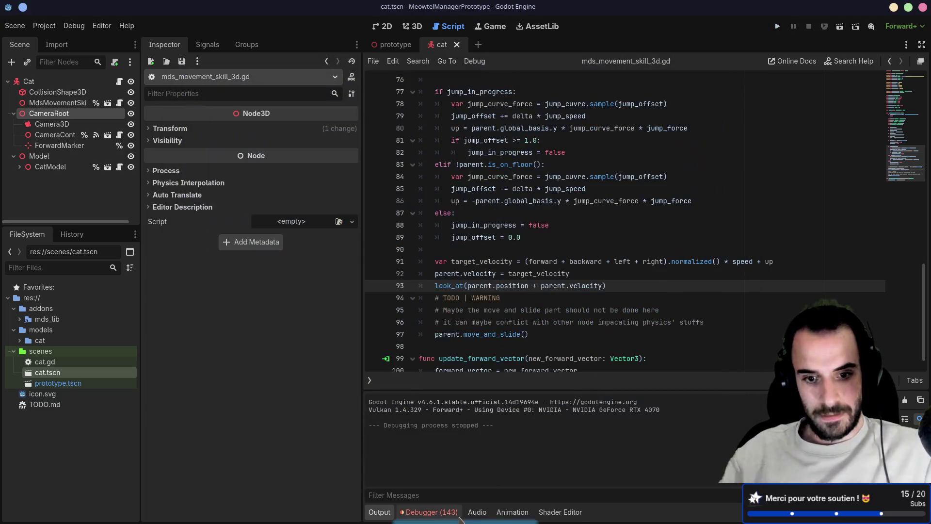
click(430, 512)
scroll(622, 449, down, 5)
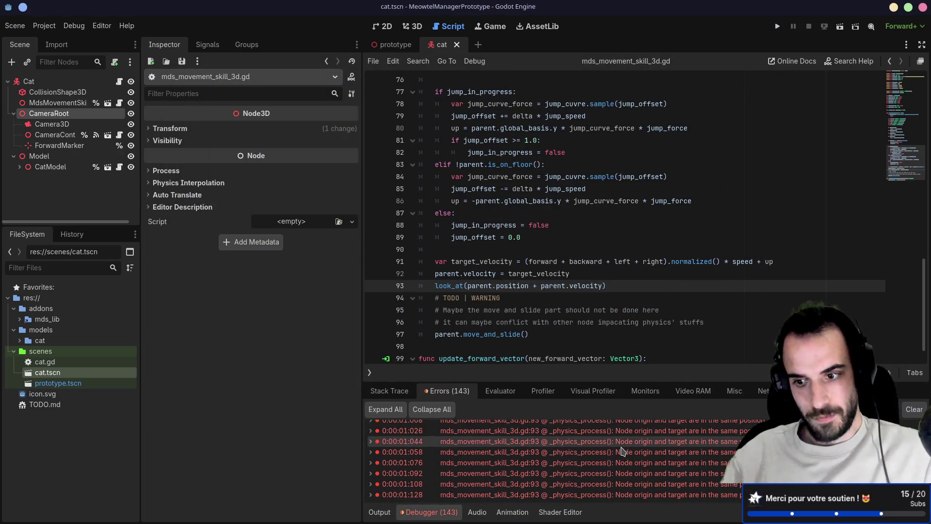
scroll(624, 451, down, 3)
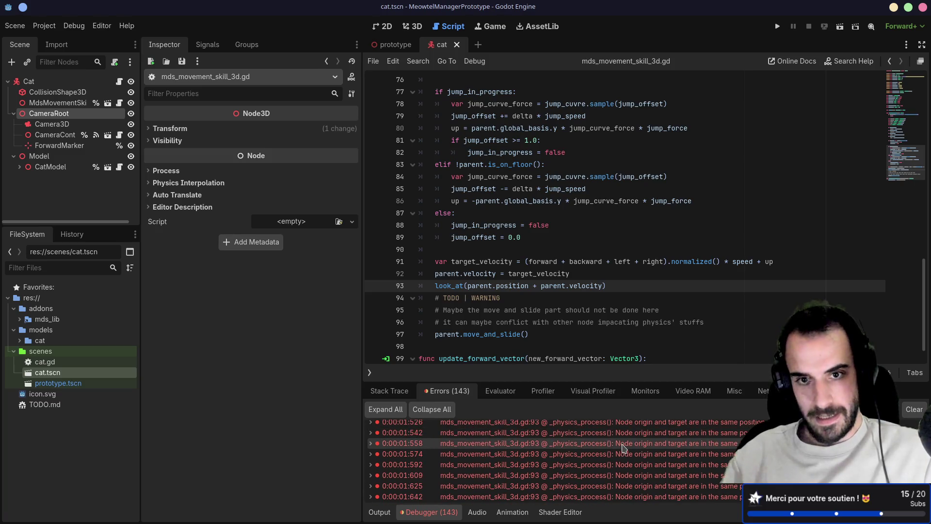
click(540, 299)
scroll(544, 448, down, 10)
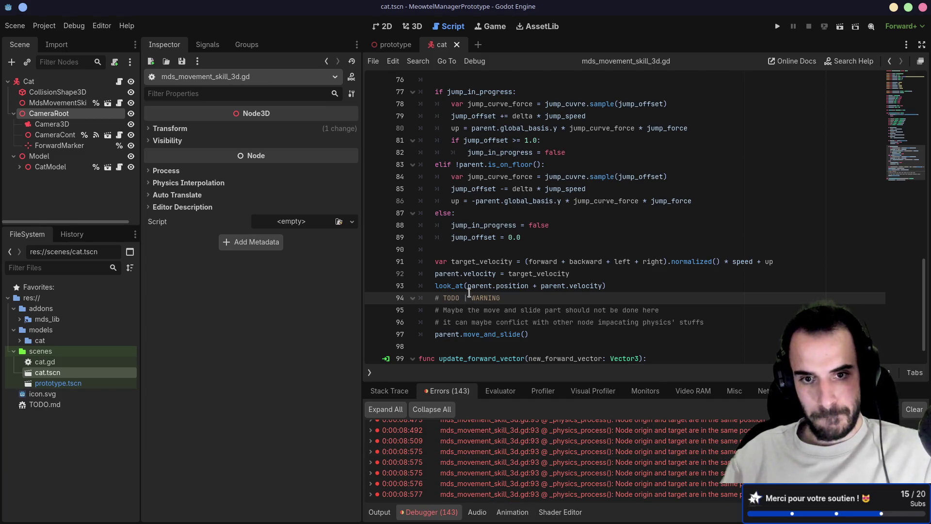
drag(468, 286, 604, 286)
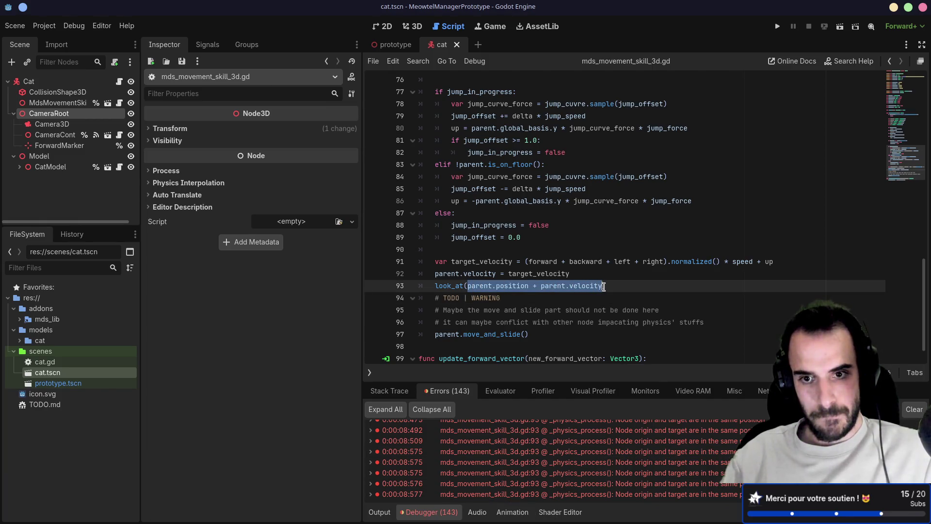
click(606, 275)
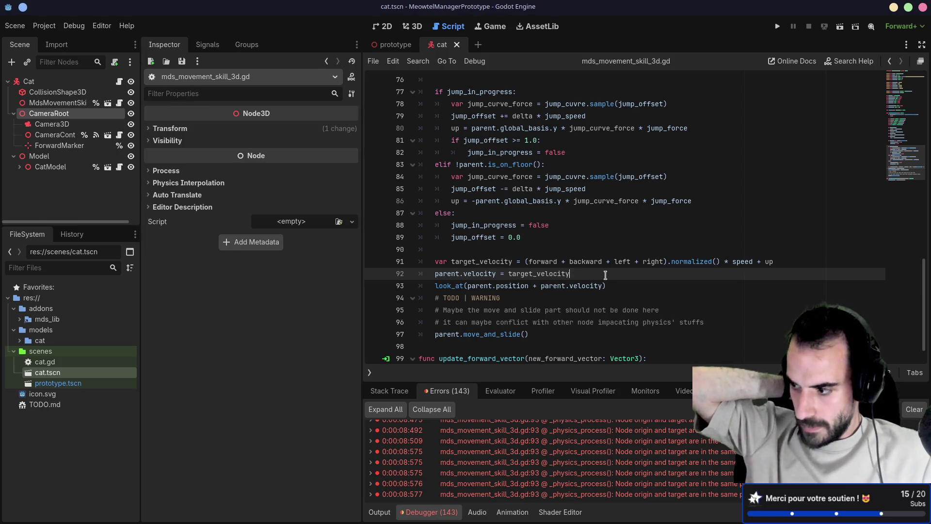
Step: Show the CharacterBody3D class reference page in the script editor
mouse_move(466, 521)
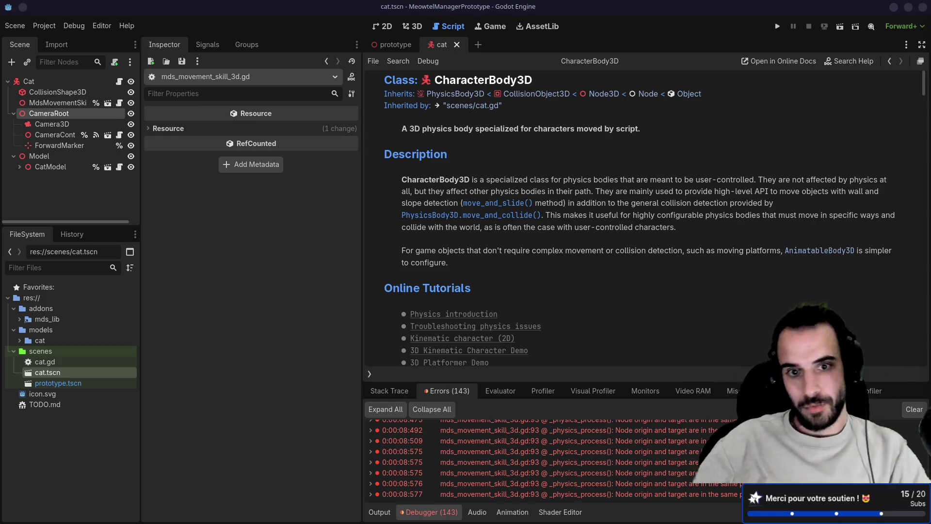
Step: Widen the Scene tree dock by dragging its splitter
click(610, 251)
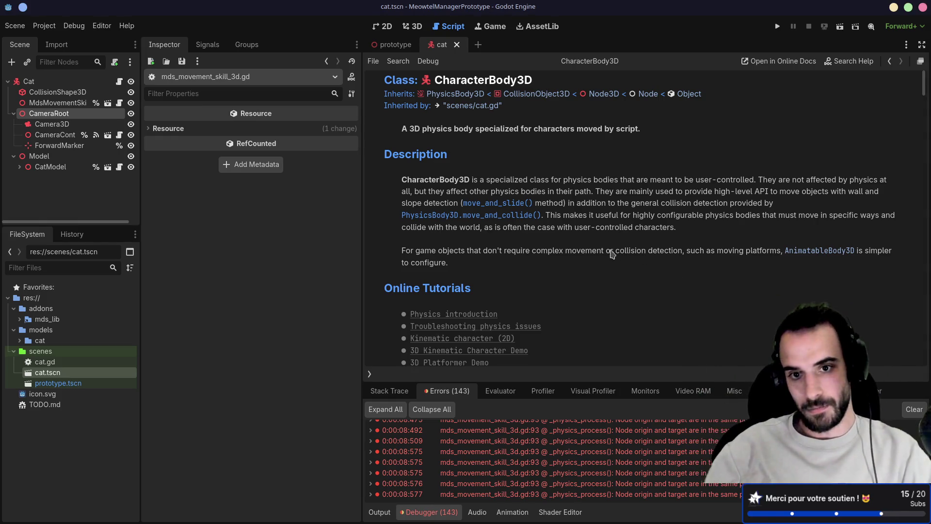
drag(140, 190, 171, 193)
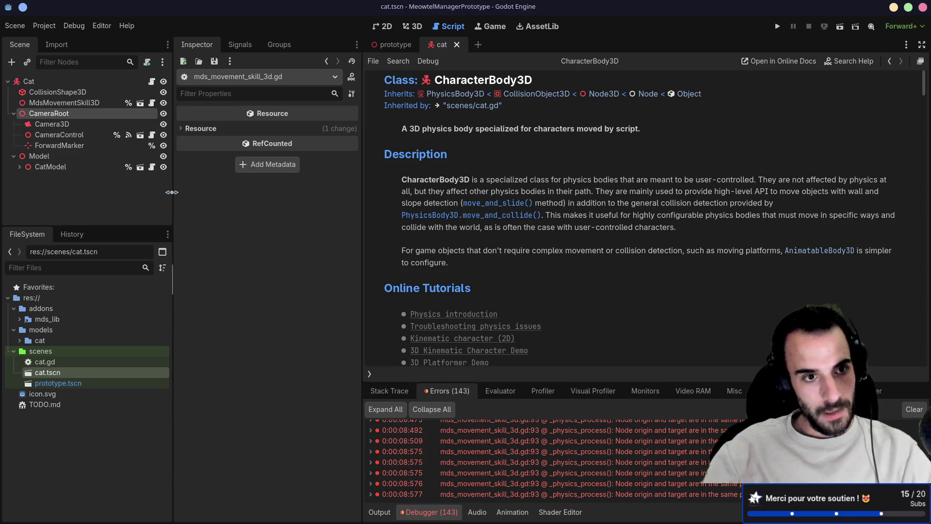
drag(362, 187, 377, 187)
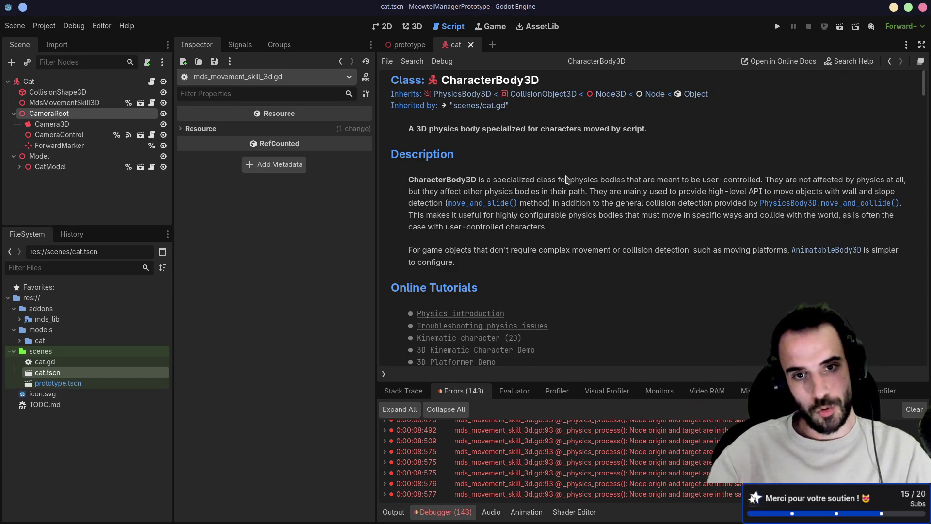
Step: Return to mds_movement_skill_3d.gd, review line 93's look_at call, and run the game with F5
key(alt+Left)
scroll(603, 207, down, 20)
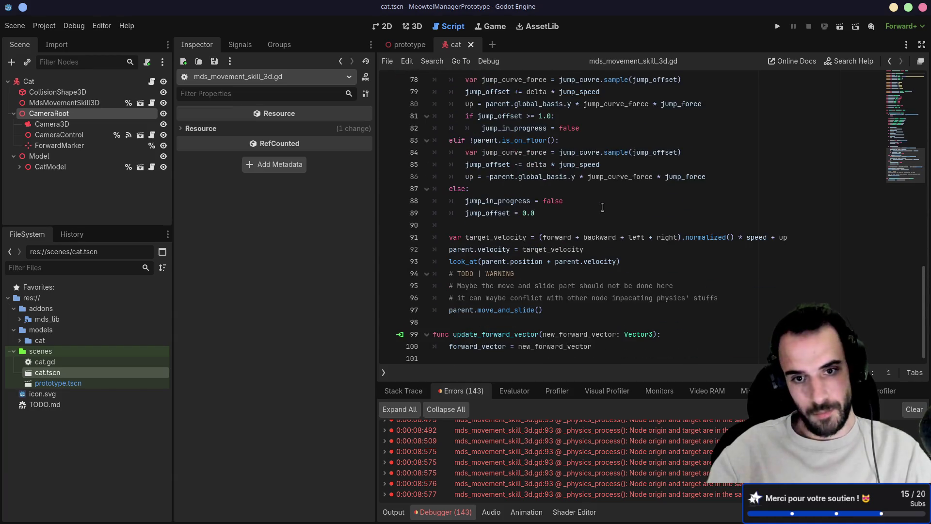
drag(481, 261, 547, 259)
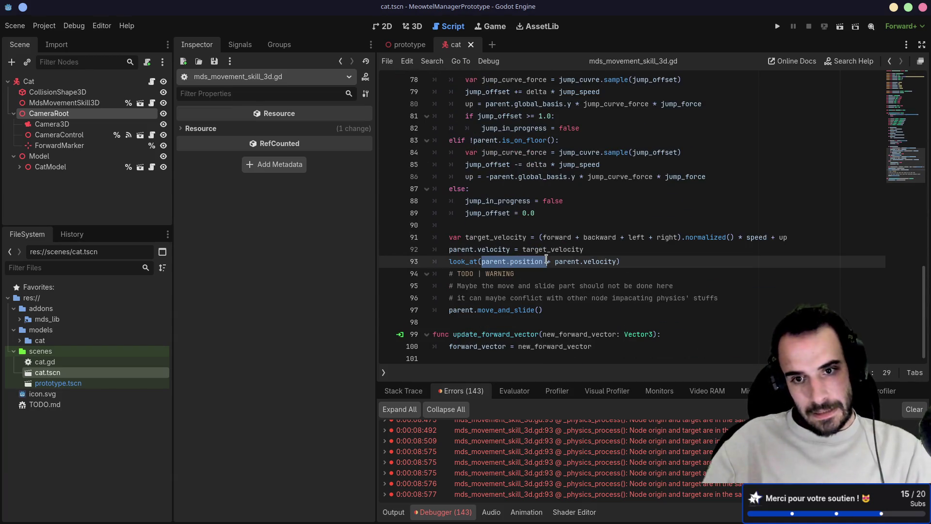
click(538, 286)
drag(482, 261, 618, 262)
click(550, 286)
click(619, 260)
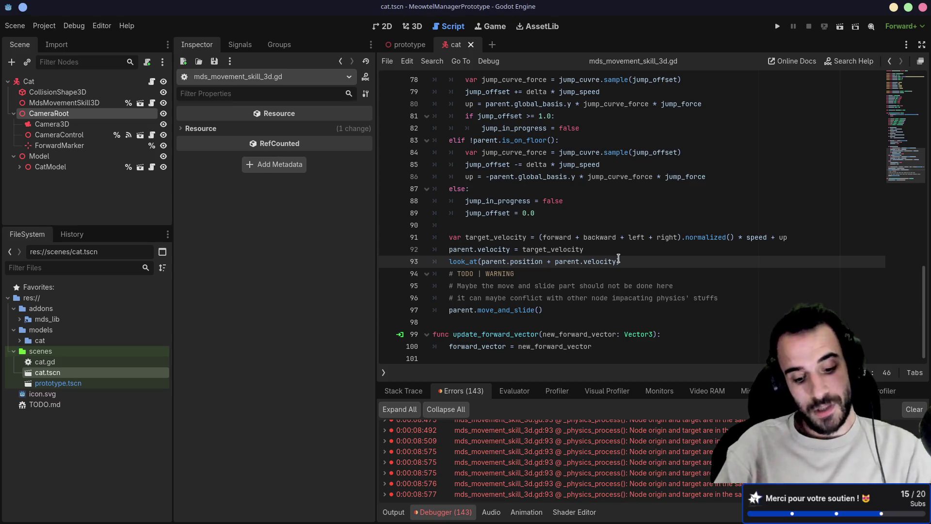
key(F5)
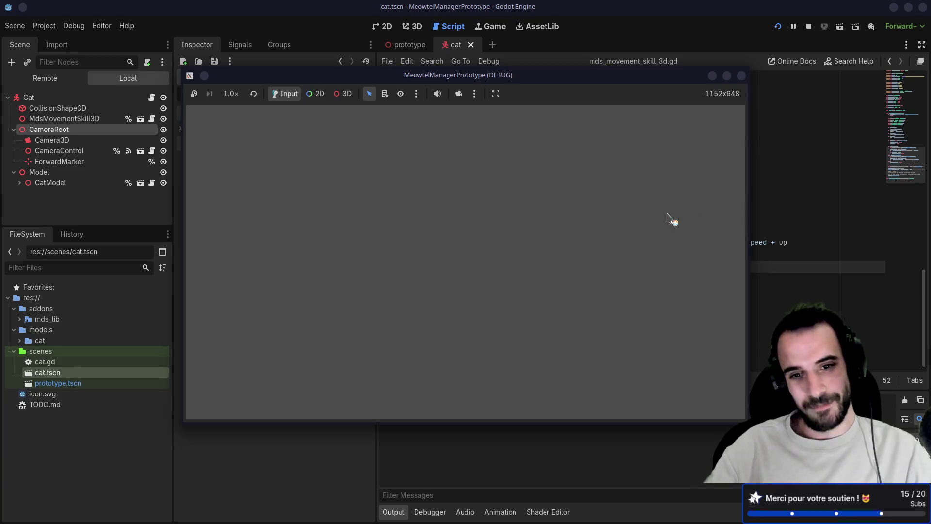
Step: Steer the cat around the cube, make it jump, then stop the game
key(w)
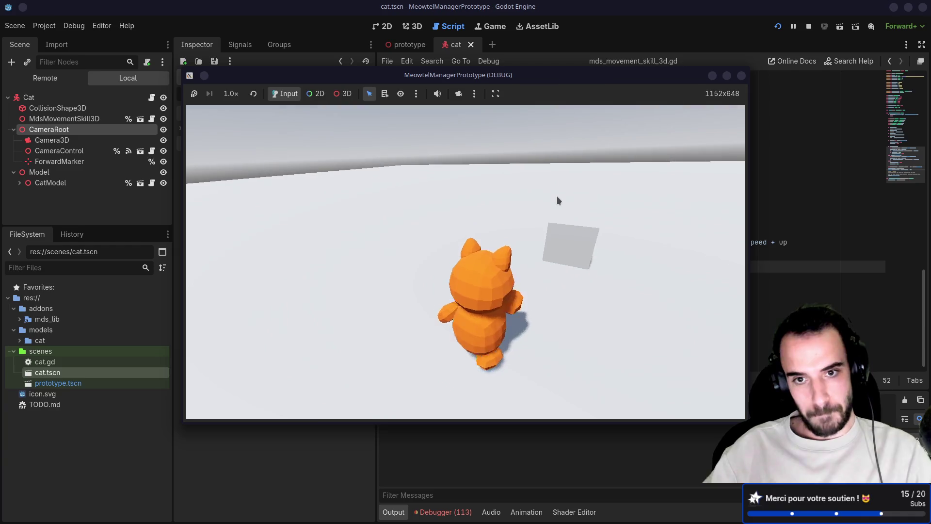
key(d)
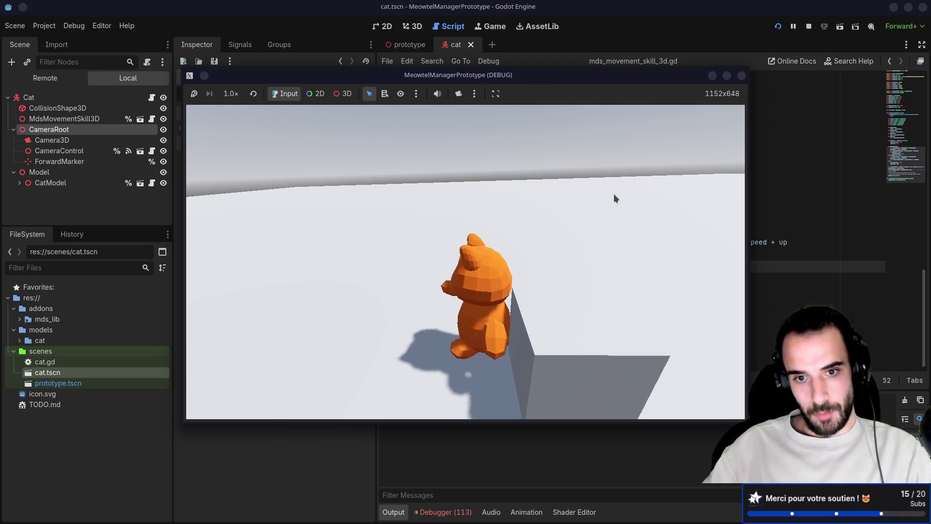
key(s)
key(w)
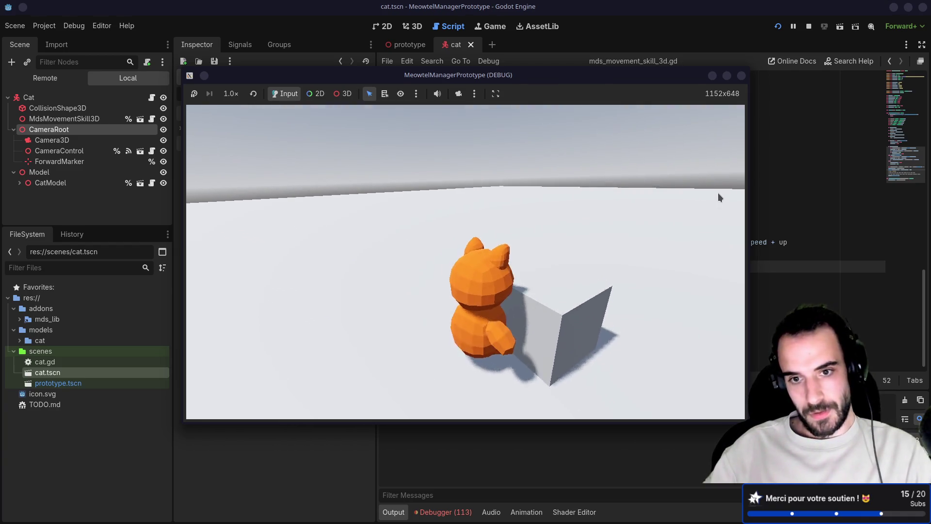
key(w)
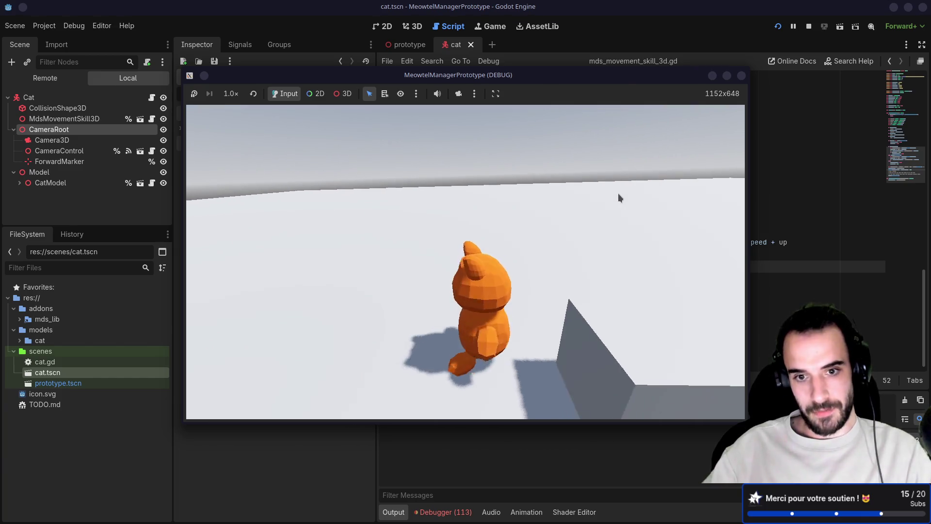
key(s)
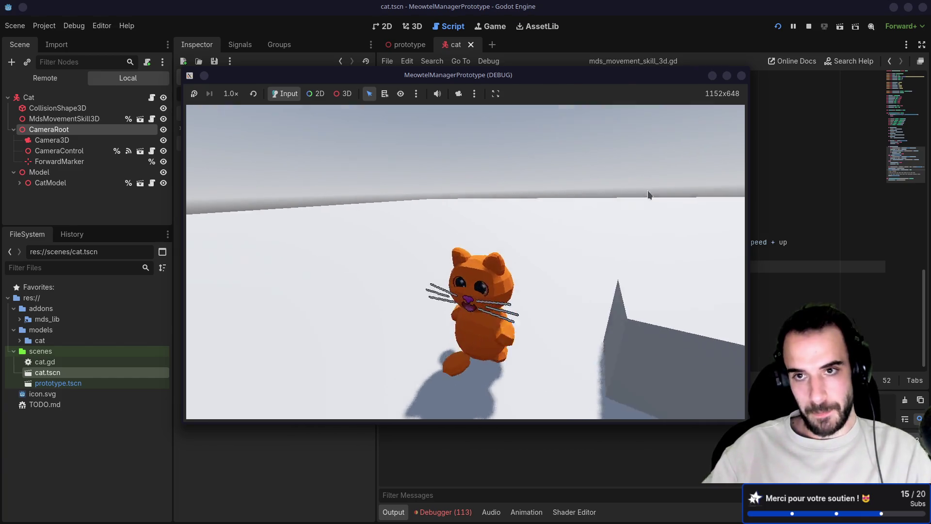
key(d)
key(s)
key(space)
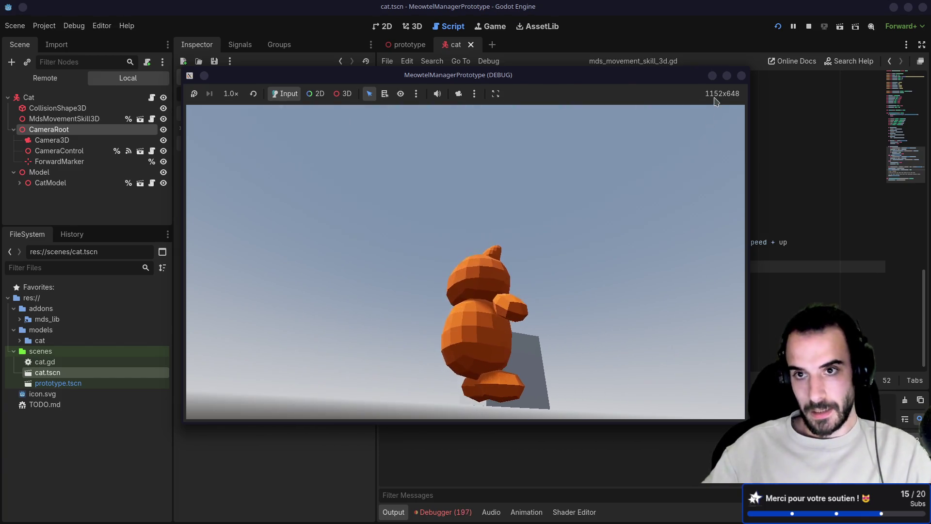
key(F8)
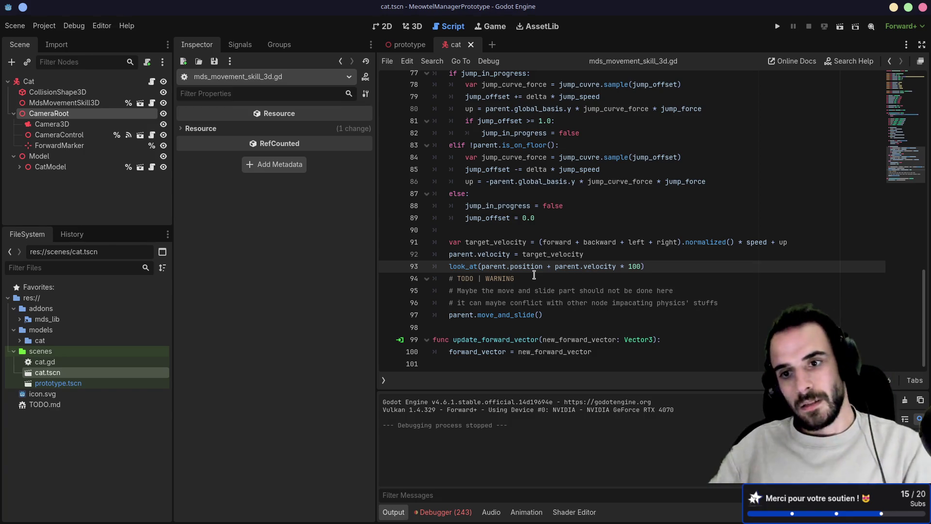
Step: Delete ' * 100' from line 93's look_at call, select CameraRoot, and run the game again
scroll(534, 275, up, 2)
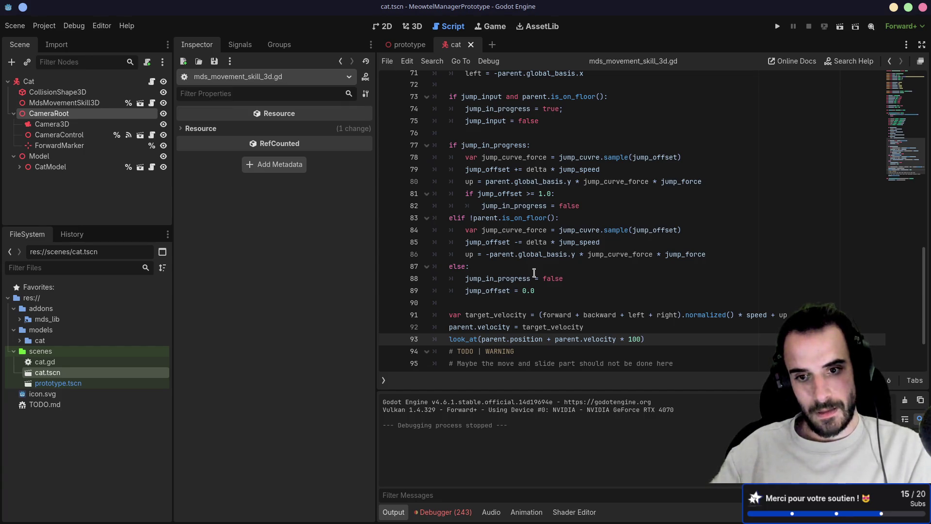
scroll(534, 274, down, 2)
scroll(534, 273, up, 4)
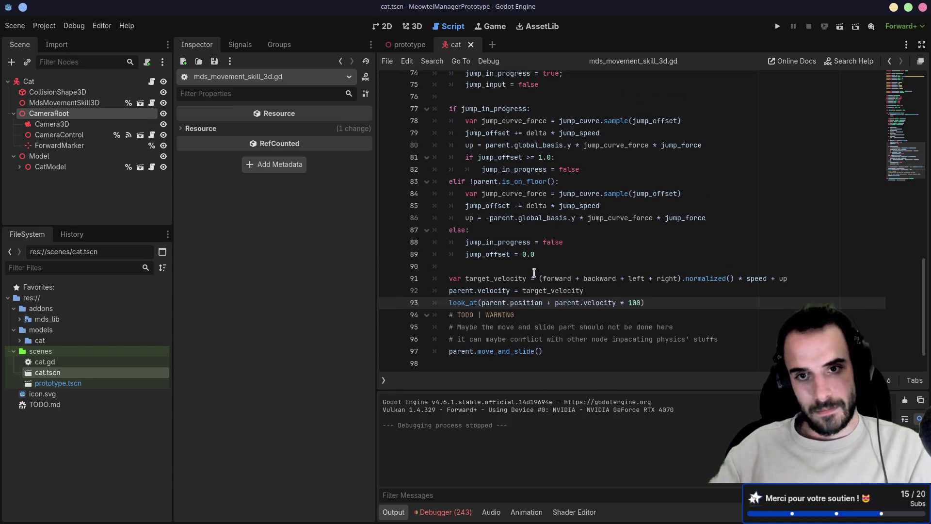
scroll(534, 273, up, 6)
scroll(534, 273, down, 10)
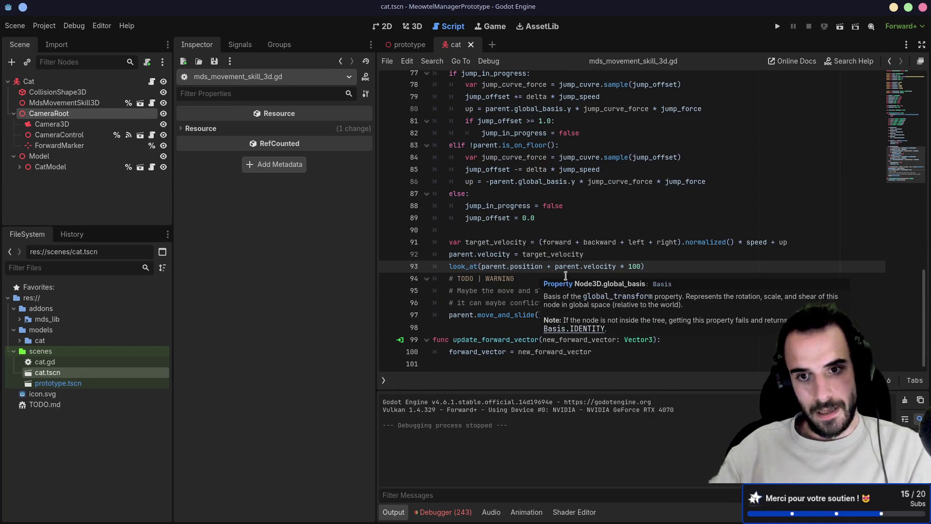
drag(621, 267, 642, 268)
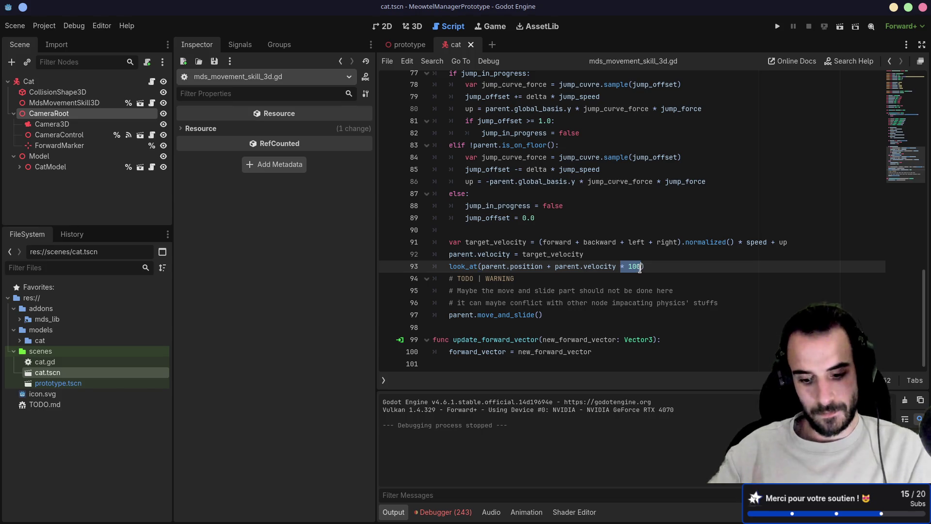
key(BackSpace)
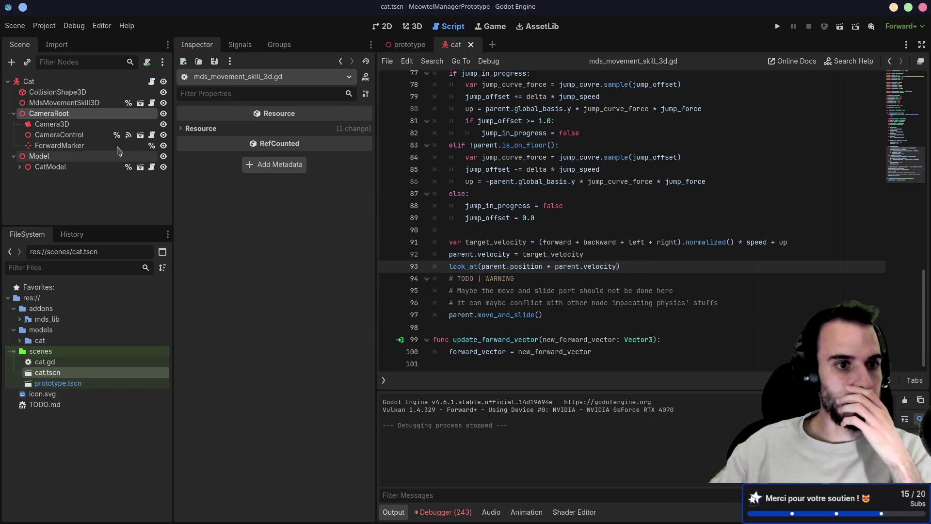
click(91, 118)
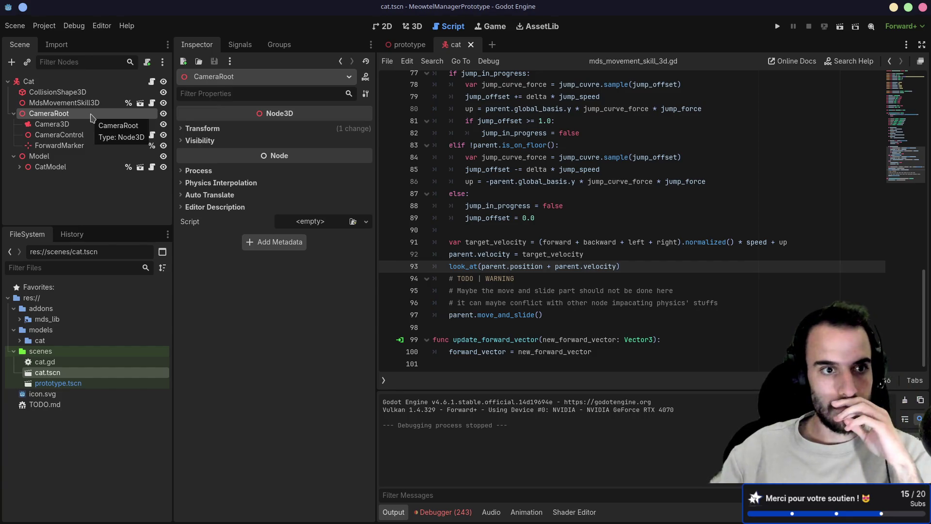
click(778, 27)
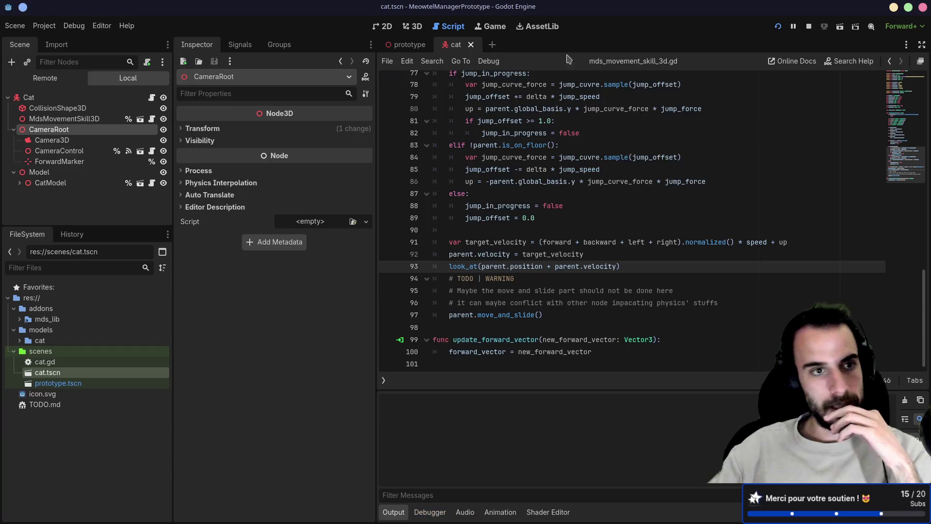
Step: Inspect the live CameraRoot and Cat nodes in the remote scene tree beside the game window
click(45, 77)
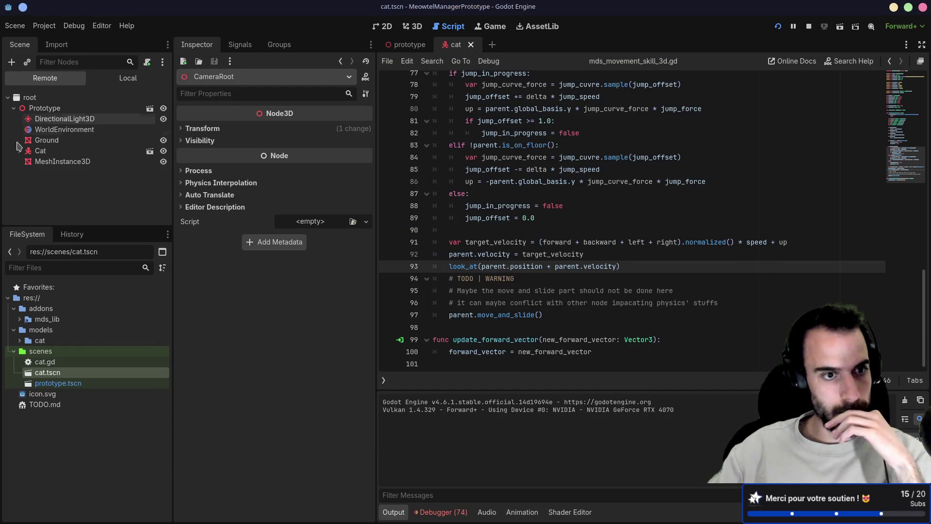
click(19, 151)
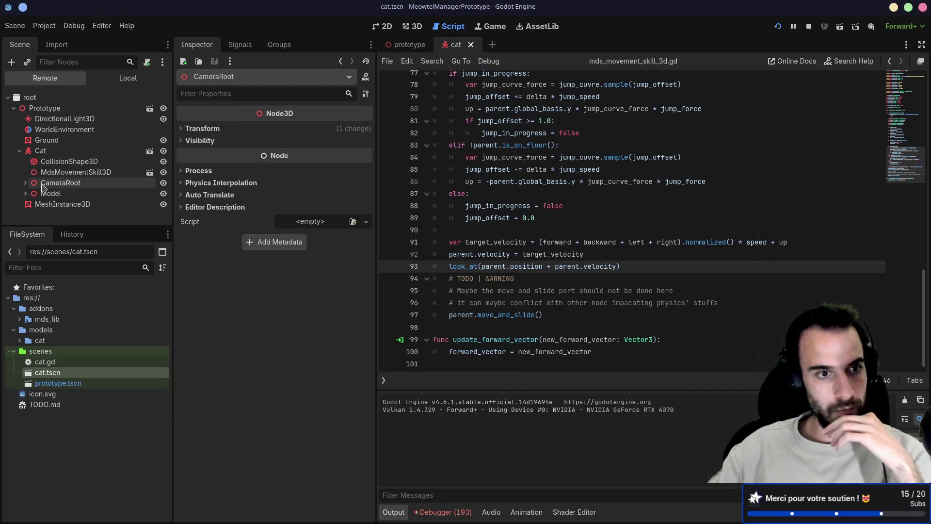
click(43, 185)
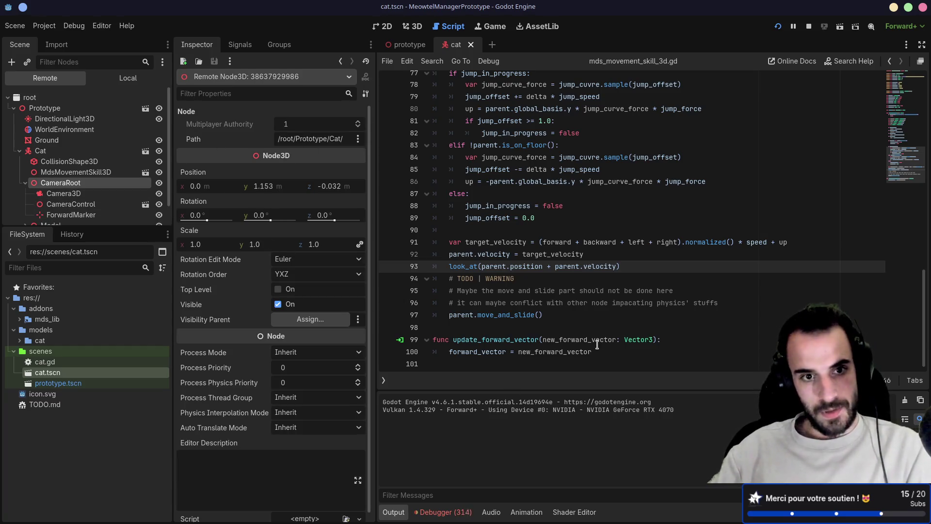
key(alt+Tab)
drag(509, 77, 709, 75)
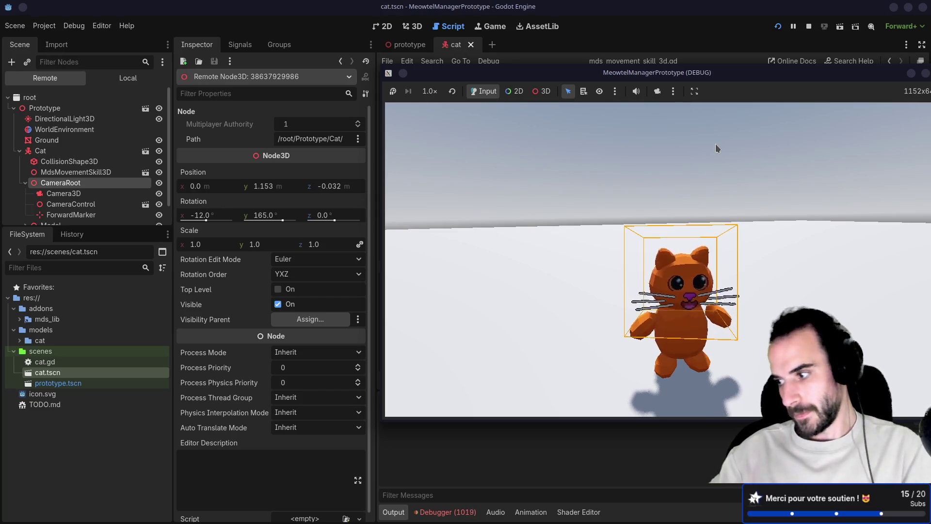
click(68, 152)
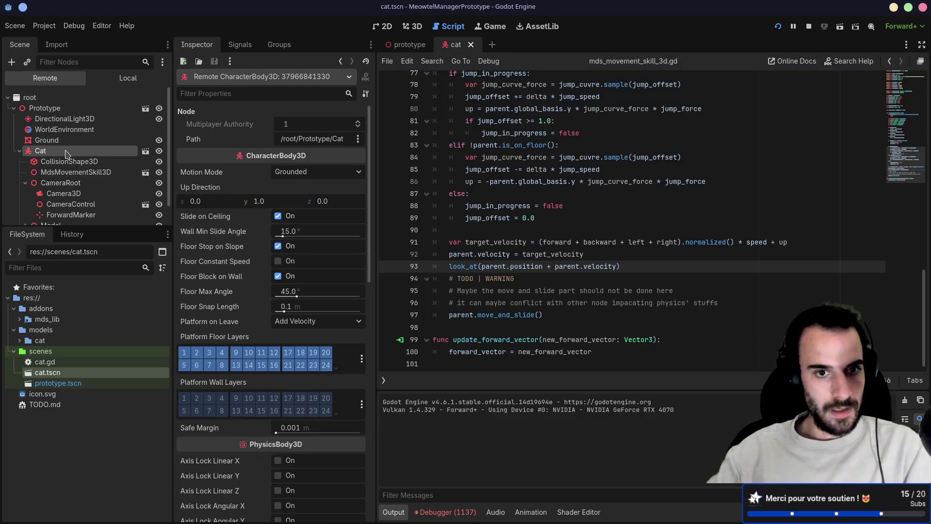
Step: Orbit the game camera low behind and around the cat, then move the game window aside
scroll(259, 262, down, 5)
scroll(260, 262, down, 10)
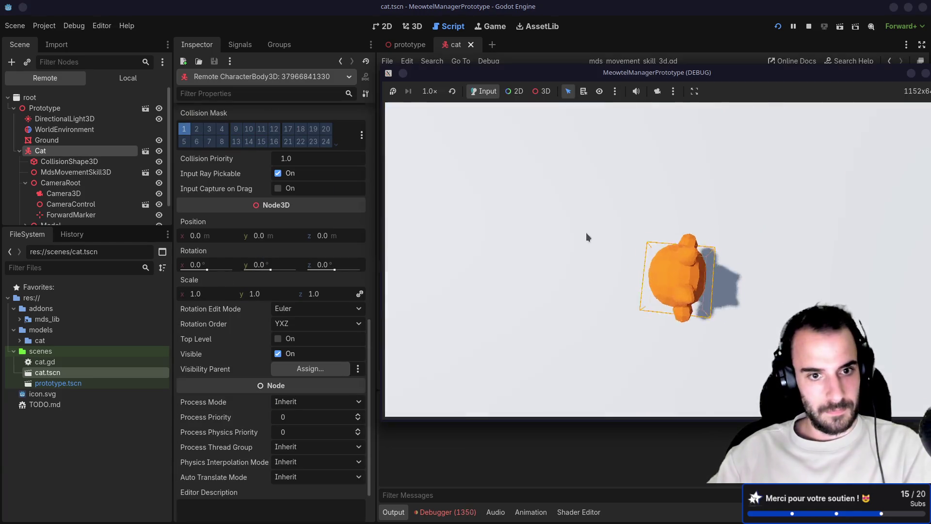
mouse_move(586, 236)
mouse_down()
mouse_move(663, 209)
mouse_move(572, 193)
mouse_move(659, 194)
mouse_move(595, 196)
mouse_up()
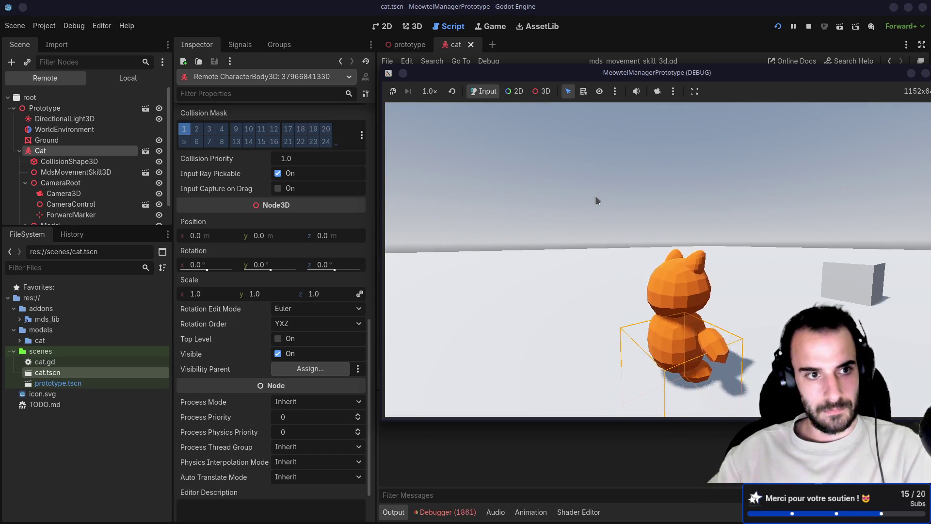
drag(595, 196, 551, 196)
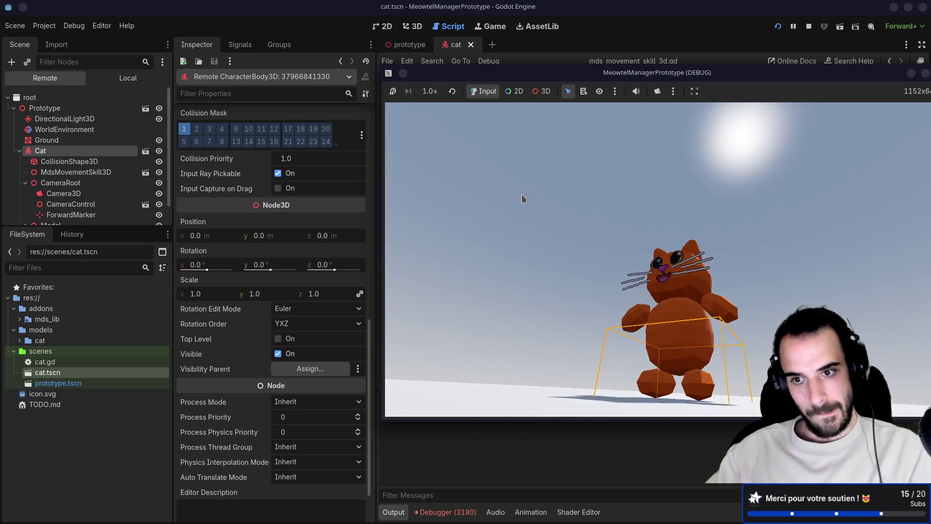
drag(610, 71, 476, 85)
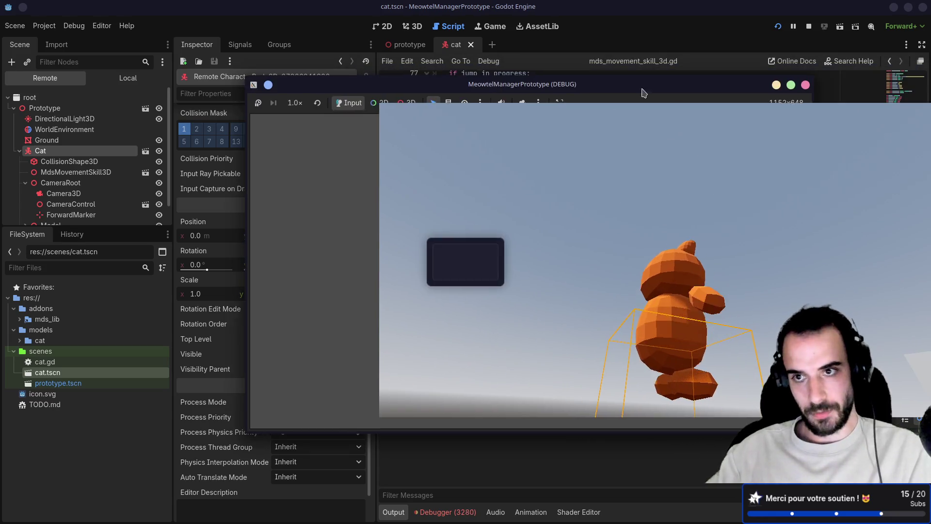
Step: Stop the game and review the code around line 91 of mds_movement_skill_3d.gd
key(F8)
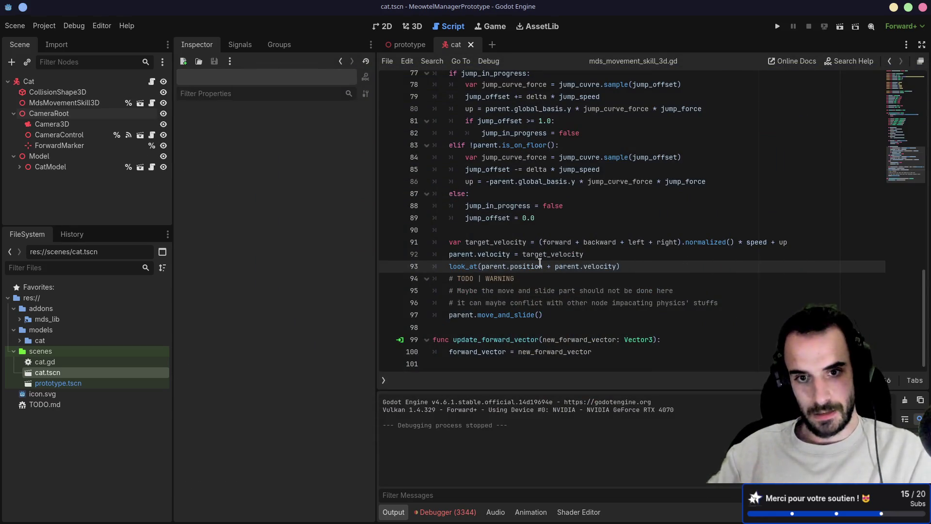
scroll(513, 288, up, 4)
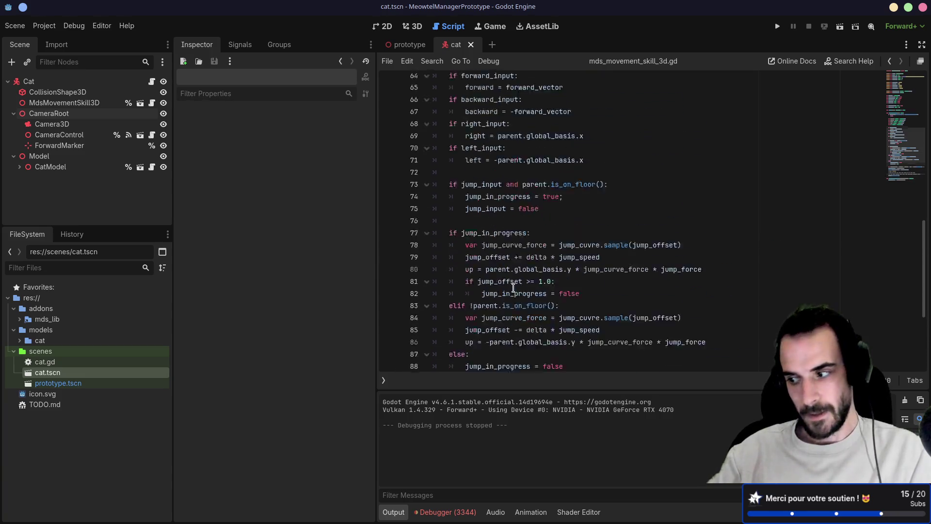
scroll(514, 288, up, 6)
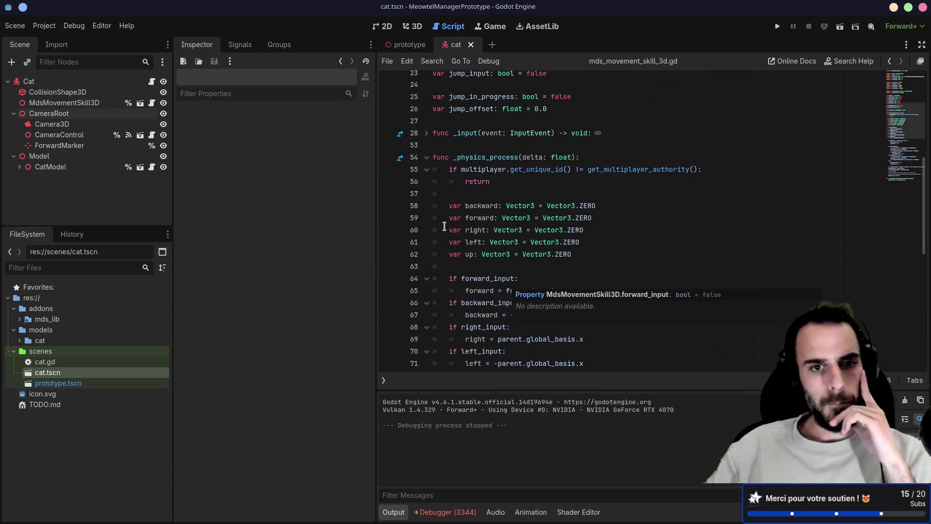
drag(377, 175, 350, 175)
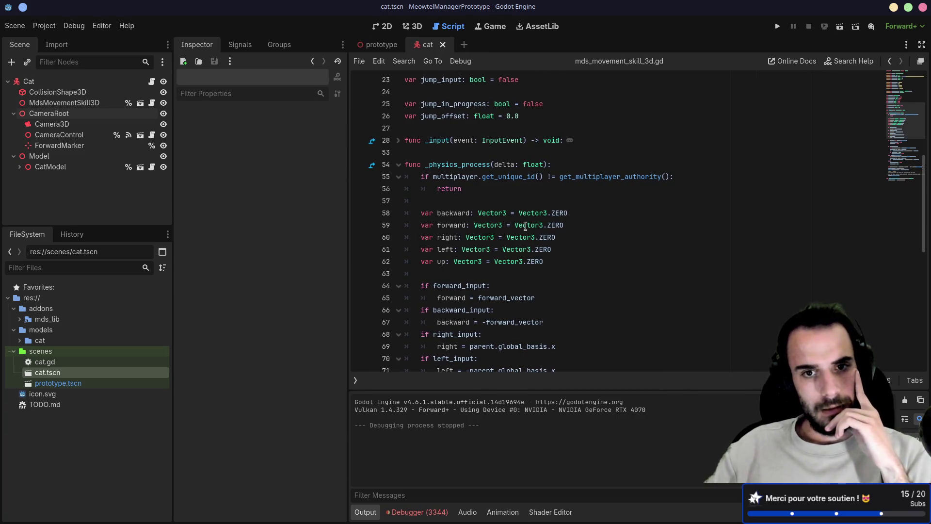
scroll(525, 226, up, 7)
scroll(525, 227, down, 20)
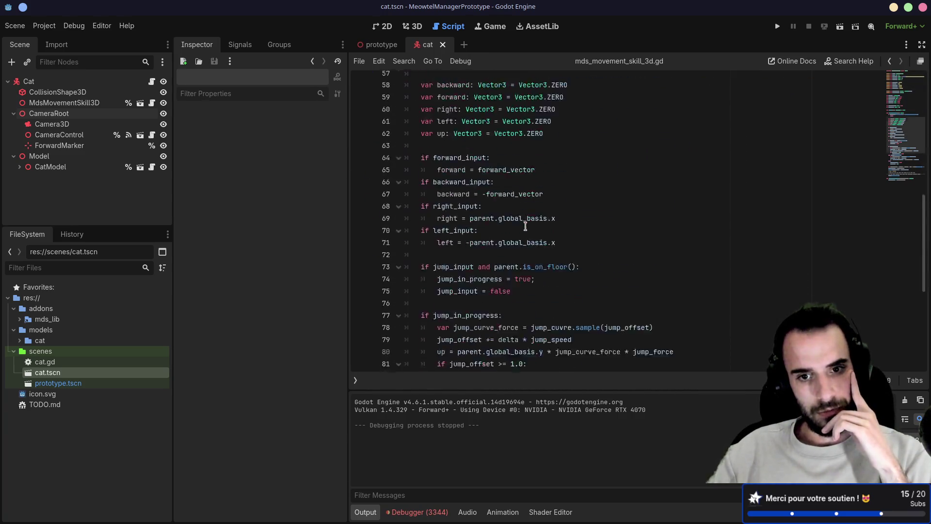
double_click(472, 242)
double_click(525, 241)
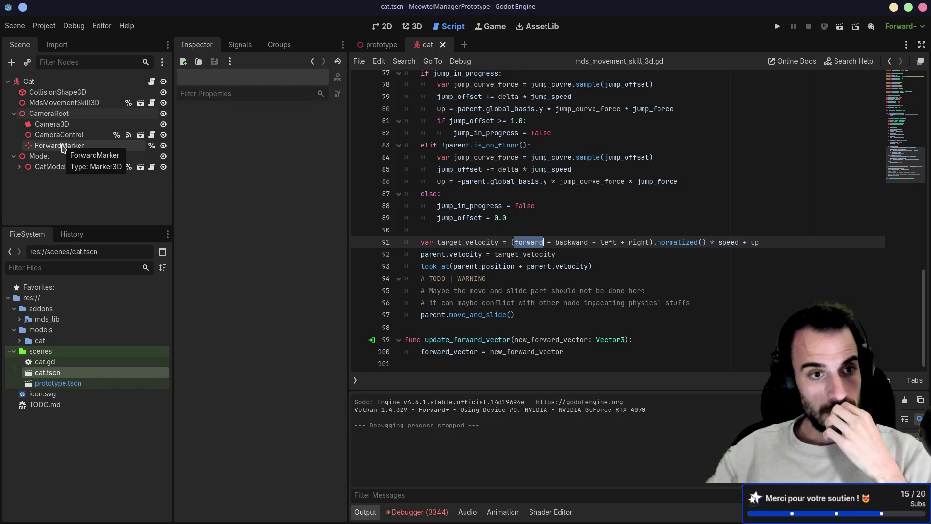
Step: Check CameraControl's current_rot.x assignment on line 16, then switch to cat.gd
click(152, 135)
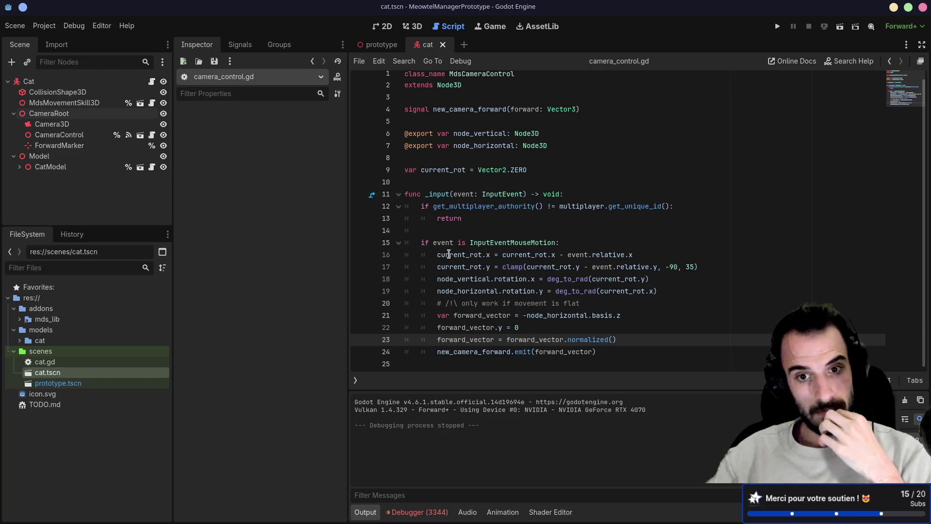
drag(436, 255, 515, 258)
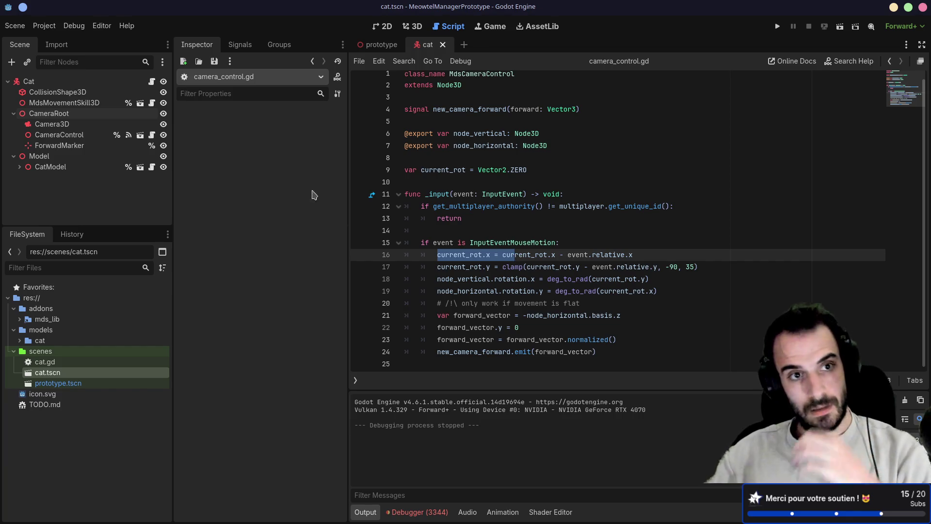
click(152, 81)
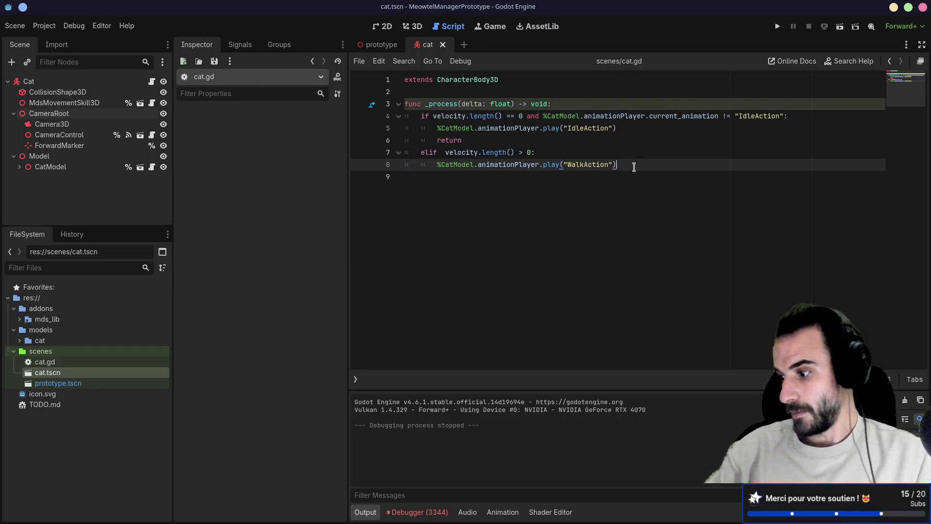
Step: Add a velocity check against Vector3.ZERO below the walk animation code
key(Return)
key(Return)
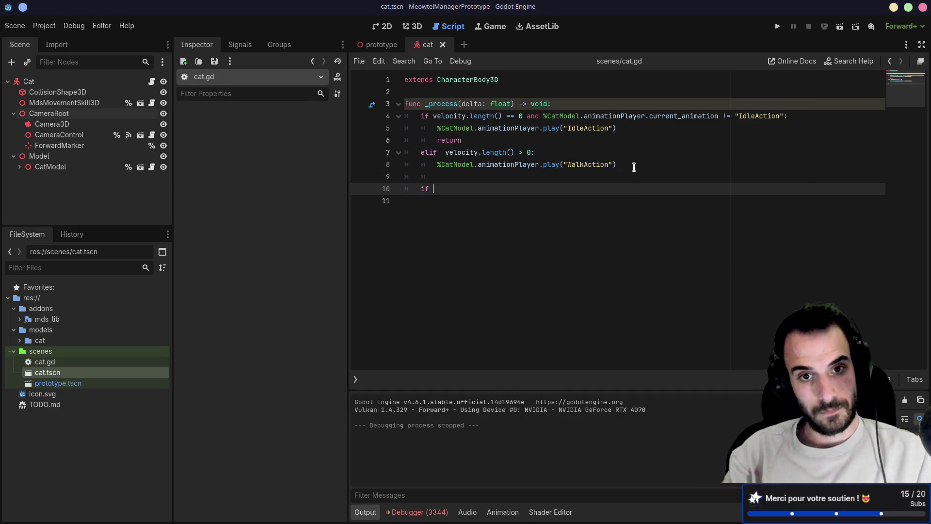
key(Return)
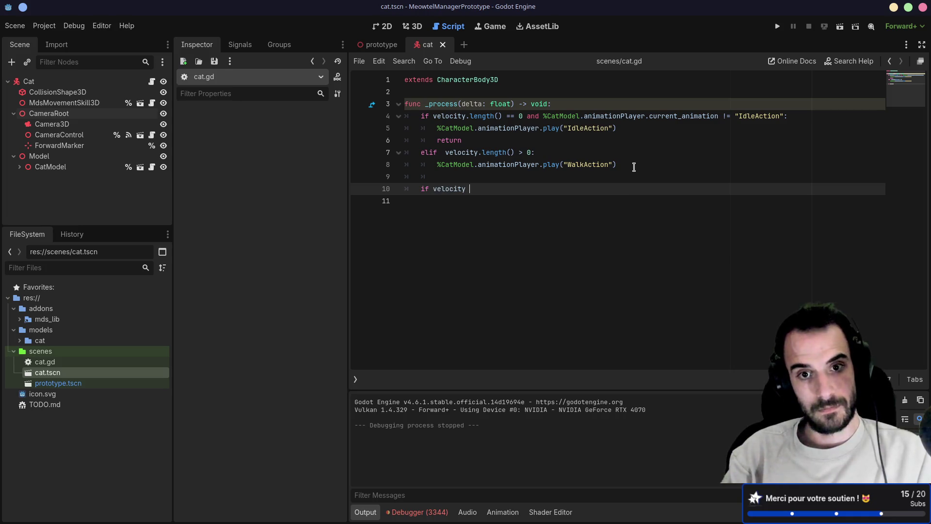
key(Down)
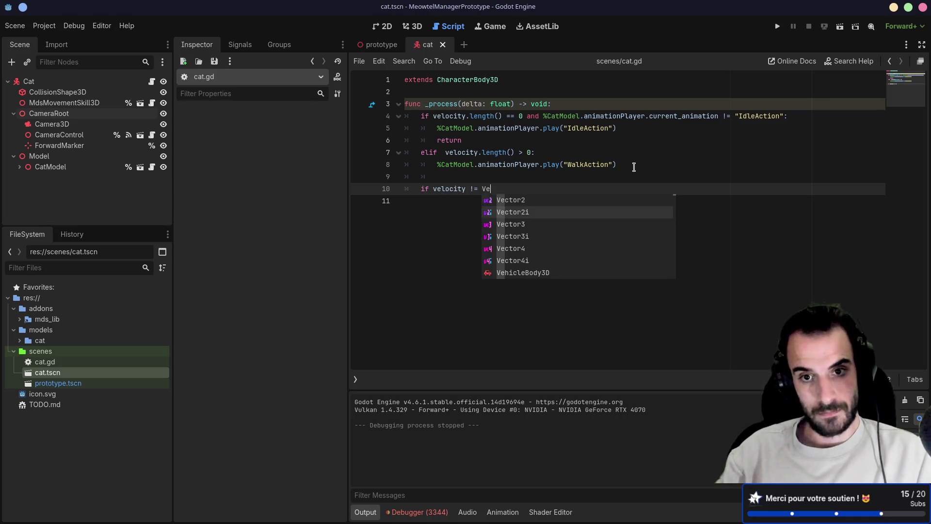
key(Down)
key(Return)
text(Z)
key(Return)
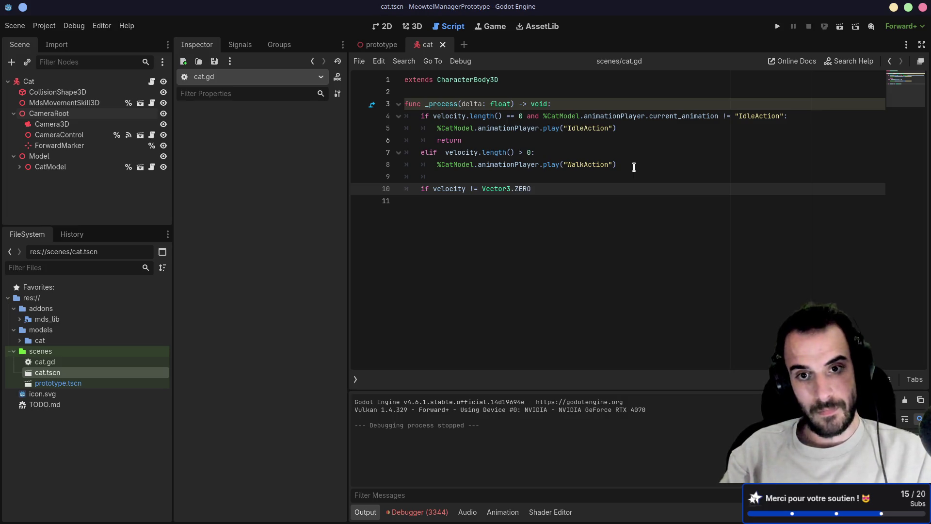
key(Return)
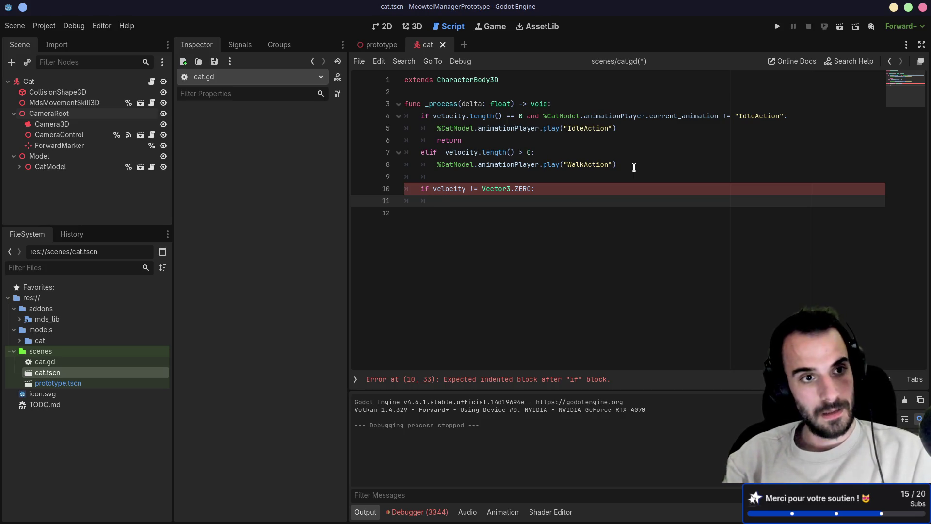
Step: Begin line 11 inside the check as 'rotation.y = %Came'
text(me)
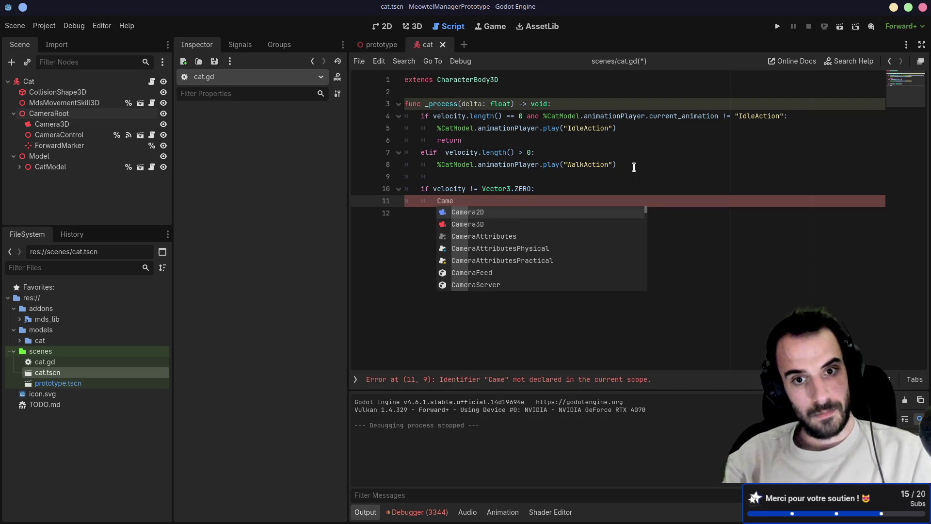
key(BackSpace)
key(BackSpace)
key(BackSpace)
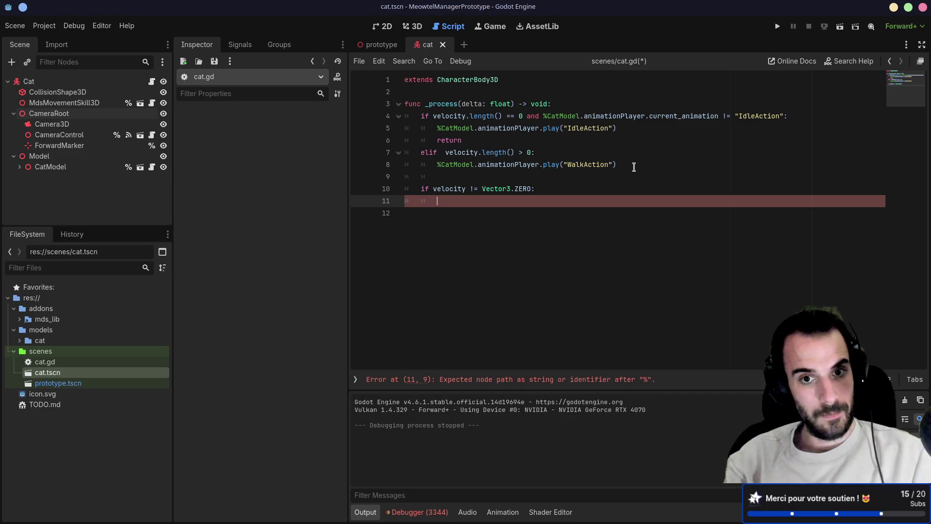
text(ro)
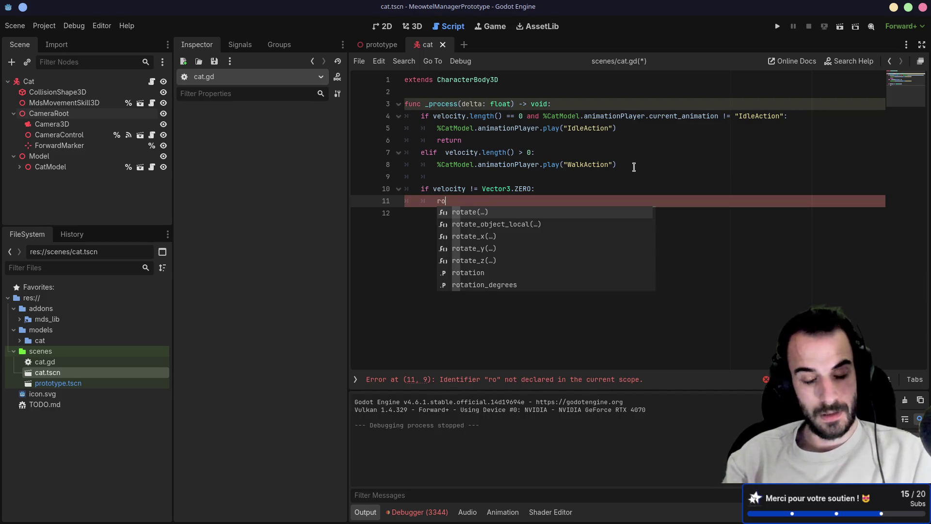
key(Down)
key(Down)
key(Down)
key(Return)
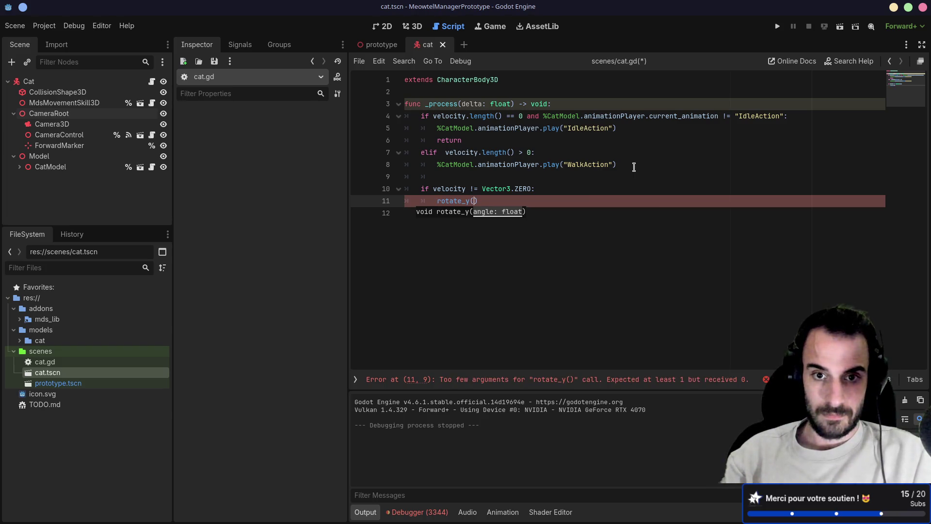
text(tion)
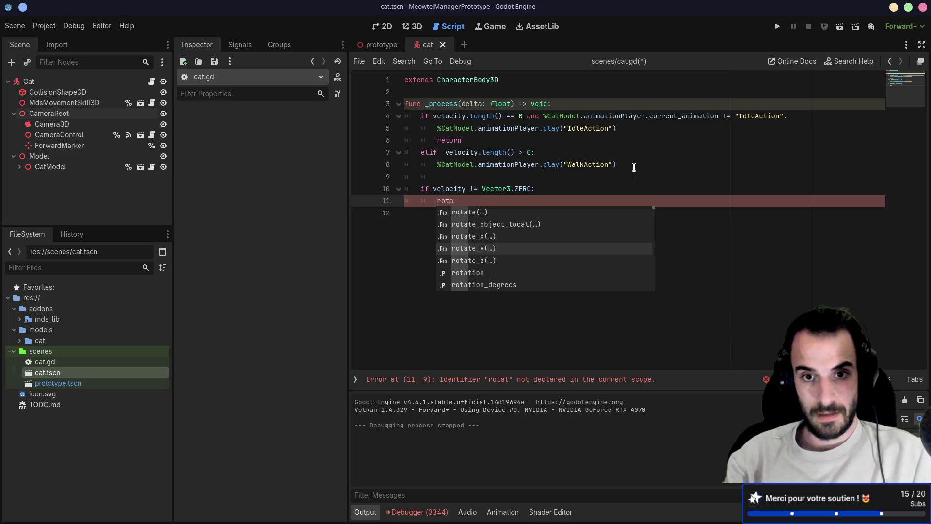
text(.y = )
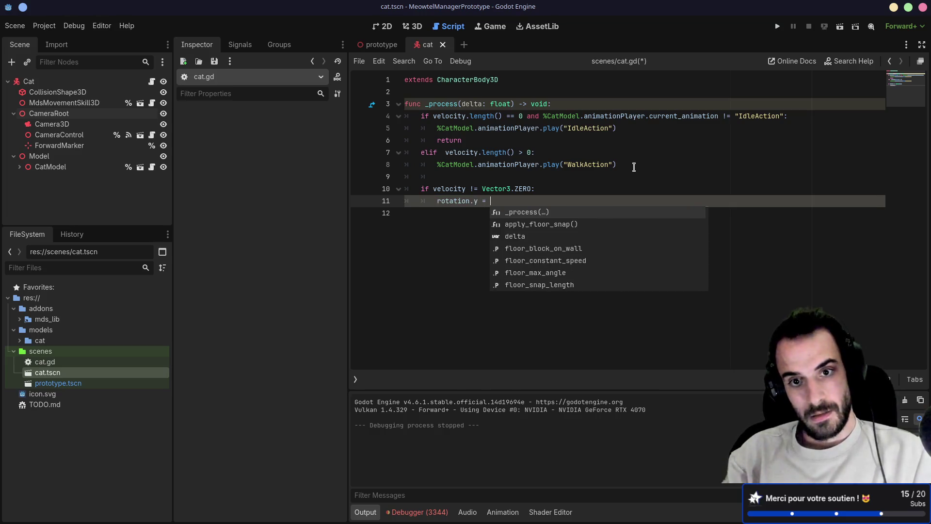
text(%Ca)
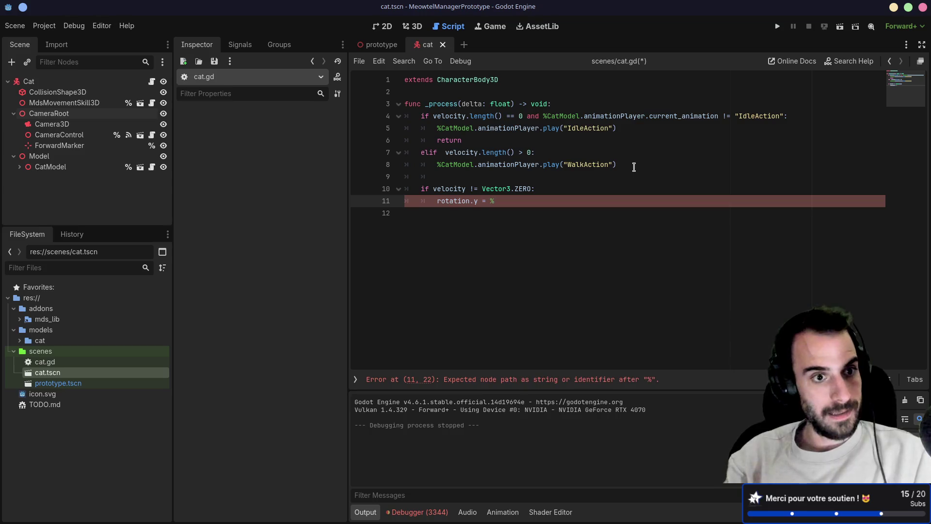
text(me)
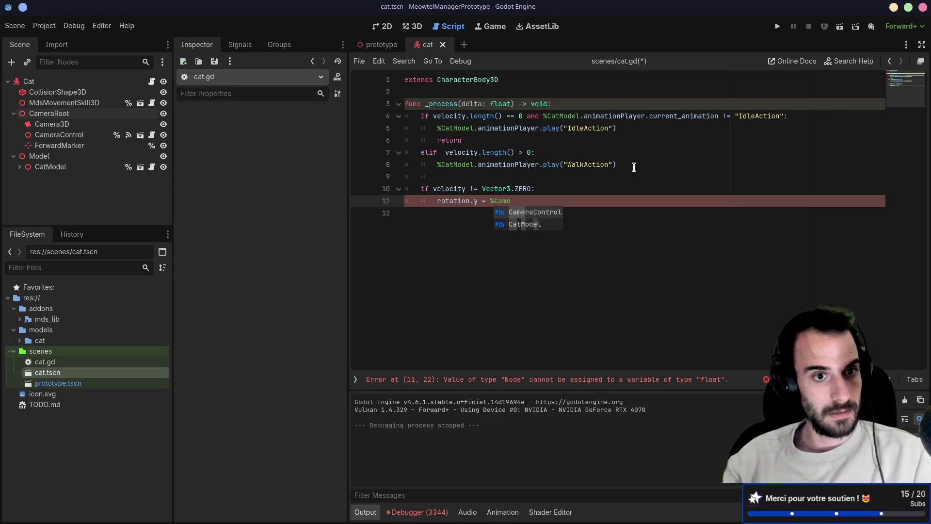
Step: Give CameraRoot a scene unique name and finish line 11 with %CameraRoot.rotation
right_click(96, 115)
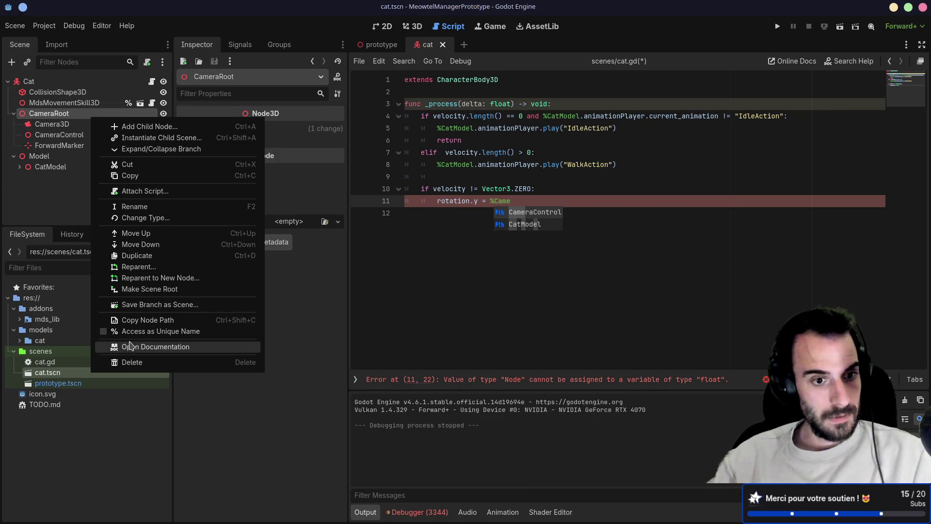
click(109, 330)
click(534, 198)
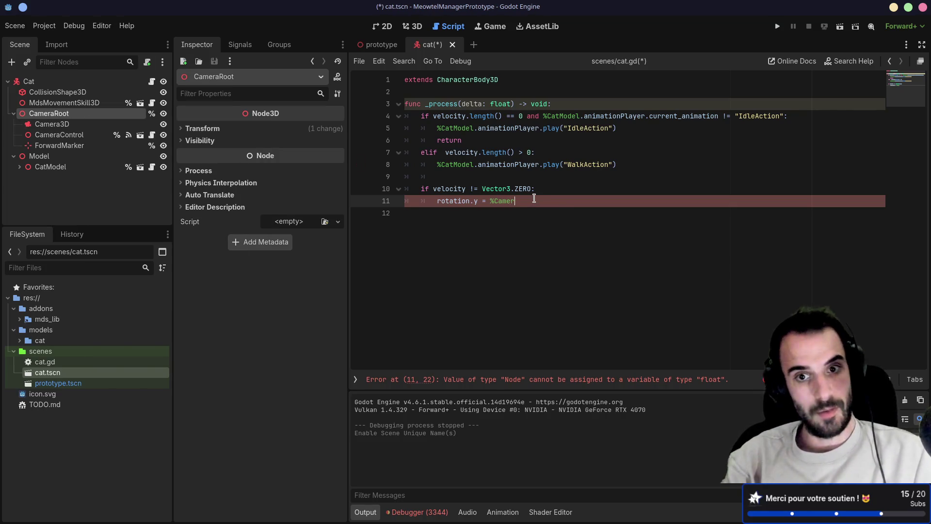
key(Down)
key(Return)
text(.ro)
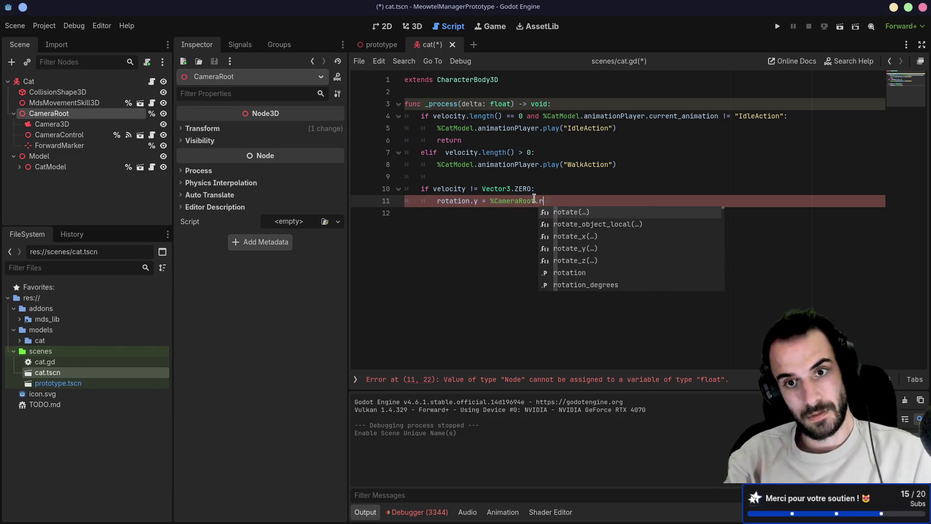
text(t)
key(Down)
key(Down)
key(Down)
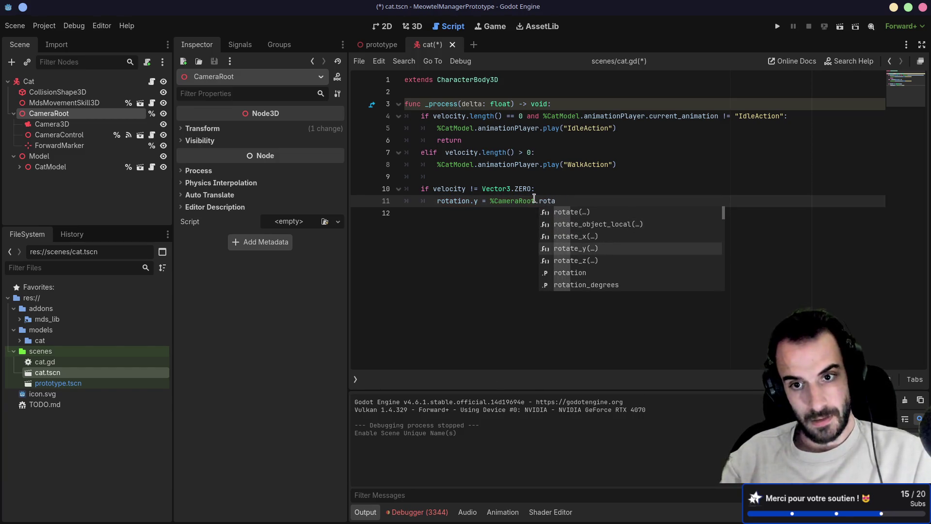
key(Return)
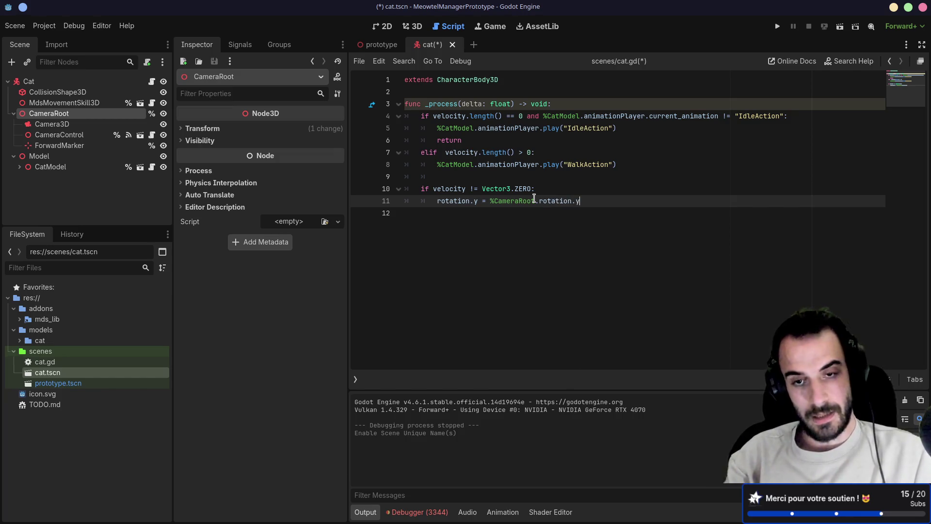
Step: Add '%CameraRoot.y = 0' on the next line, save cat.gd and run the game
key(Return)
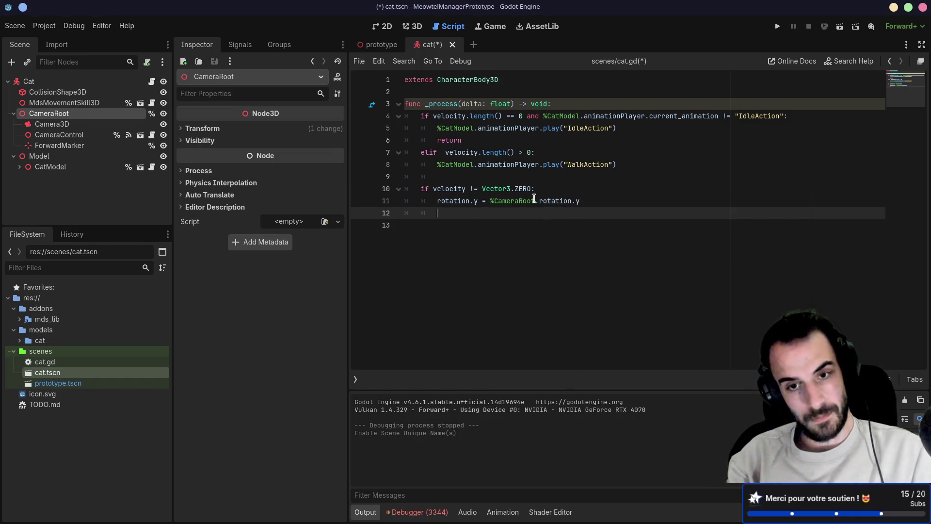
text(a)
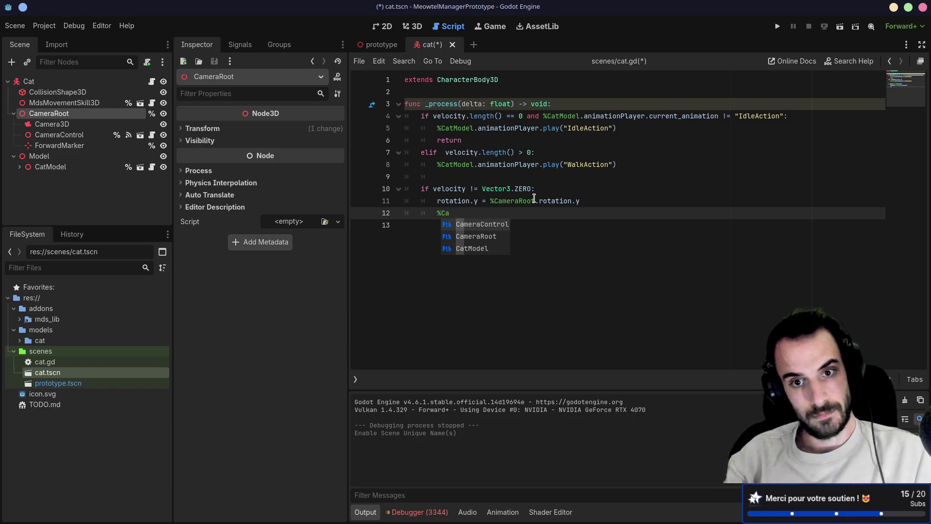
key(Down)
key(Return)
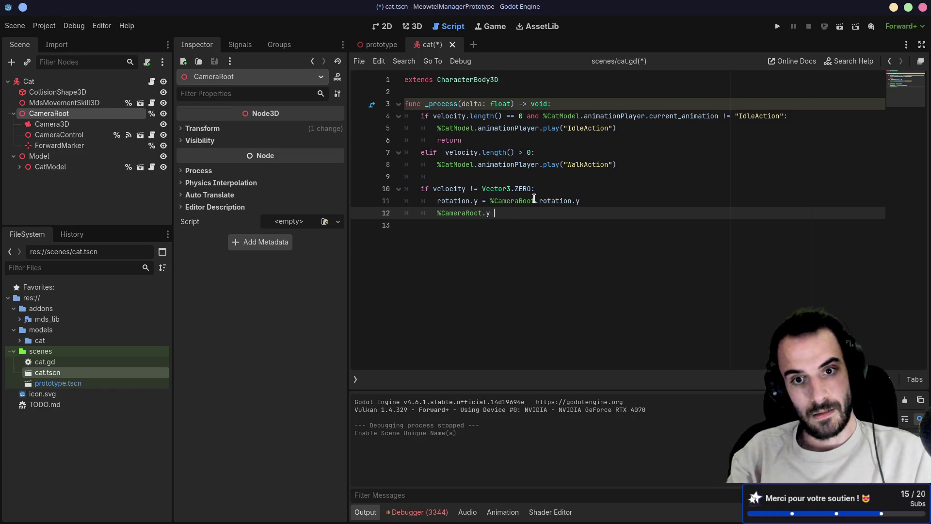
key(ctrl+s)
click(588, 238)
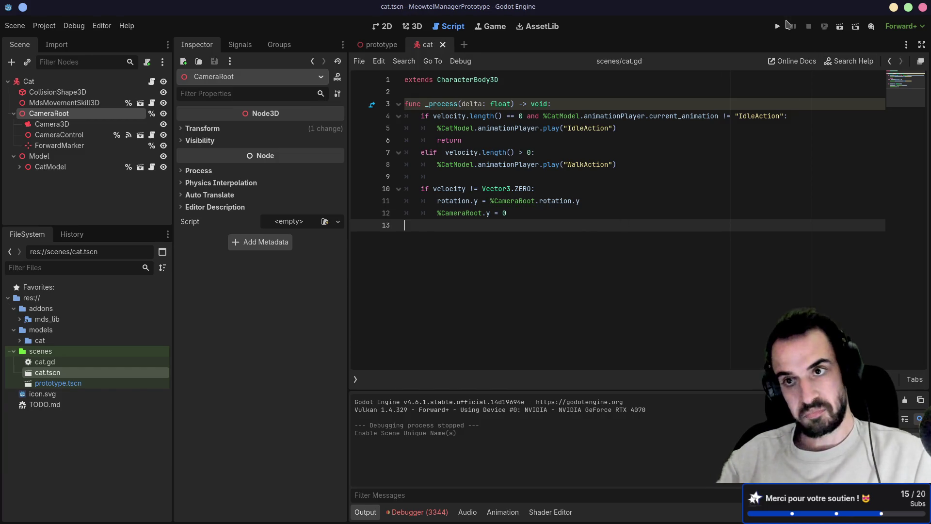
click(778, 26)
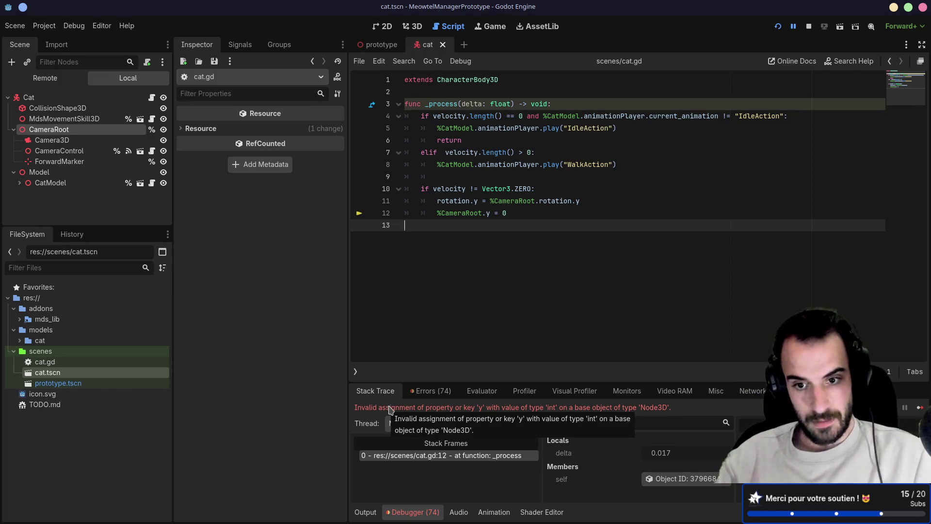
Step: Correct line 12 to '%CameraRoot.rotation.y = 0.0', rerun the game, then stop it
click(528, 216)
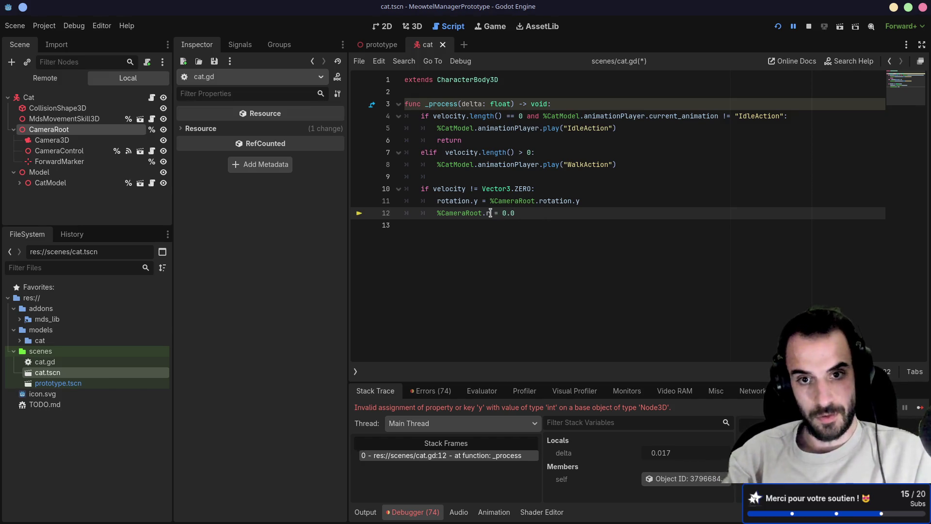
text(otat)
key(F5)
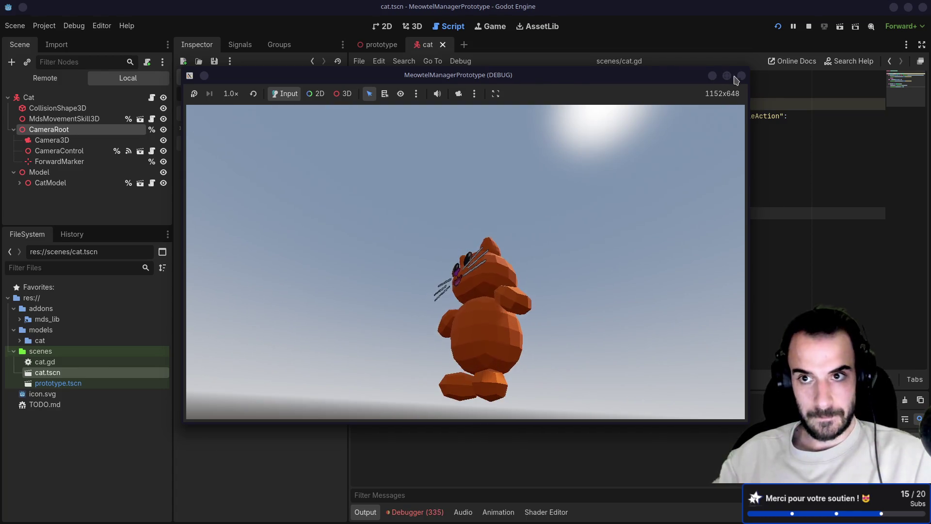
click(741, 75)
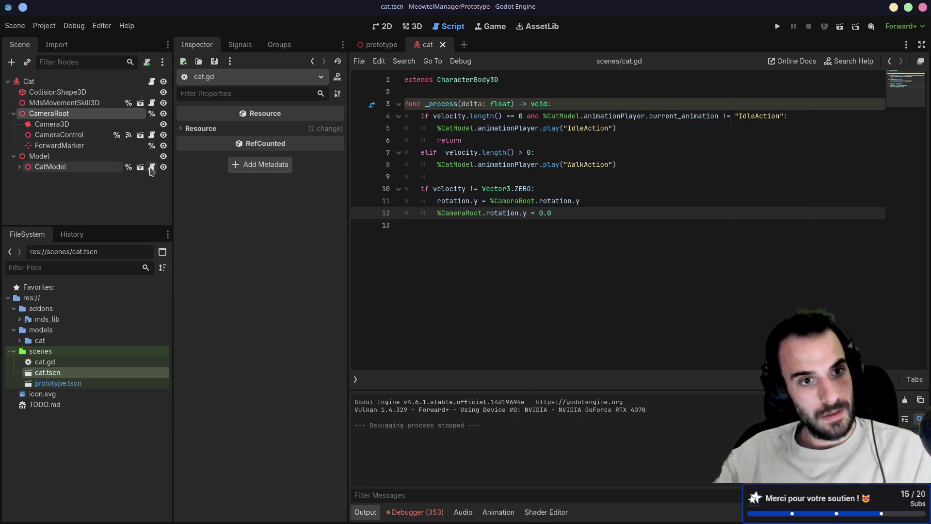
Step: Comment out the look_at call on line 93 of mds_movement_skill_3d.gd
click(151, 103)
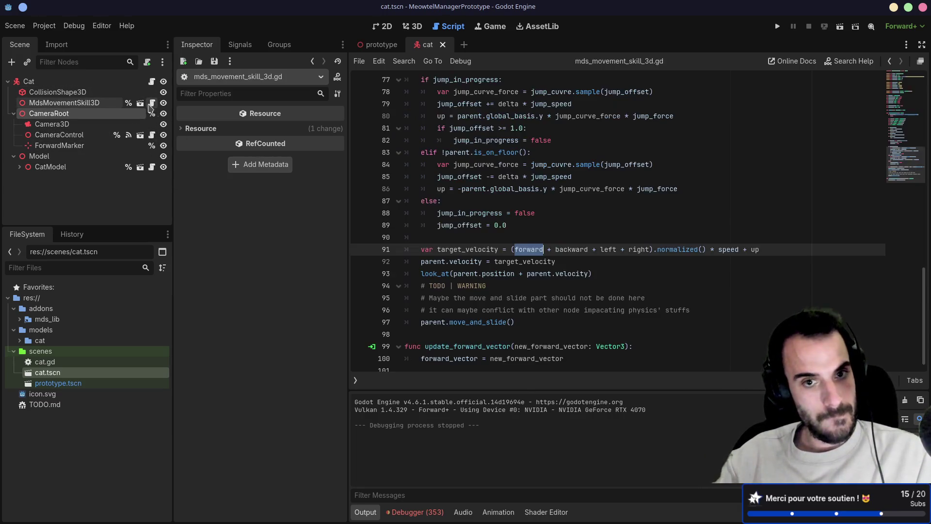
click(422, 266)
key(ctrl+k)
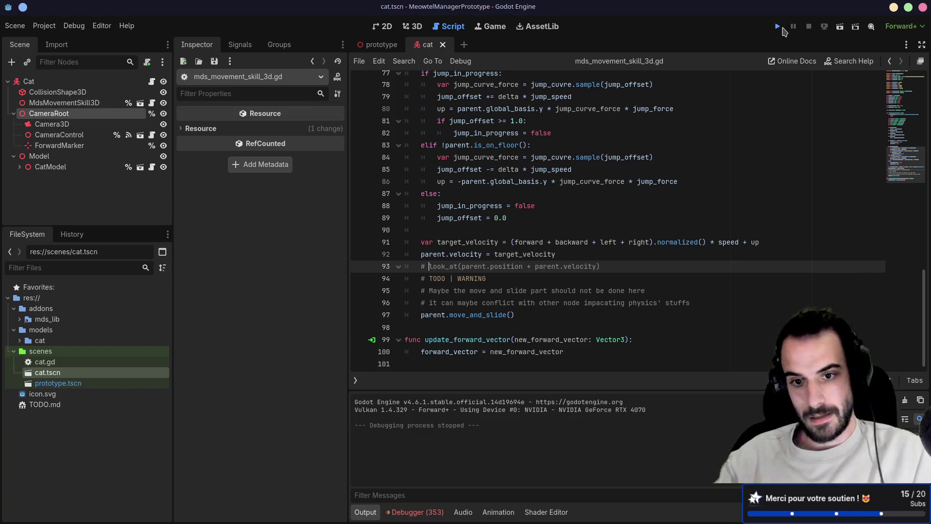
Step: Run the game and walk the cat around with the WASD keys
click(780, 28)
key(a)
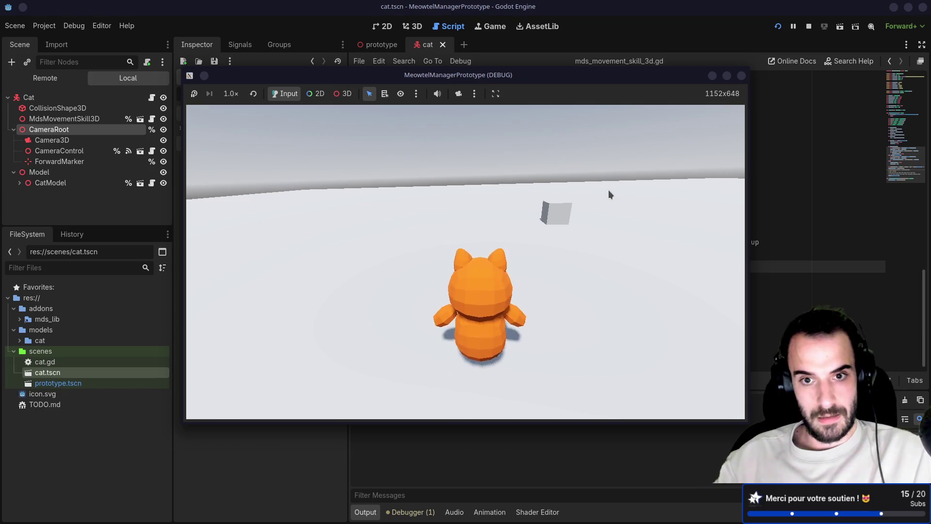
key(s)
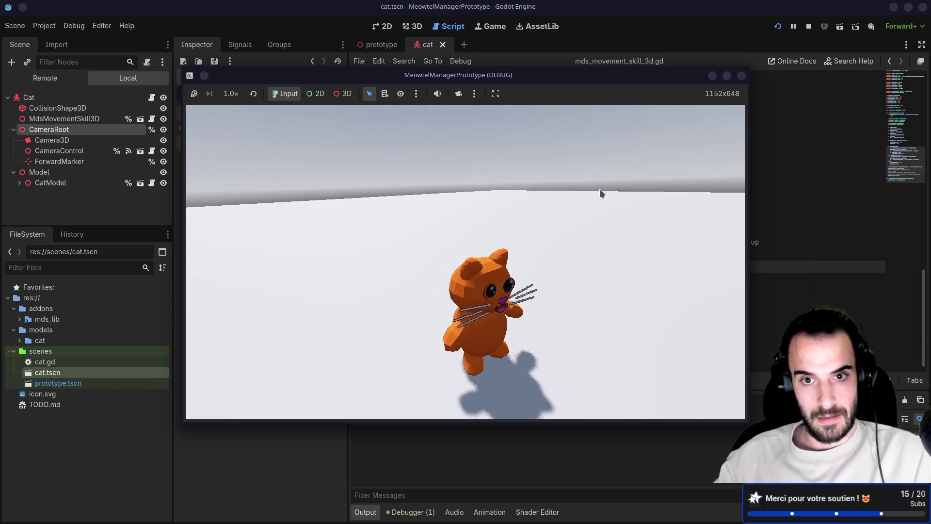
key(w)
key(s)
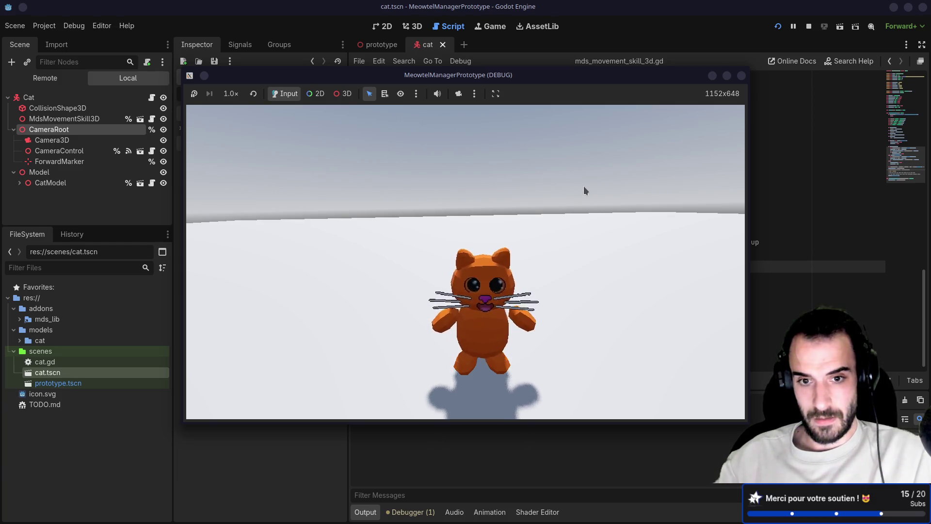
key(w)
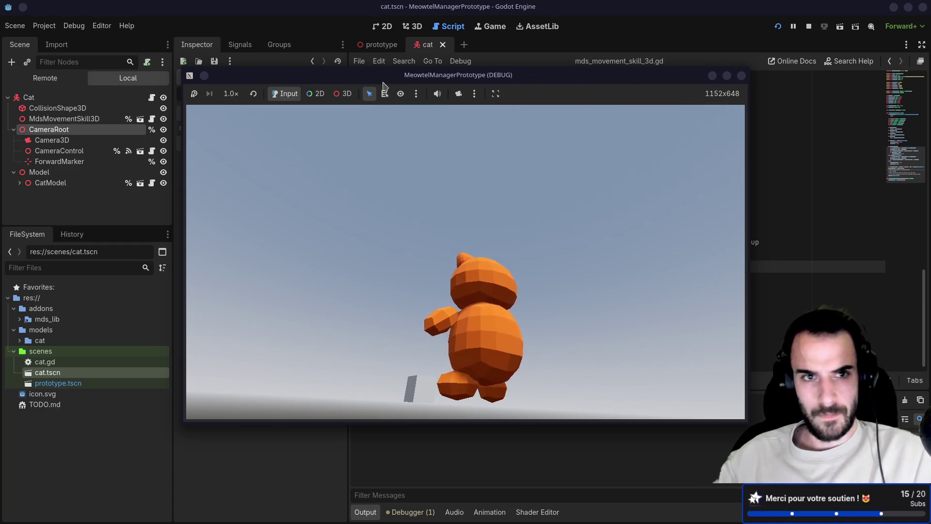
click(45, 78)
Step: Inspect the live Cat node while walking the cat in the repositioned game window
scroll(55, 141, down, 2)
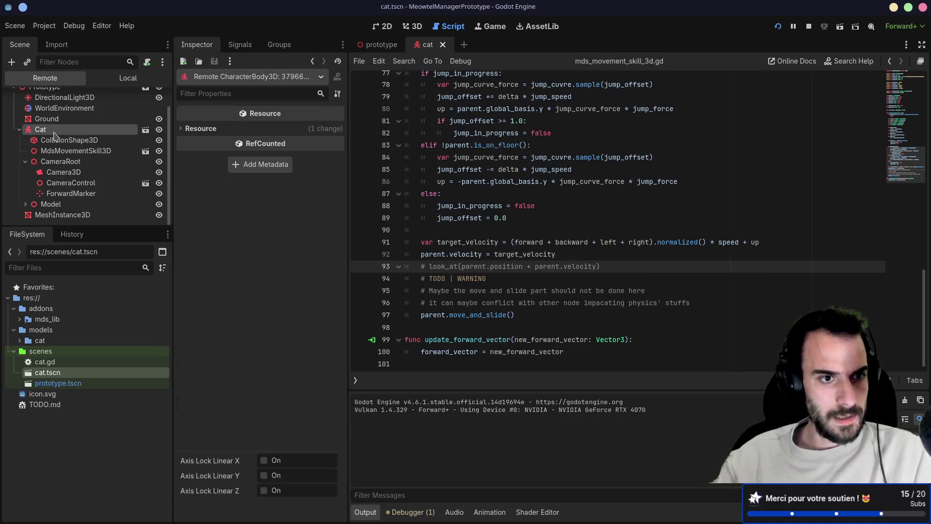
click(54, 132)
scroll(227, 189, down, 5)
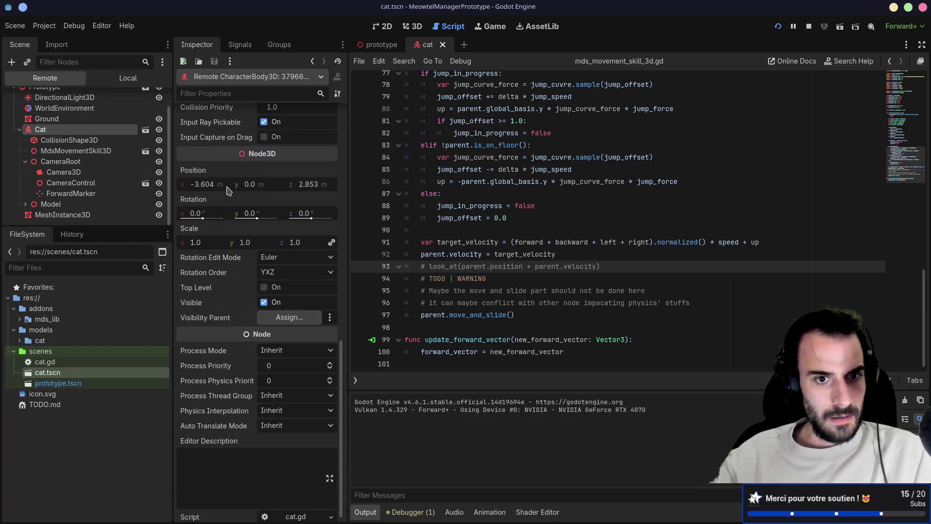
scroll(229, 190, up, 1)
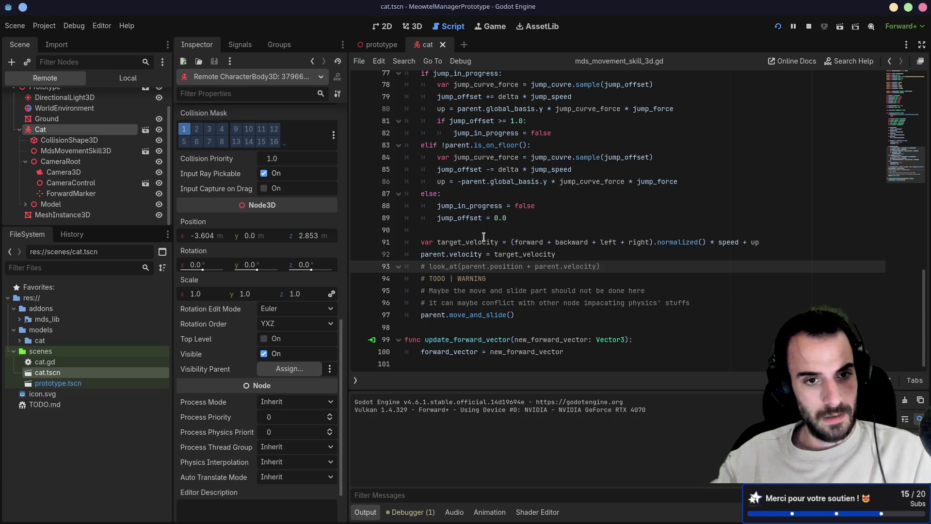
key(alt+Tab)
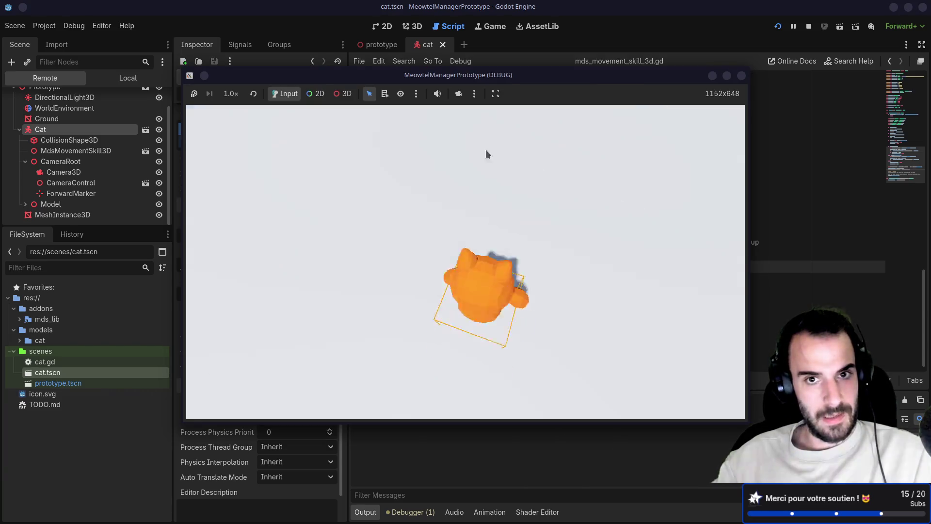
mouse_move(462, 71)
mouse_down()
mouse_move(669, 70)
mouse_move(642, 73)
mouse_up()
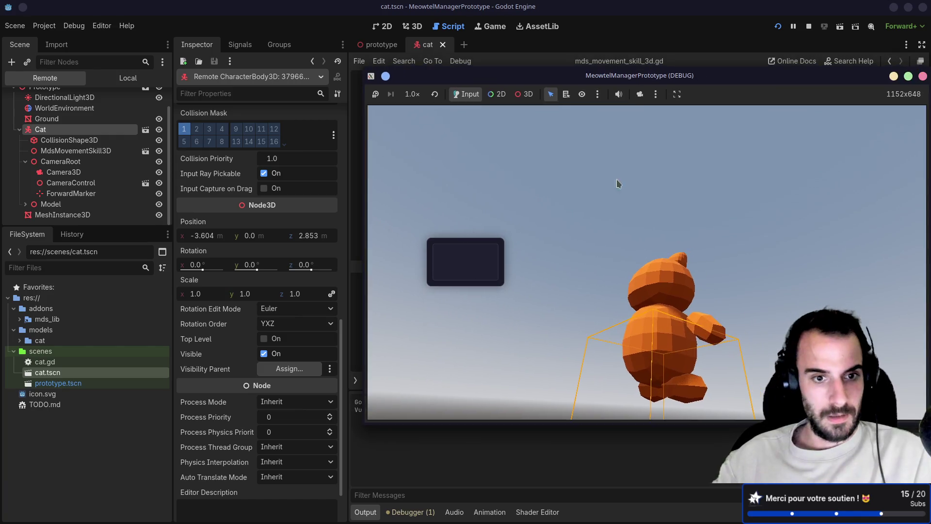
key(w)
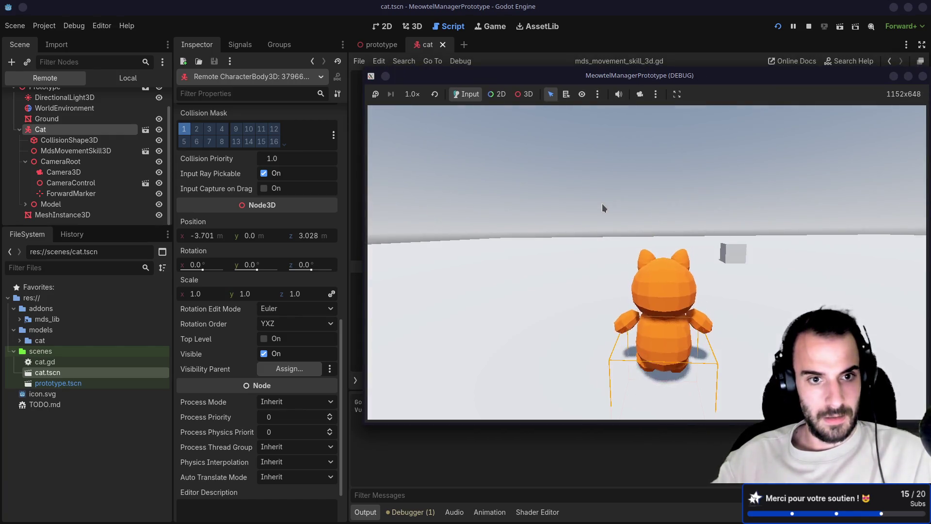
key(s)
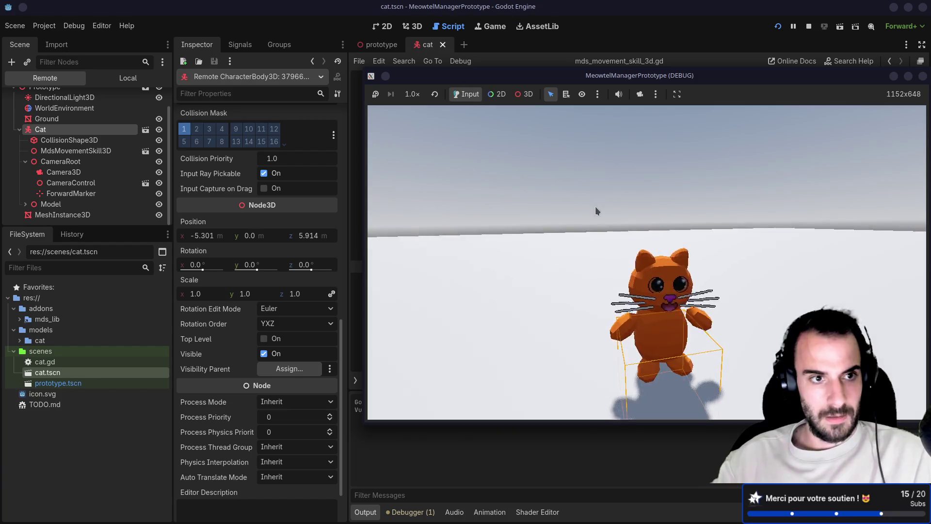
key(w)
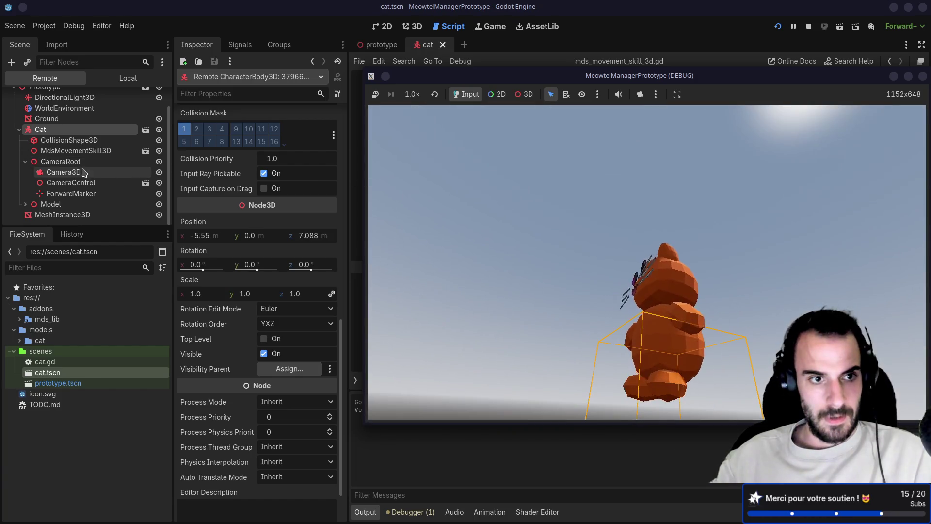
Step: Inspect Camera3D and CameraRoot's rotation while orbiting the camera, then stop the game
click(84, 172)
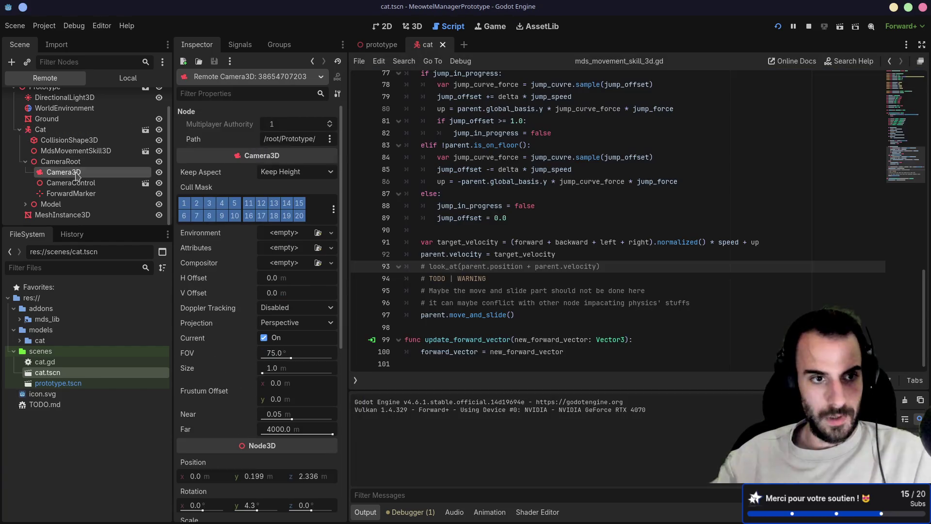
click(61, 161)
key(alt+Tab)
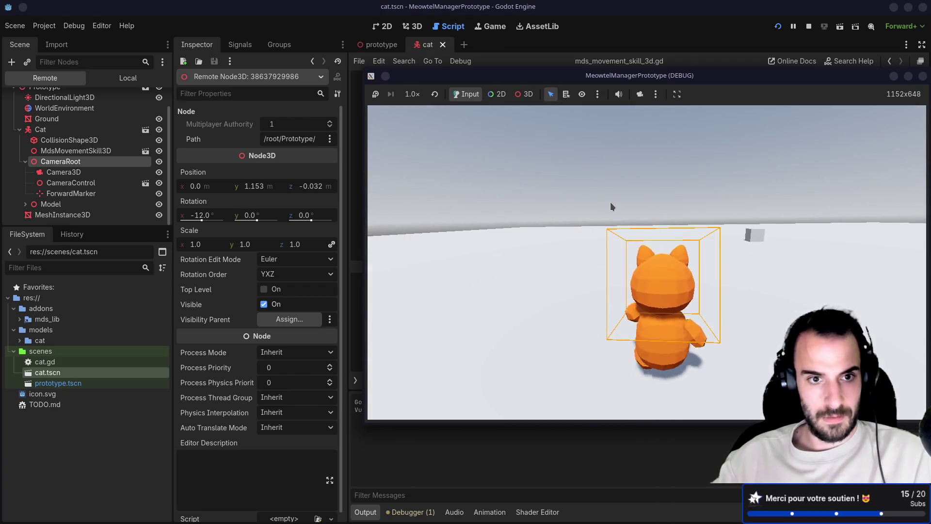
key(a)
mouse_move(644, 206)
mouse_down()
mouse_move(703, 206)
mouse_move(524, 201)
mouse_move(706, 208)
mouse_move(425, 207)
mouse_move(613, 203)
mouse_up()
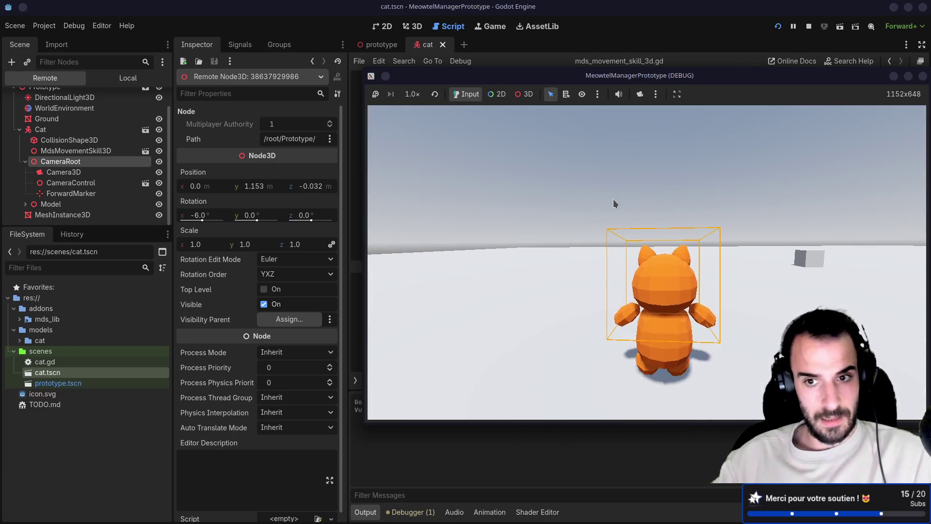
mouse_move(614, 199)
mouse_down()
mouse_move(554, 200)
mouse_move(685, 204)
mouse_move(395, 210)
mouse_move(645, 206)
mouse_move(449, 412)
mouse_move(535, 288)
mouse_move(534, 309)
mouse_move(519, 305)
mouse_up()
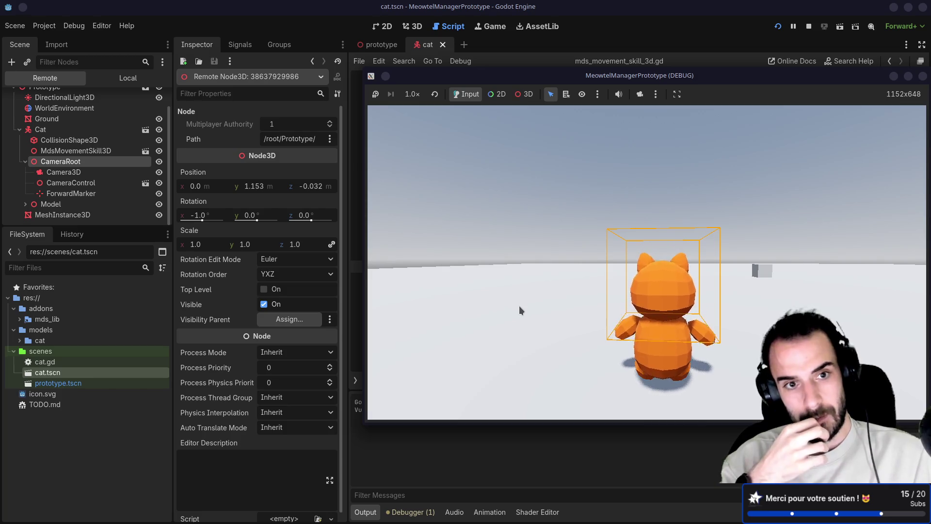
drag(519, 306, 555, 284)
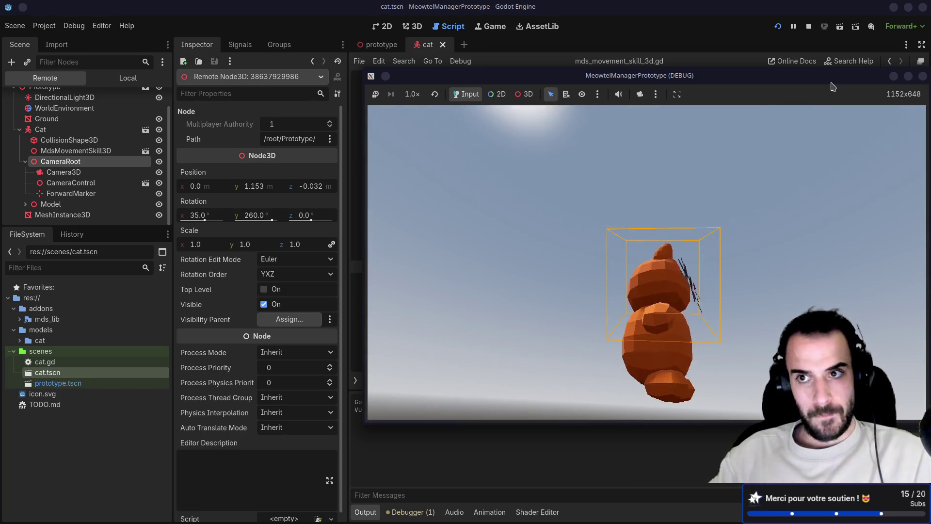
key(F8)
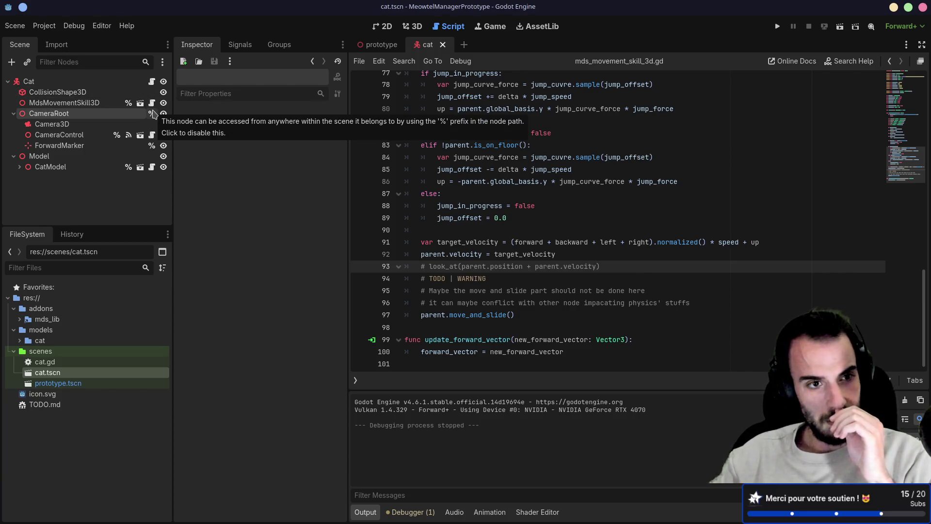
Step: Read the Node3D rotation documentation from cat.gd, then switch to camera_control.gd
click(152, 82)
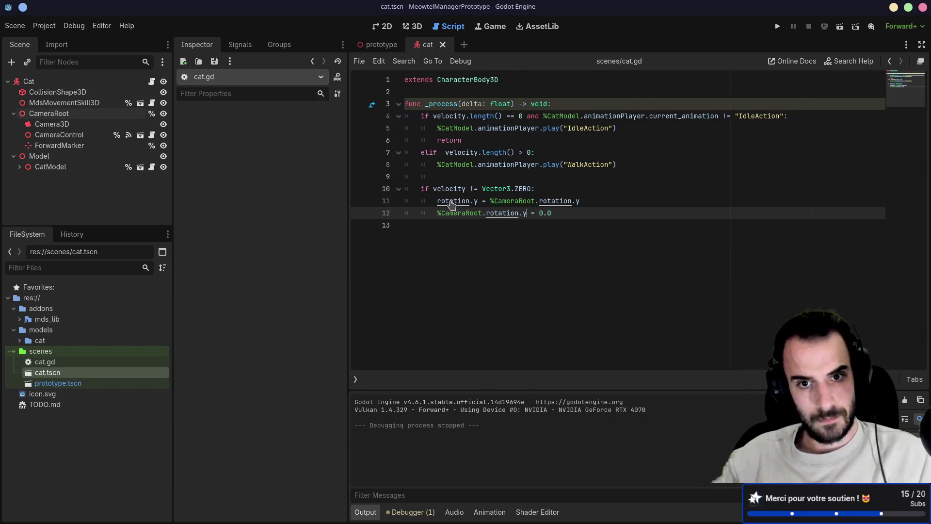
ctrl+click(451, 202)
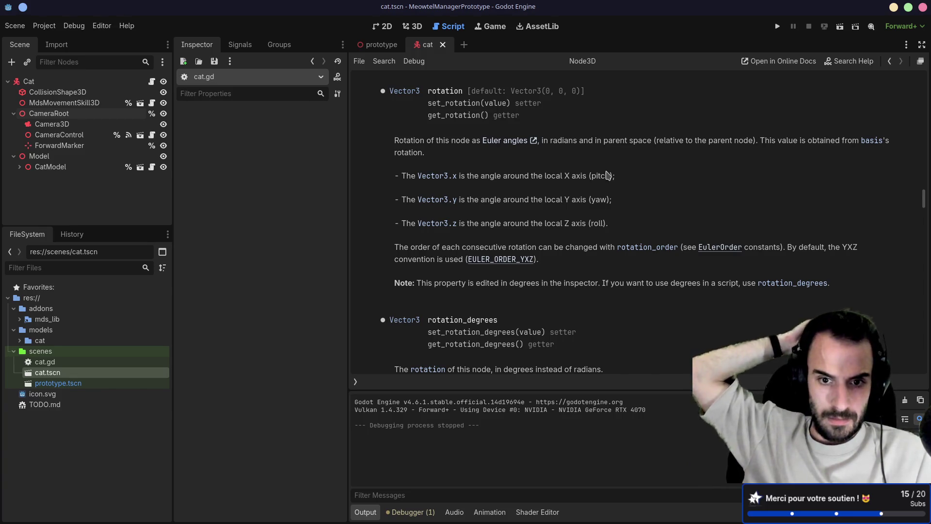
scroll(610, 204, down, 2)
scroll(610, 204, down, 2)
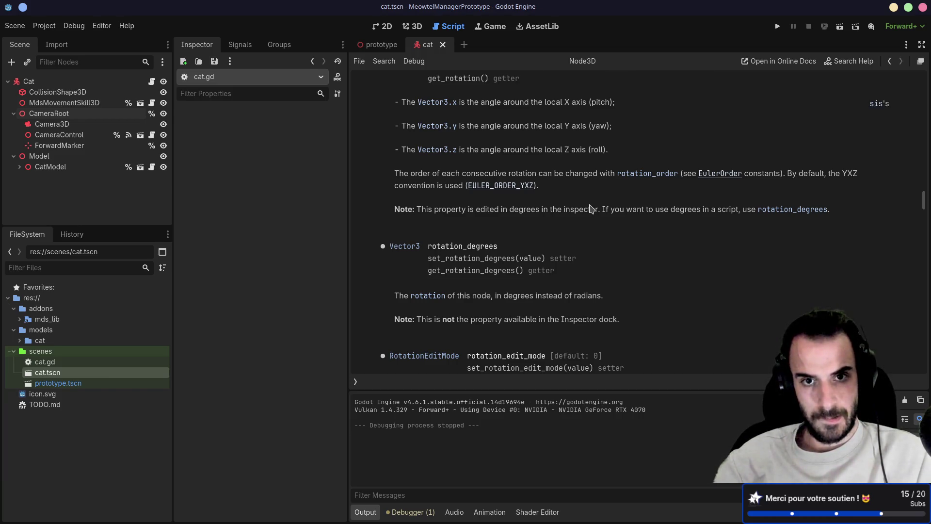
scroll(591, 208, up, 4)
scroll(591, 208, down, 8)
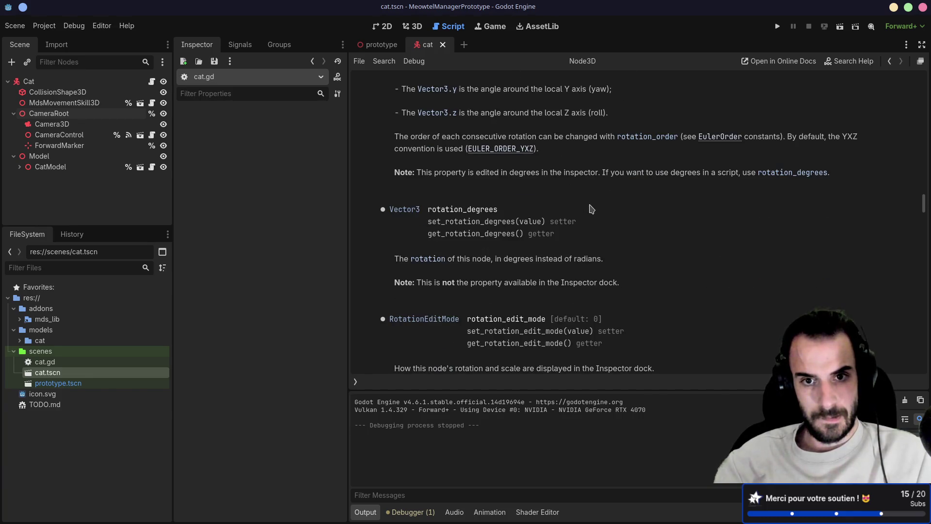
click(152, 135)
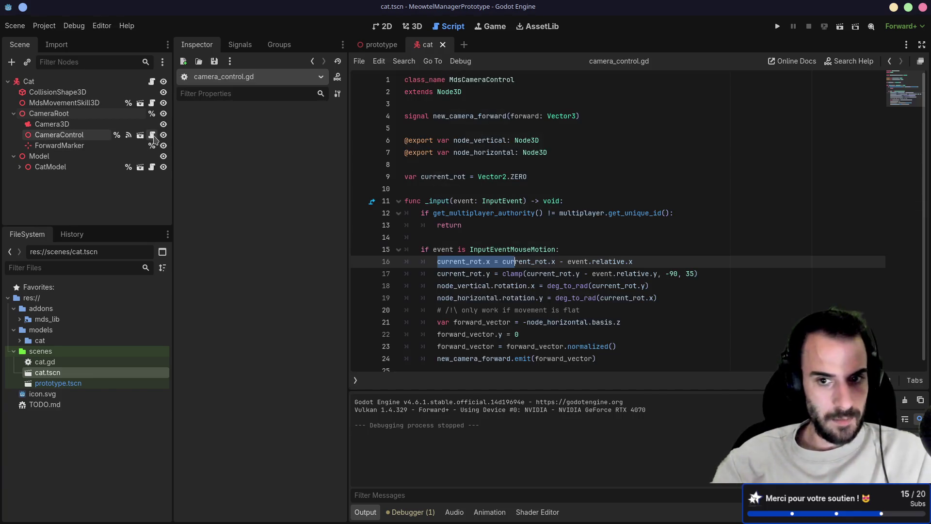
Step: Examine clamp, deg_to_rad and current_rot in camera_control.gd, then go back to cat.gd
double_click(515, 267)
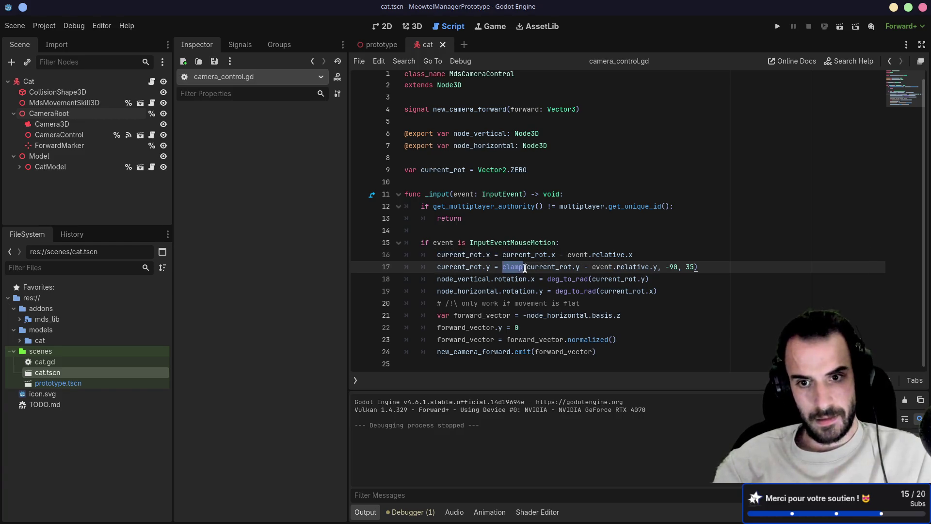
double_click(562, 280)
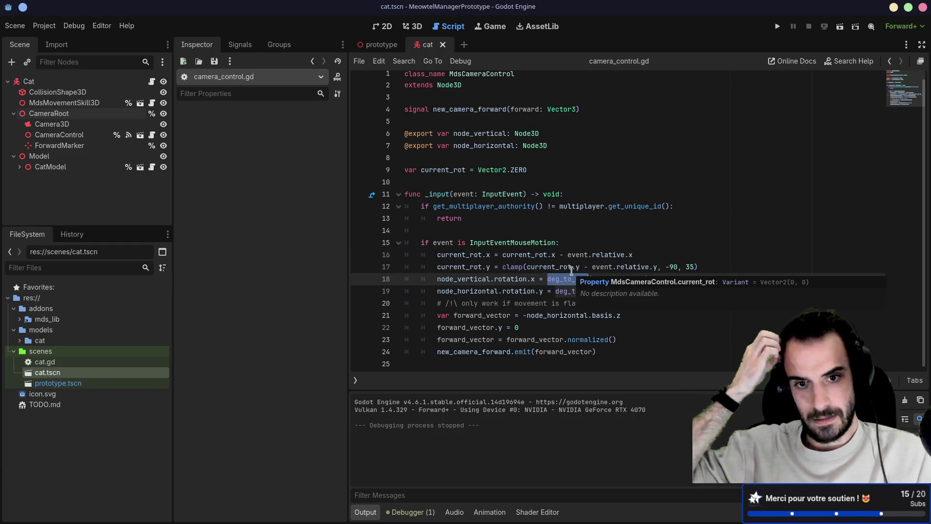
double_click(528, 254)
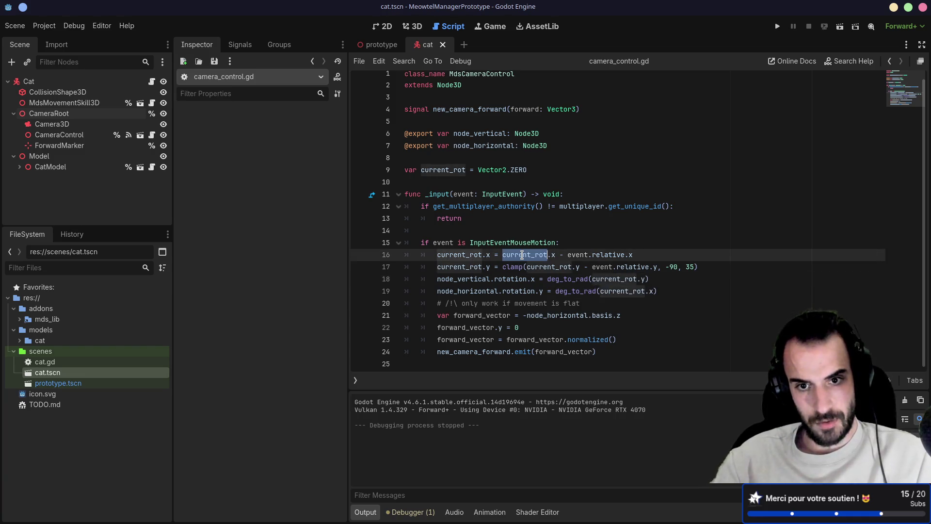
click(619, 206)
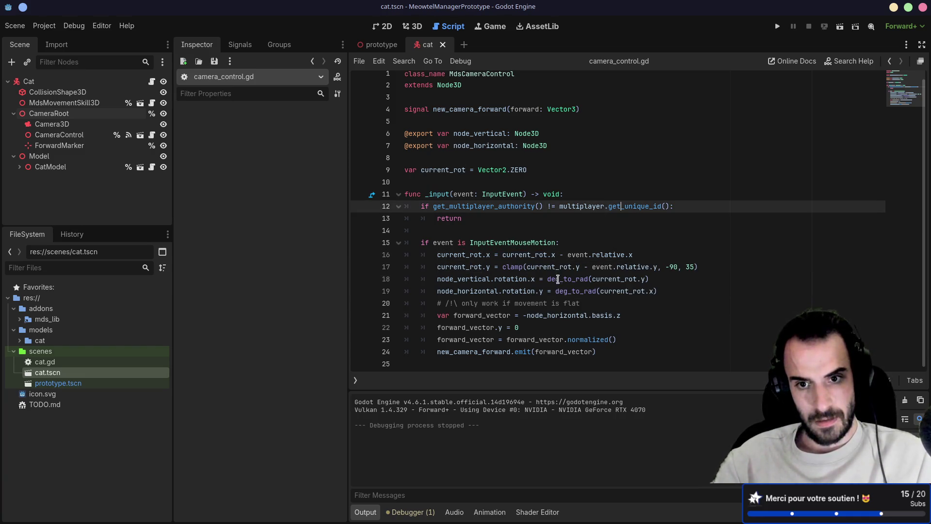
double_click(559, 279)
key(alt+Left)
key(alt+Left)
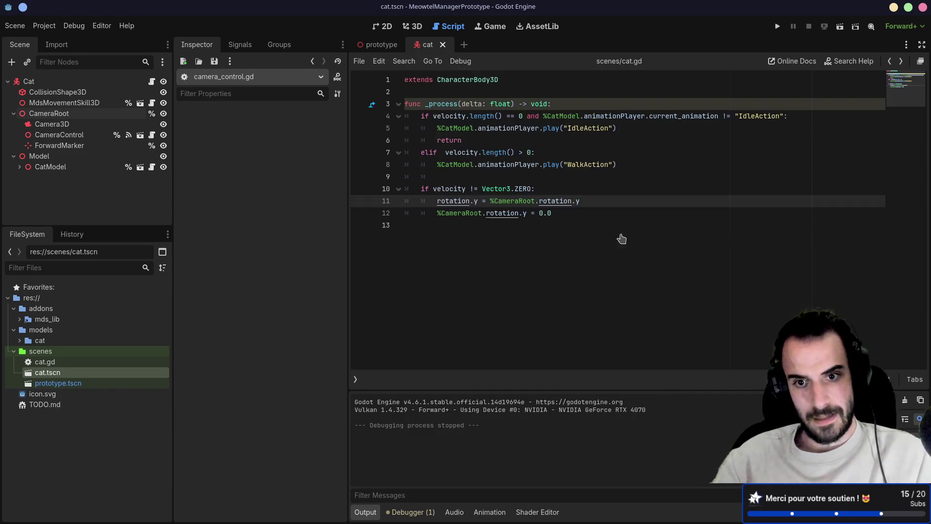
Step: Change line 12's reset value to deg_to_rad(0.0) and run the game
click(486, 218)
key(Up)
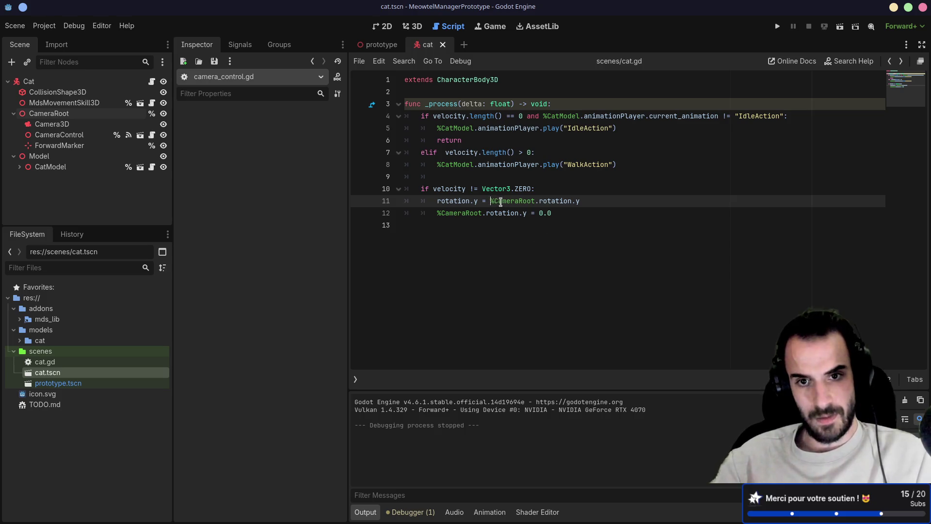
drag(491, 201, 603, 199)
click(575, 214)
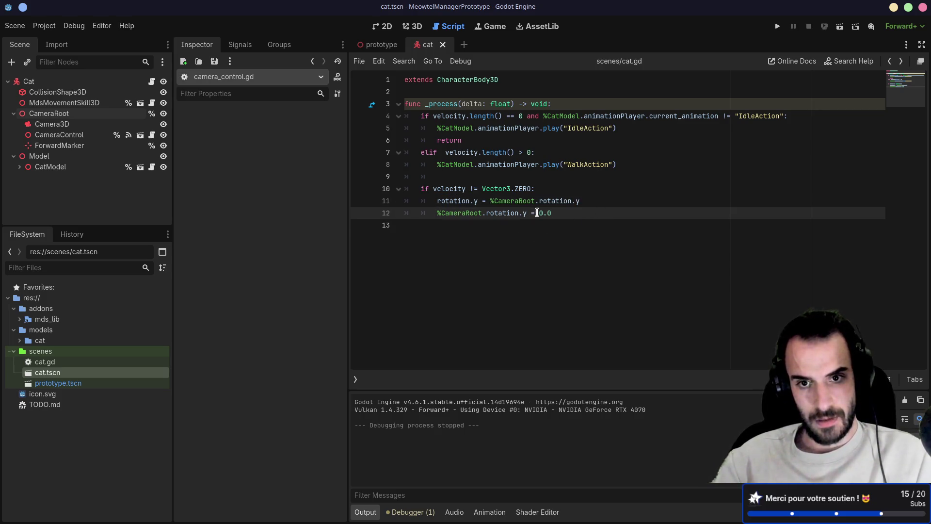
text(deg_)
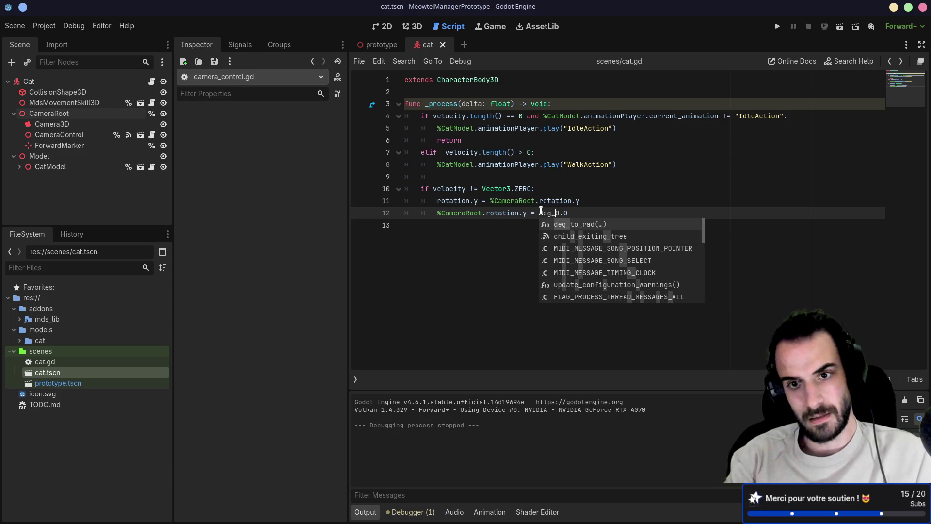
key(Return)
text(0))
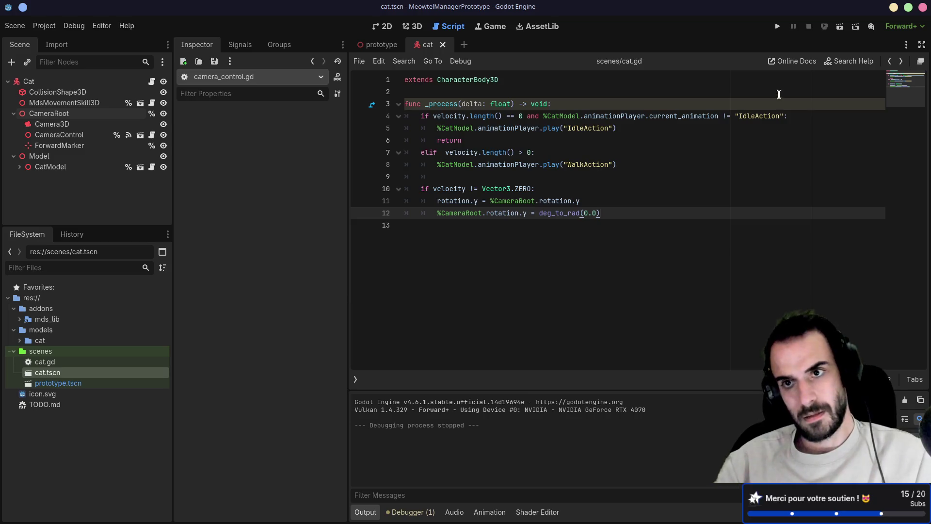
click(779, 27)
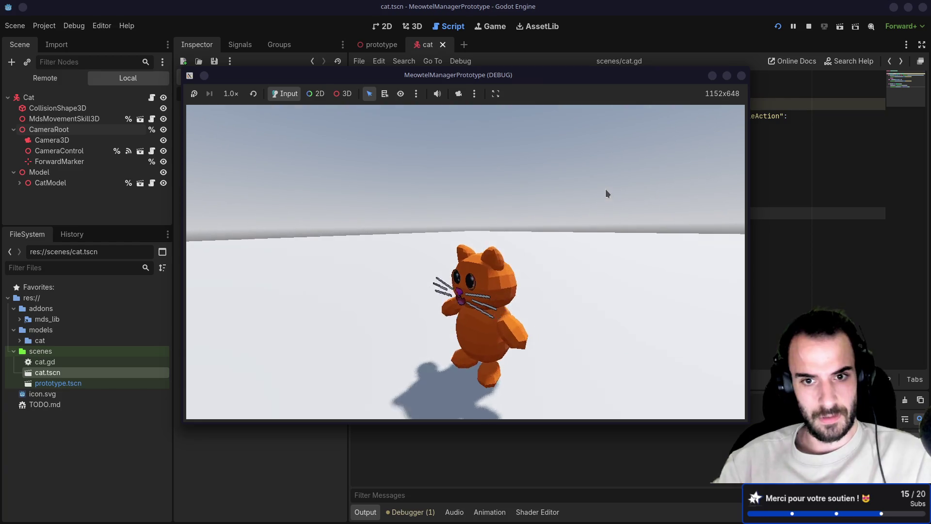
Step: Walk the cat forward to the box, then close the game window
key(w)
key(w)
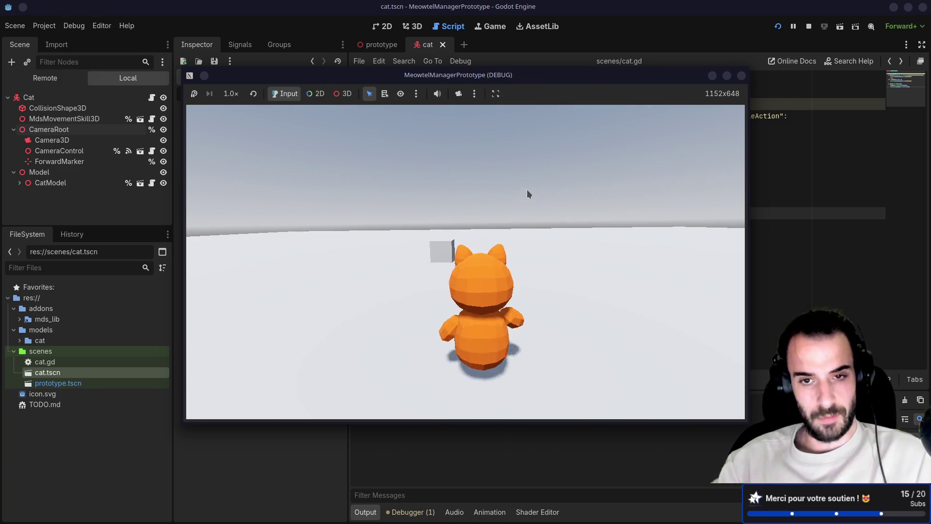
key(w)
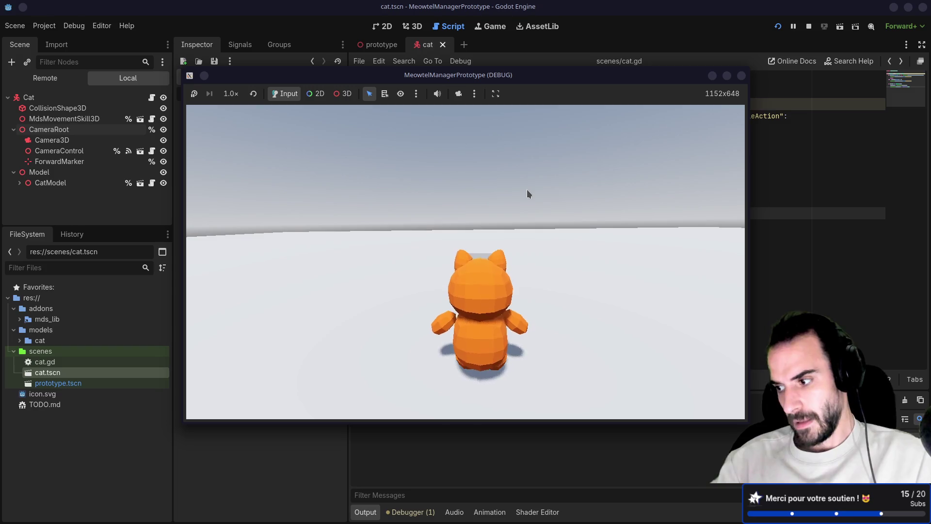
key(w)
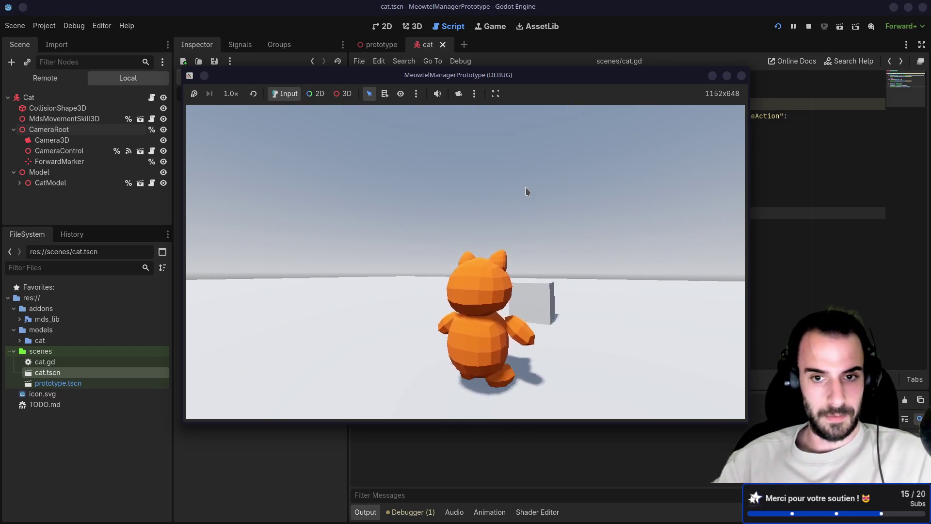
key(w)
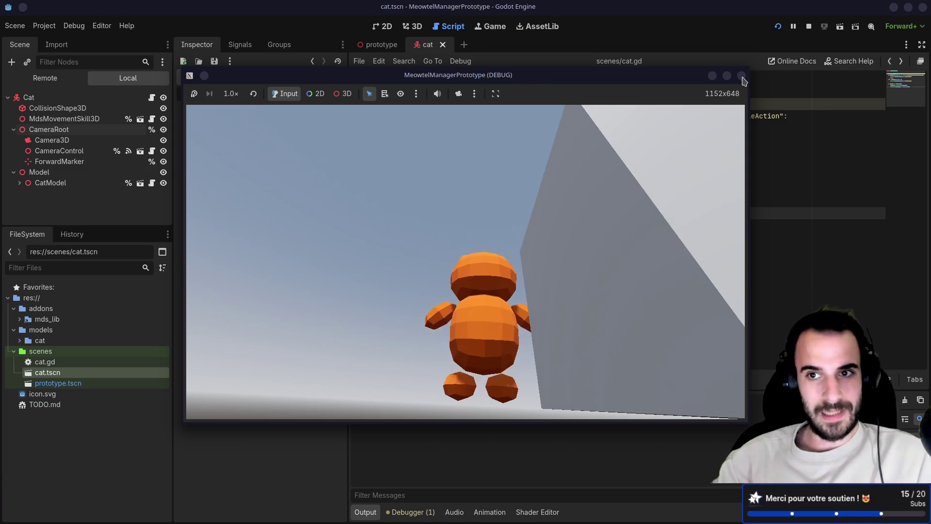
click(741, 75)
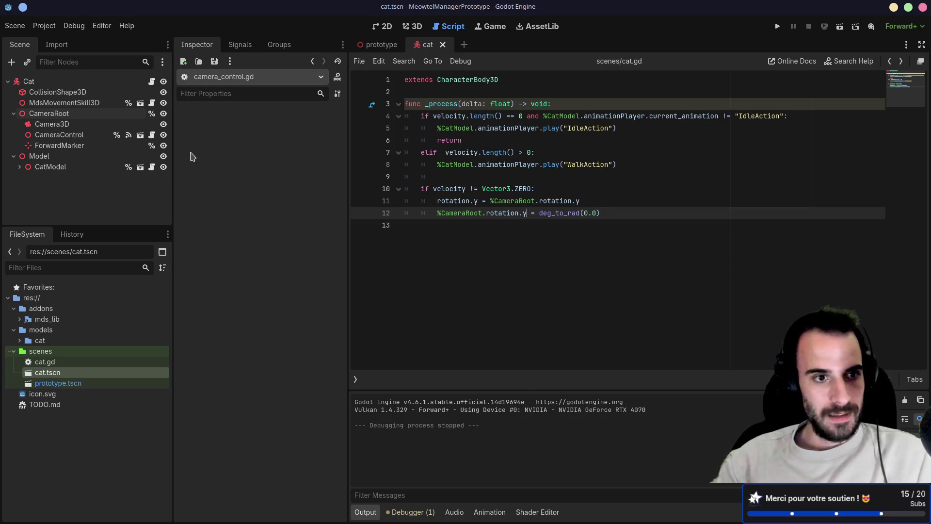
Step: Reopen camera_control.gd and trace current_rot's declaration and uses on lines 9–18
click(152, 135)
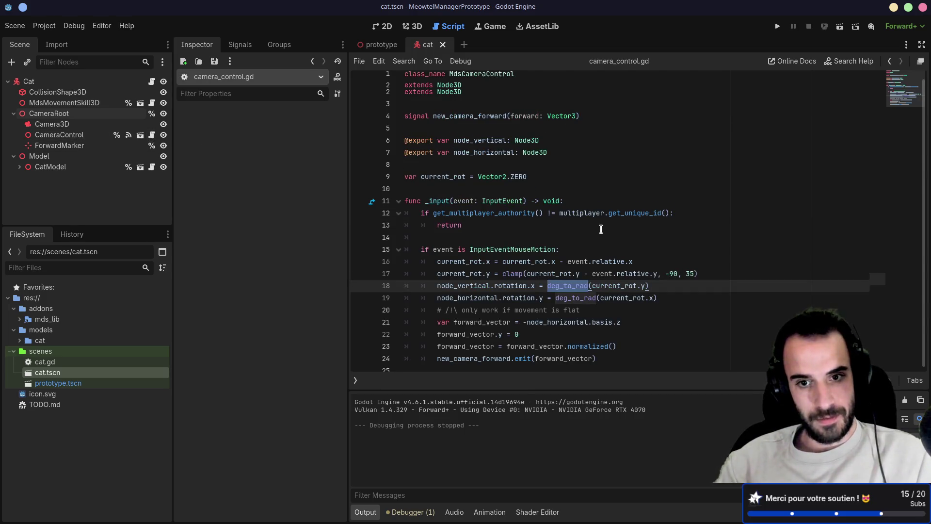
scroll(601, 229, down, 1)
click(607, 279)
click(643, 279)
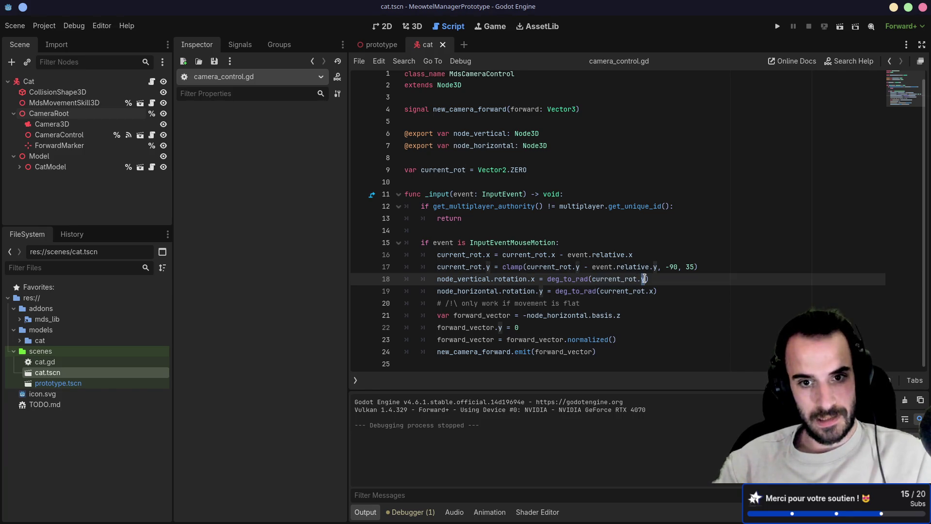
mouse_move(644, 279)
double_click(514, 254)
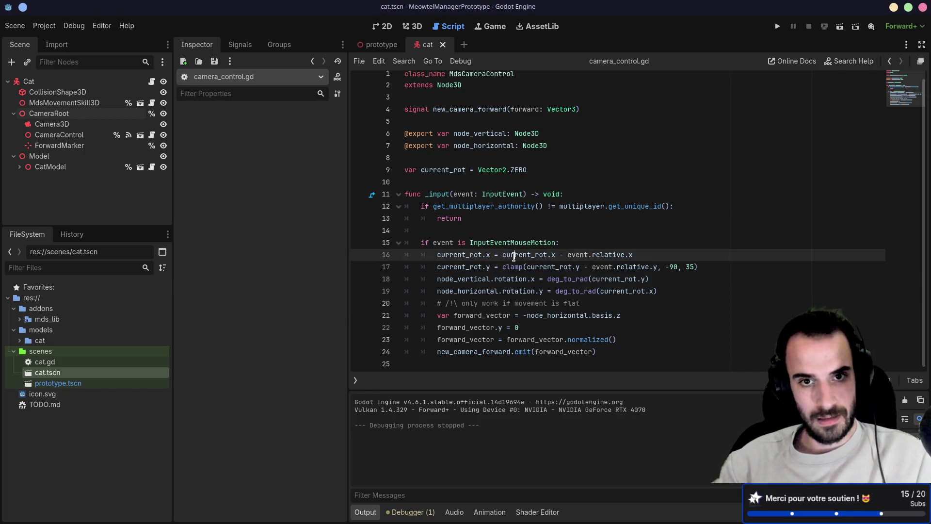
double_click(439, 170)
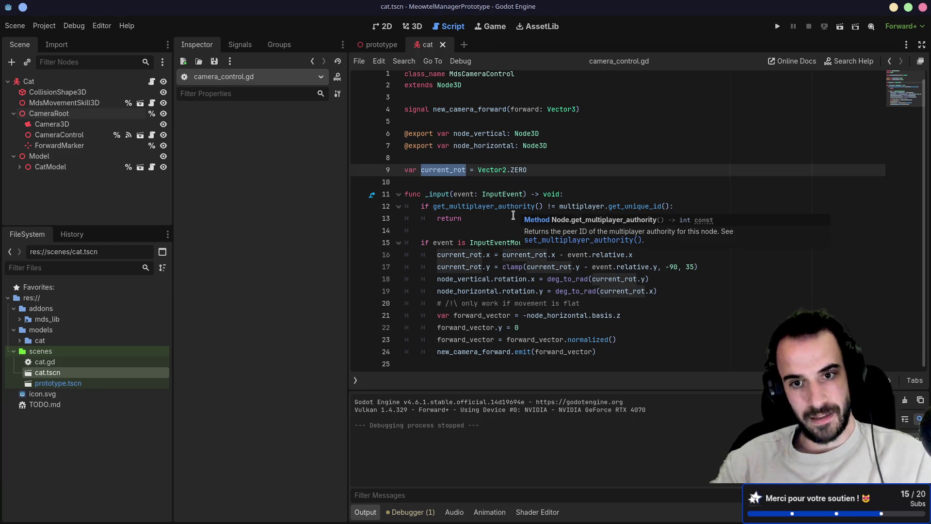
double_click(465, 254)
double_click(466, 266)
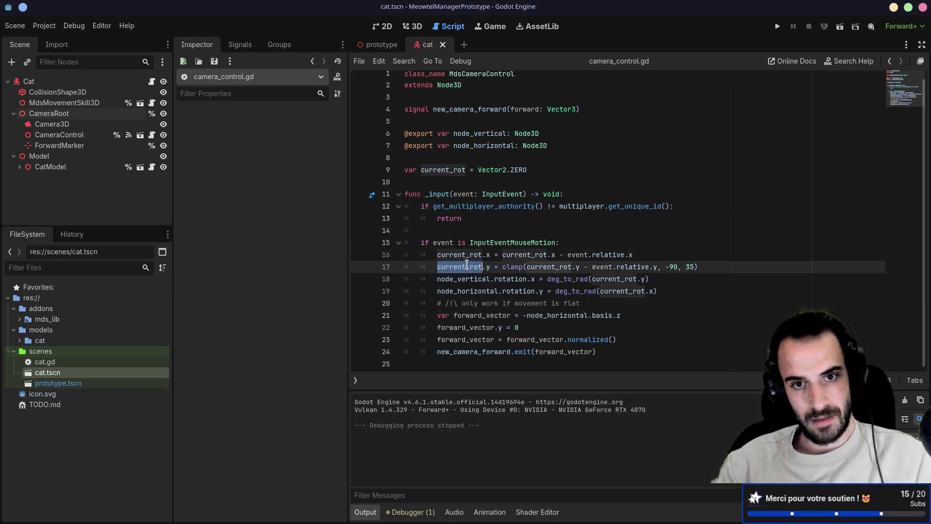
Step: Add a reset_rotation function that sets current_rot to Vector2.ZERO
click(629, 356)
key(Return)
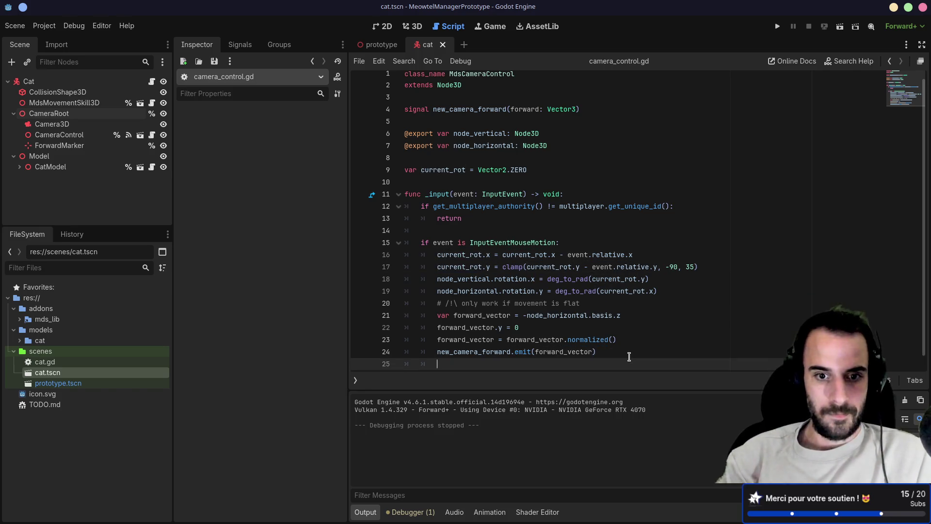
key(Return)
text(func r)
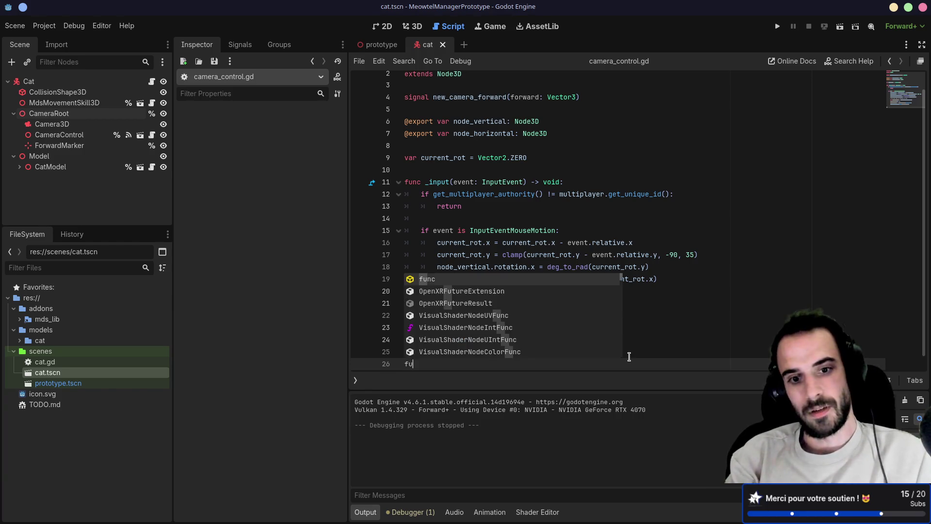
text(eset_rotation():)
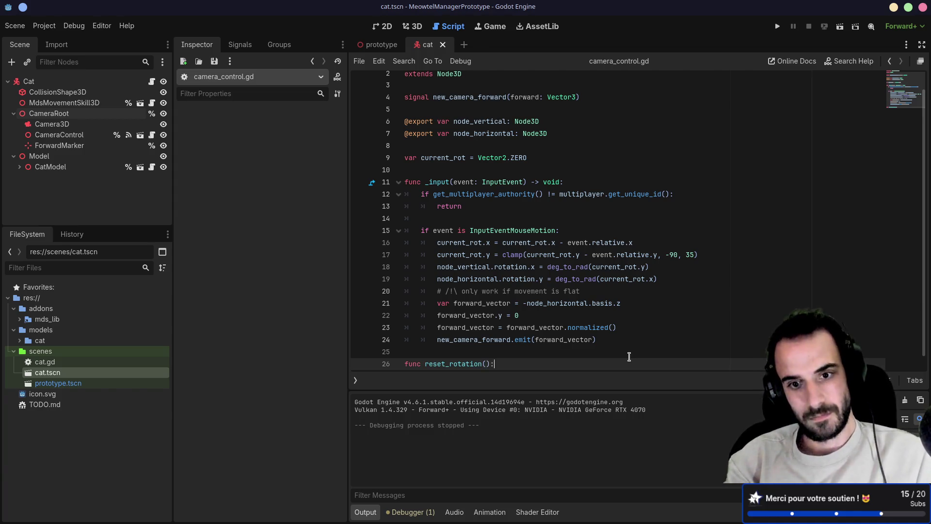
key(Return)
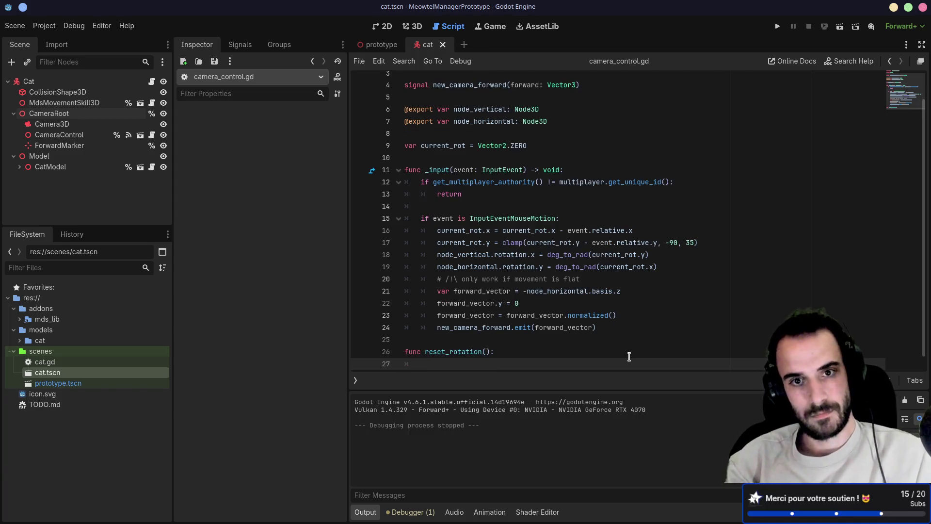
text(r)
key(Return)
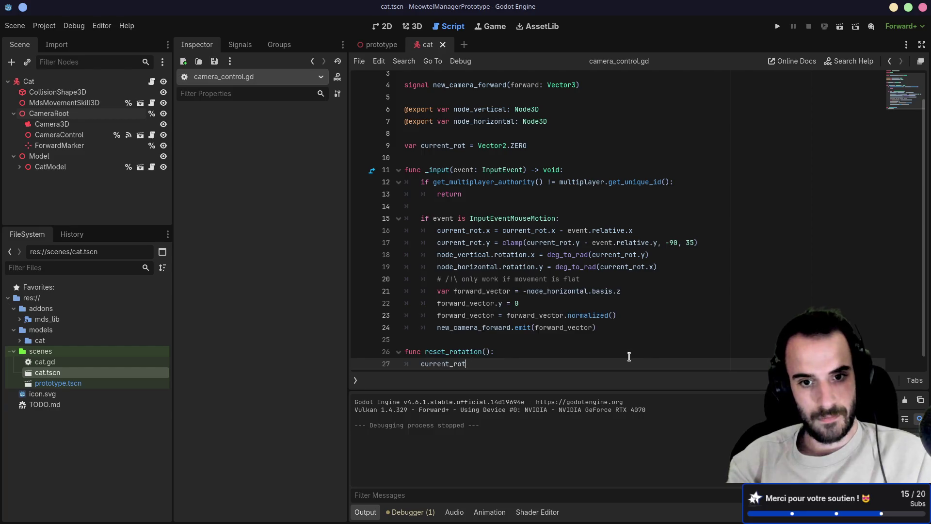
text(Vec)
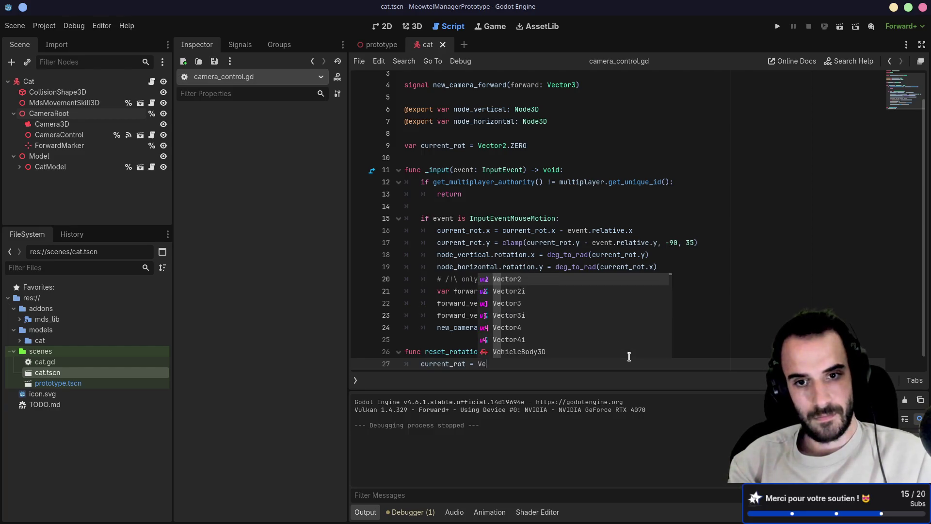
key(Down)
key(Down)
key(Return)
text(.)
key(BackSpace)
key(BackSpace)
key(BackSpace)
text(2.ZE)
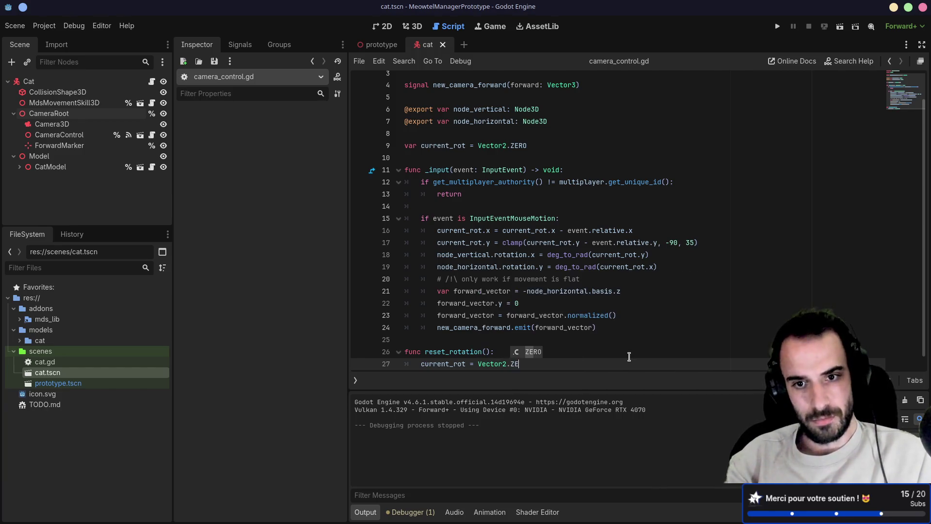
key(Return)
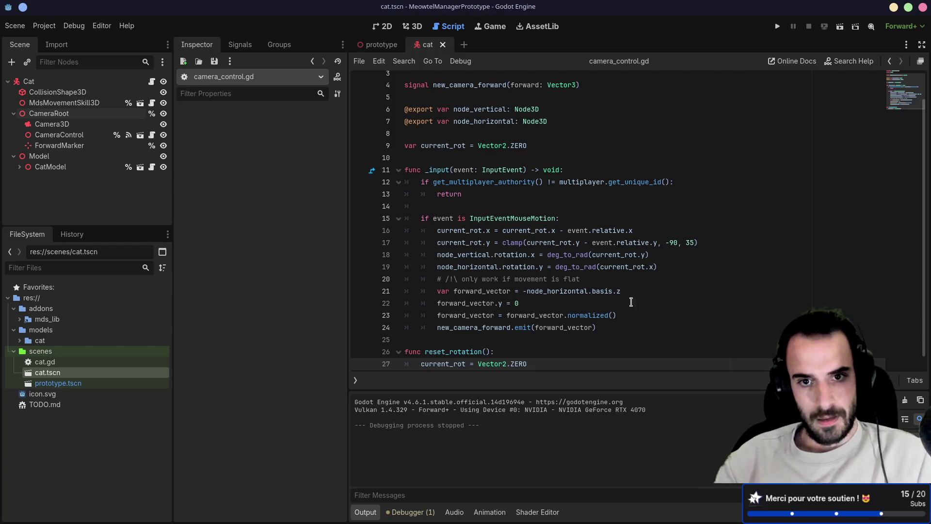
Step: Review the deg_to_rad rotation lines, then switch to cat.gd
click(588, 257)
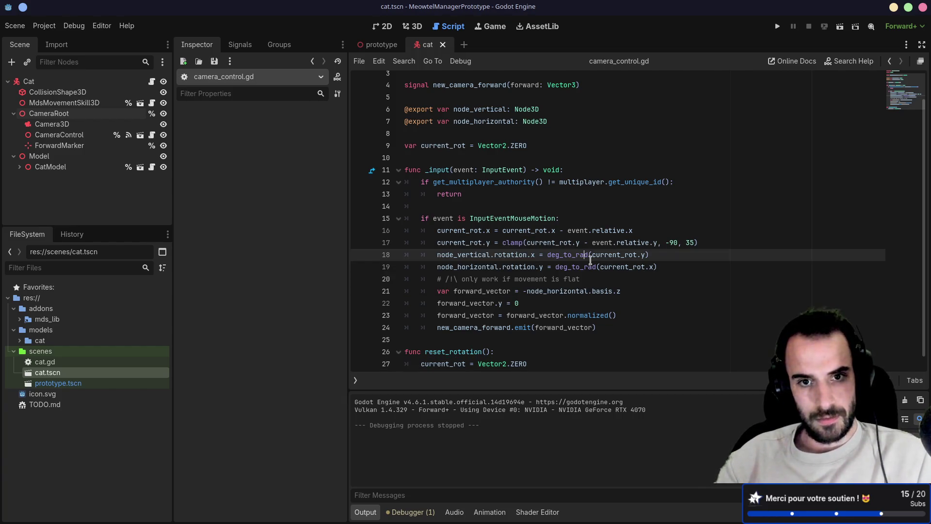
scroll(590, 259, down, 1)
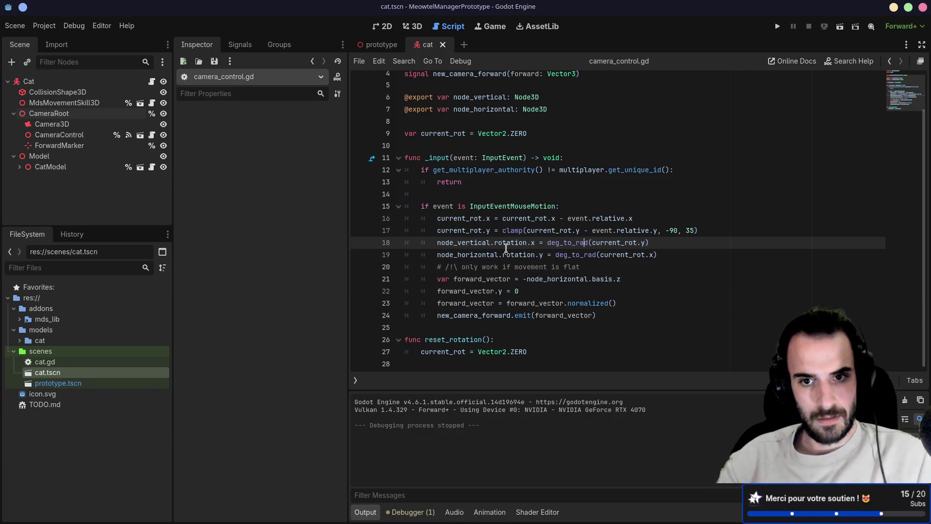
click(482, 238)
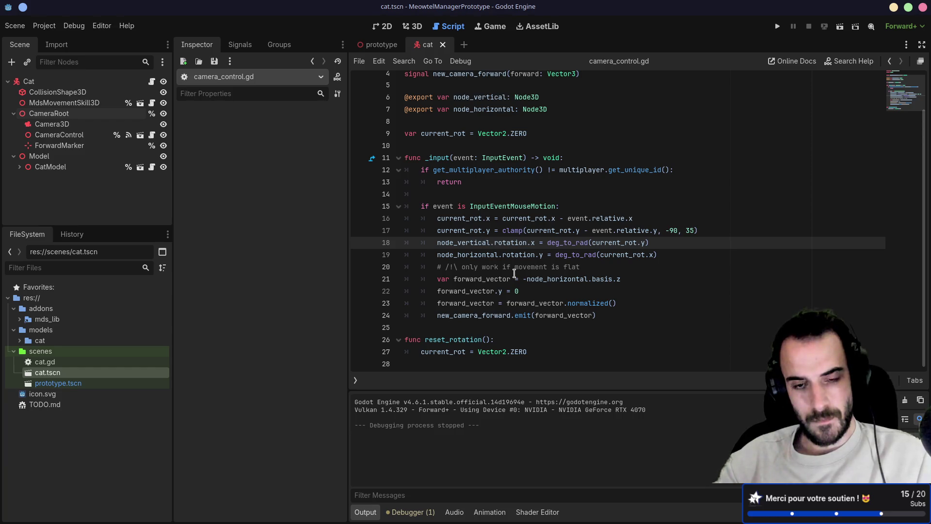
click(152, 81)
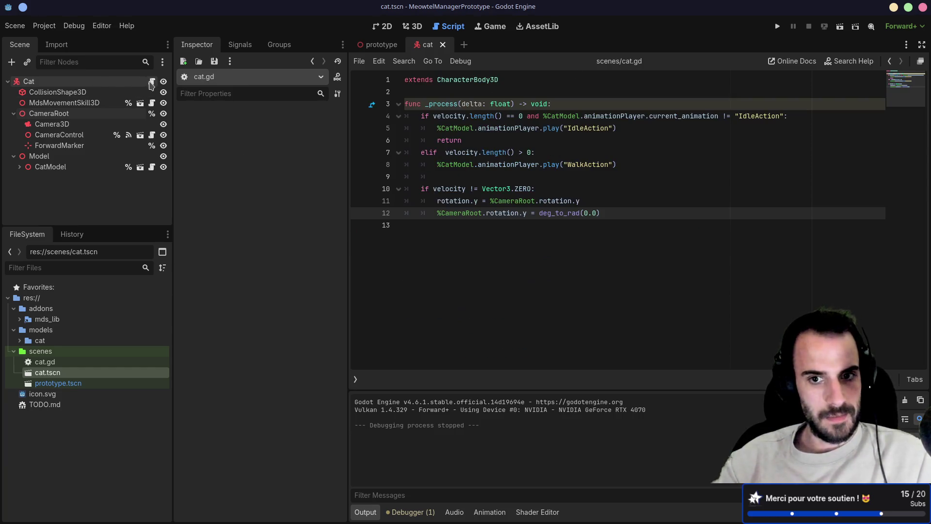
Step: Replace the CameraRoot rotation assignment on line 12 of cat.gd with a %CameraControl reference
drag(438, 214, 607, 214)
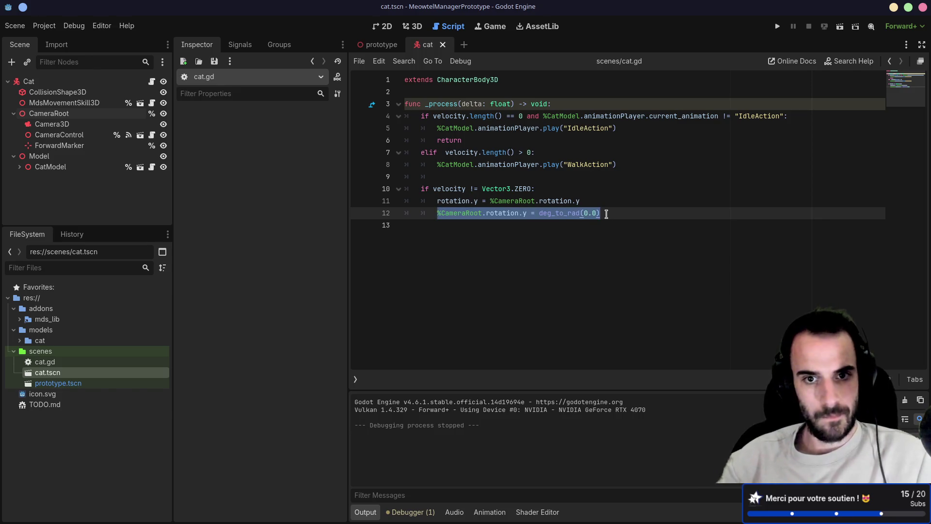
click(606, 214)
key(BackSpace)
key(BackSpace)
key(BackSpace)
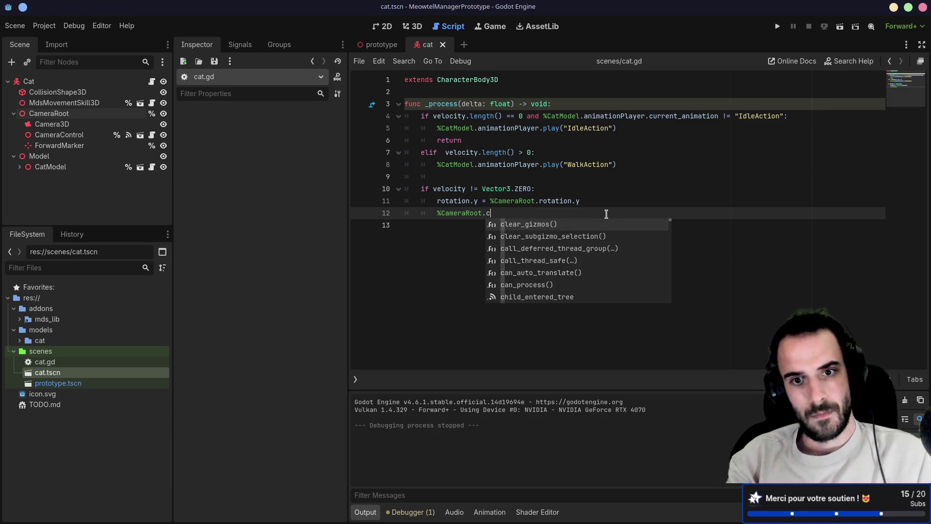
key(BackSpace)
text(reset)
key(Escape)
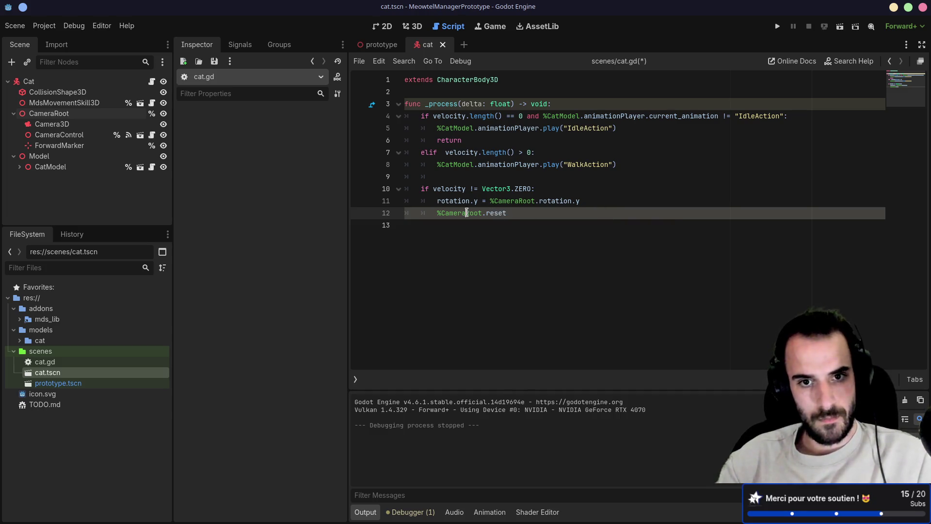
click(467, 213)
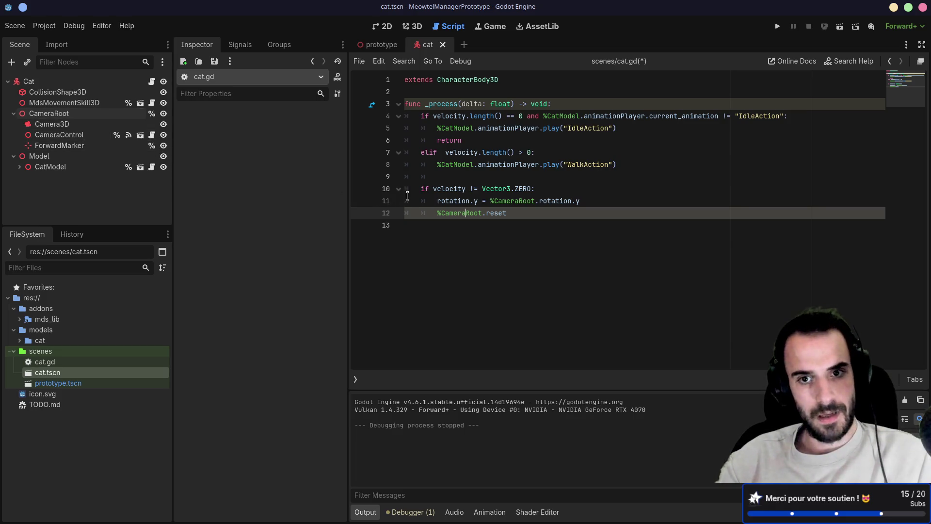
double_click(461, 214)
text(Came)
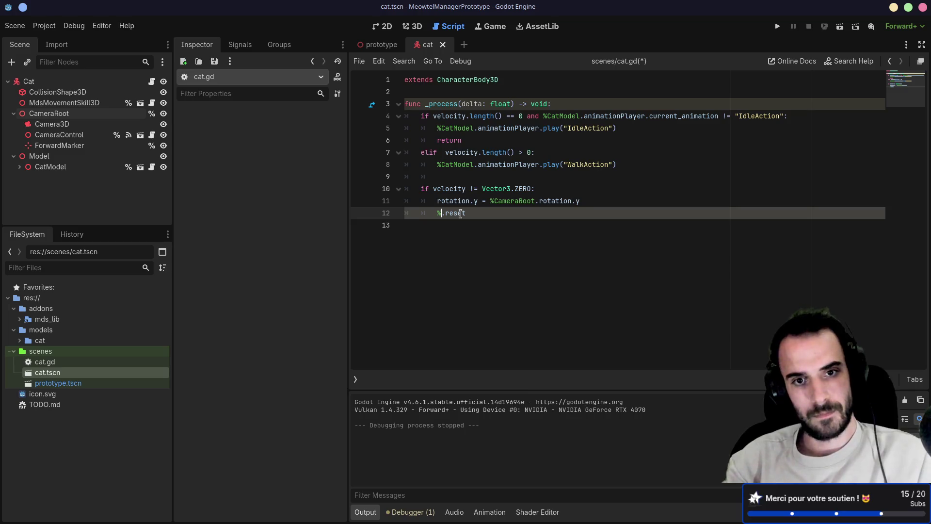
key(Return)
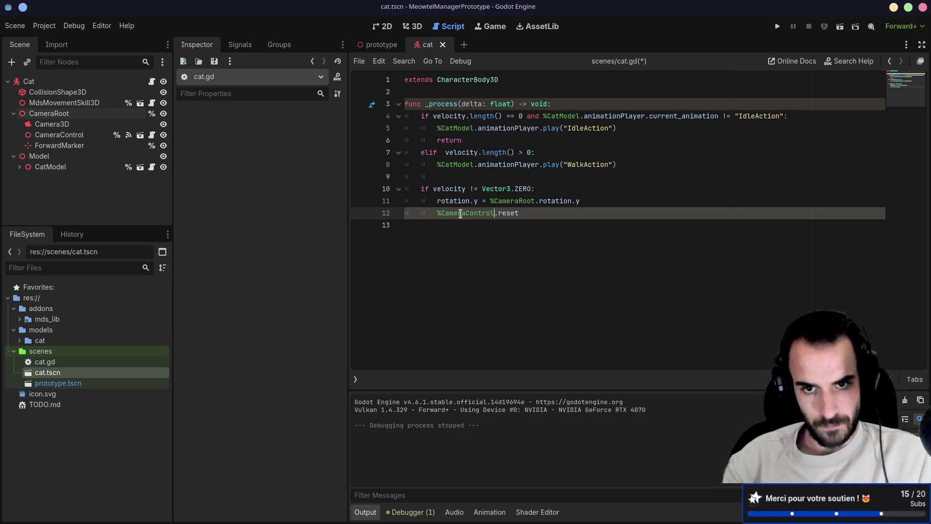
Step: Complete line 12 as %CameraControl.reset_rotation(), save cat.gd, and launch the game
double_click(506, 212)
text(re)
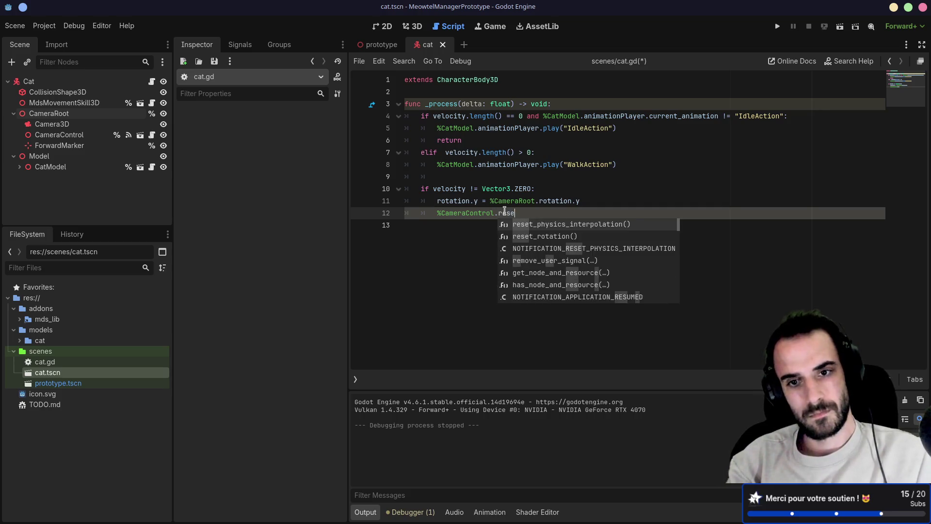
key(Down)
key(Return)
key(ctrl+s)
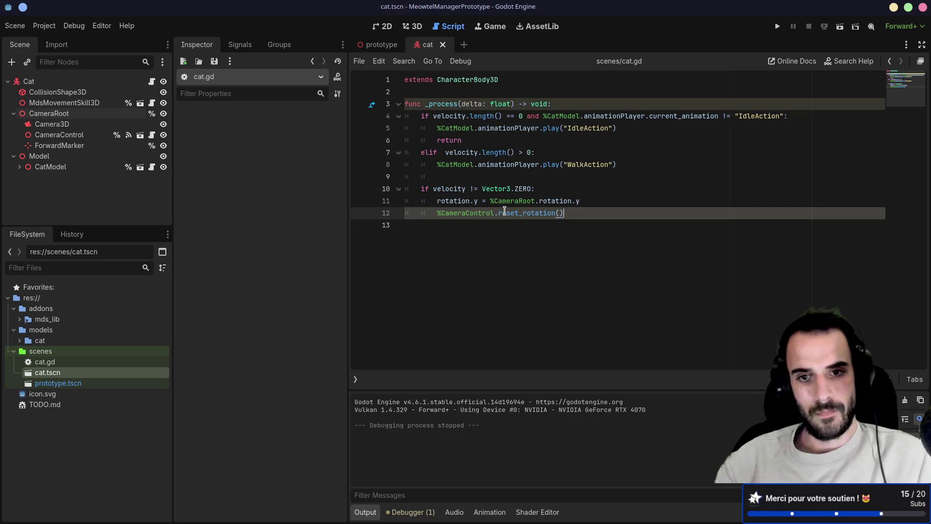
click(777, 26)
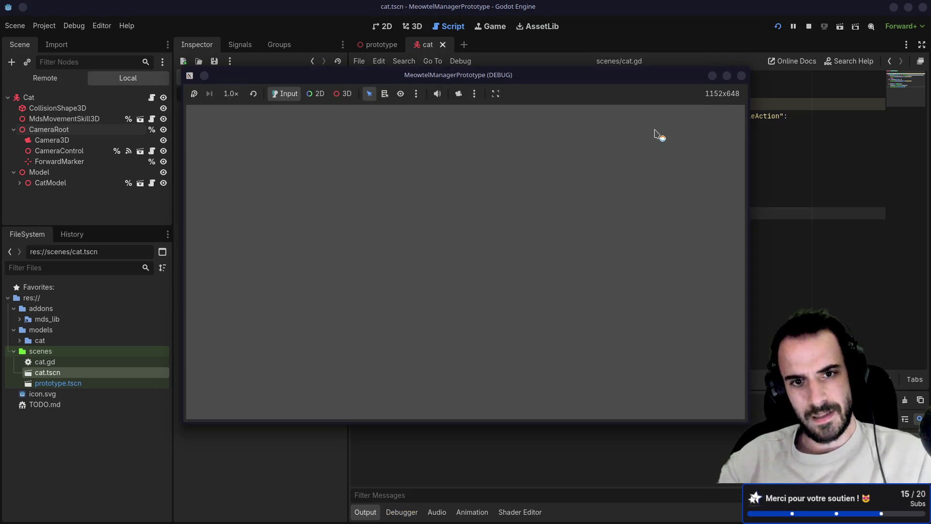
Step: Walk the cat with W in the running game, stop it, and jump to reset_rotation's definition
key(w)
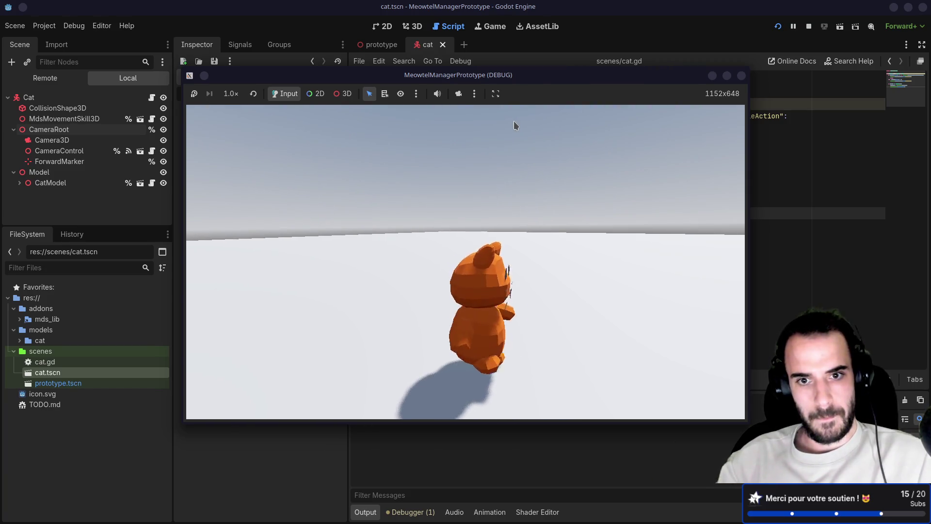
key(w)
key(w)
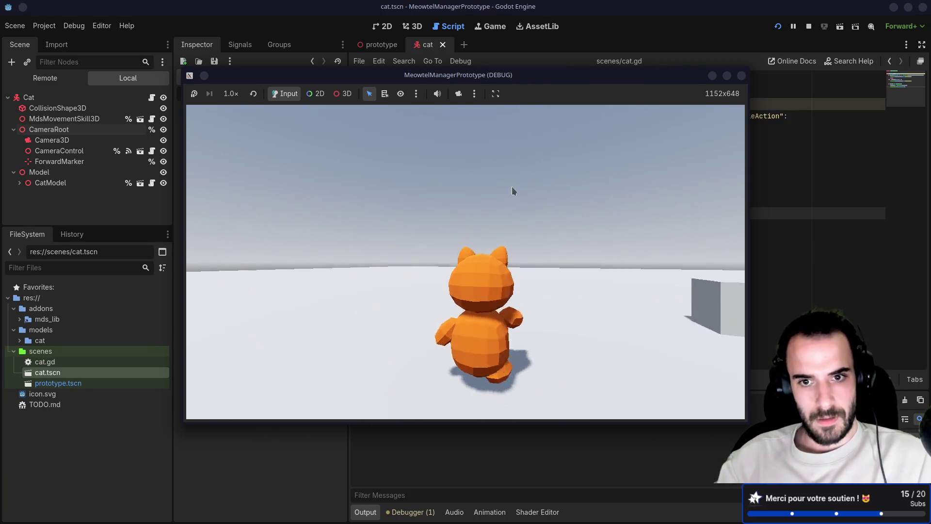
key(w)
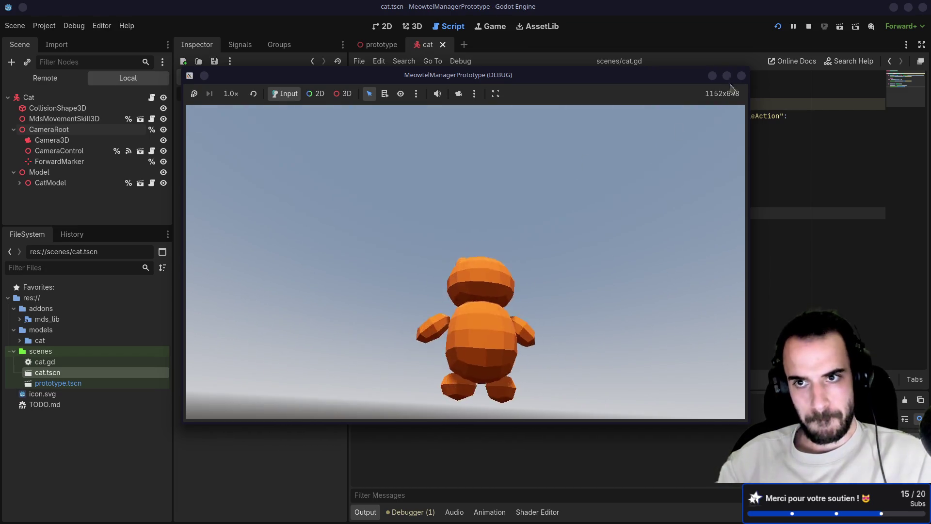
key(F8)
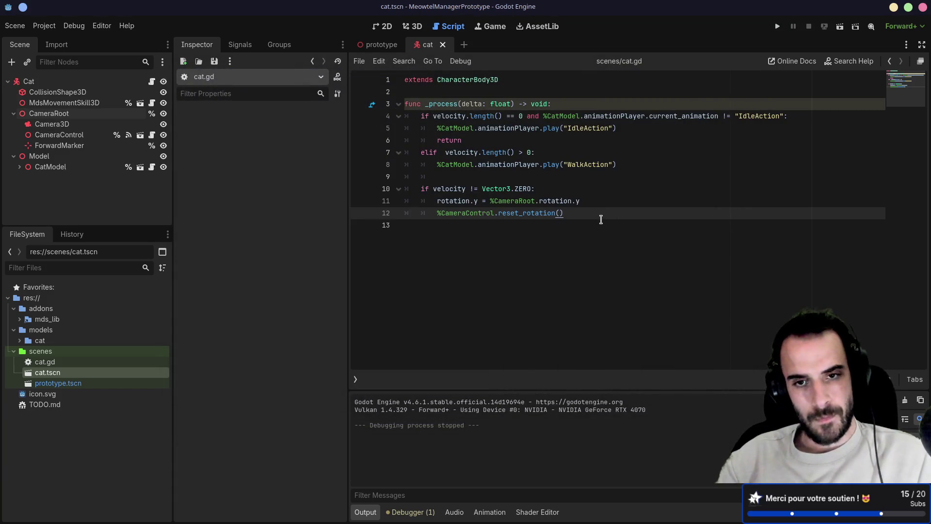
ctrl+click(515, 215)
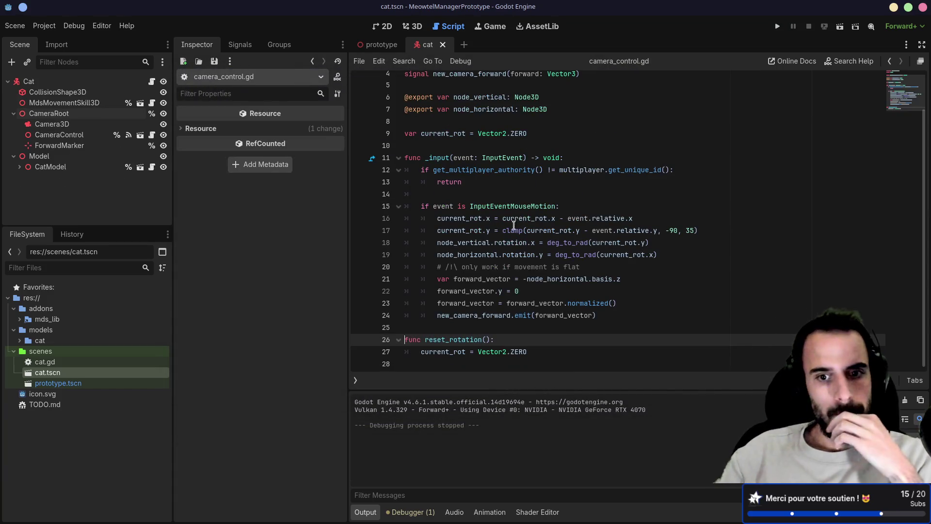
mouse_move(501, 291)
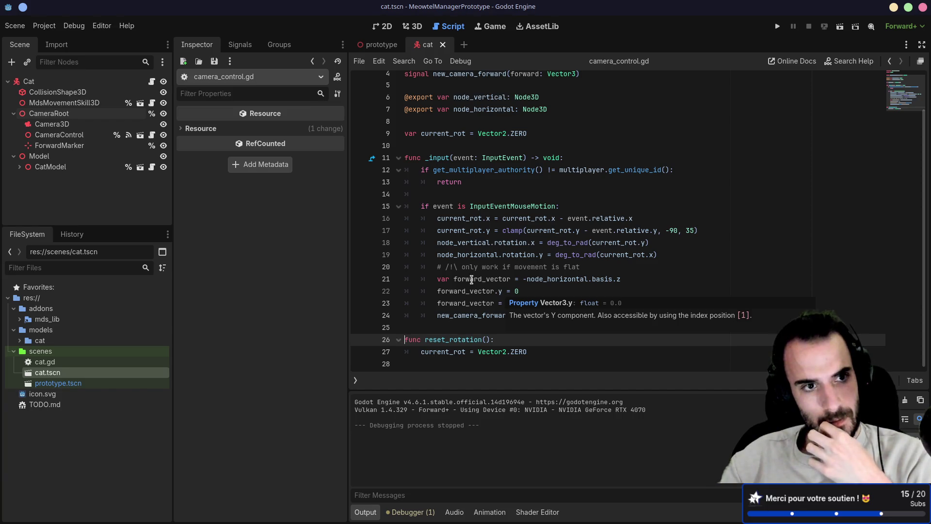
Step: Return to cat.gd, glance at the cat scene in 3D, then reselect the rotation code on lines 11–12
click(152, 81)
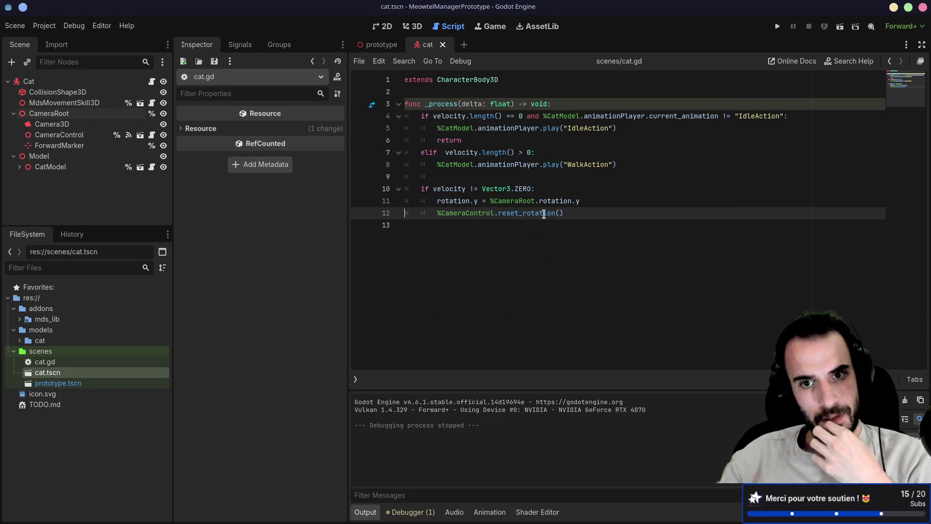
drag(498, 213, 595, 218)
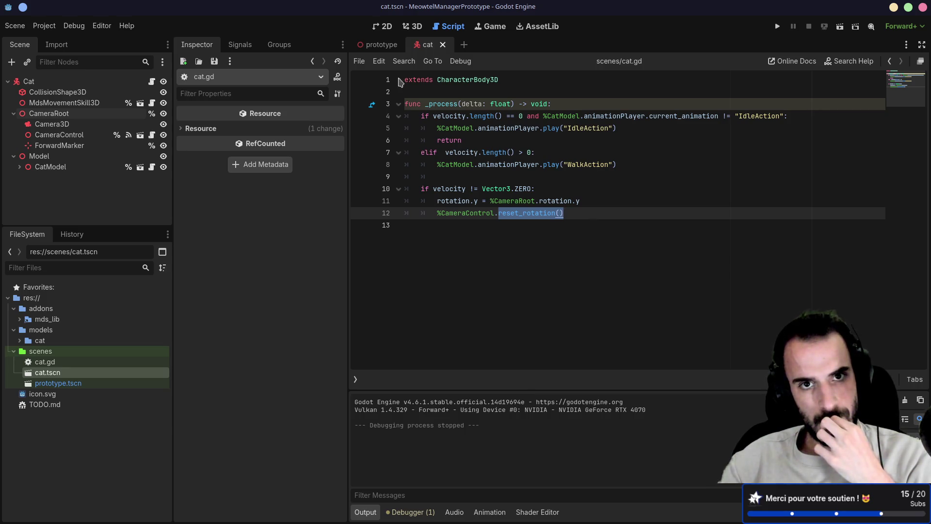
click(415, 26)
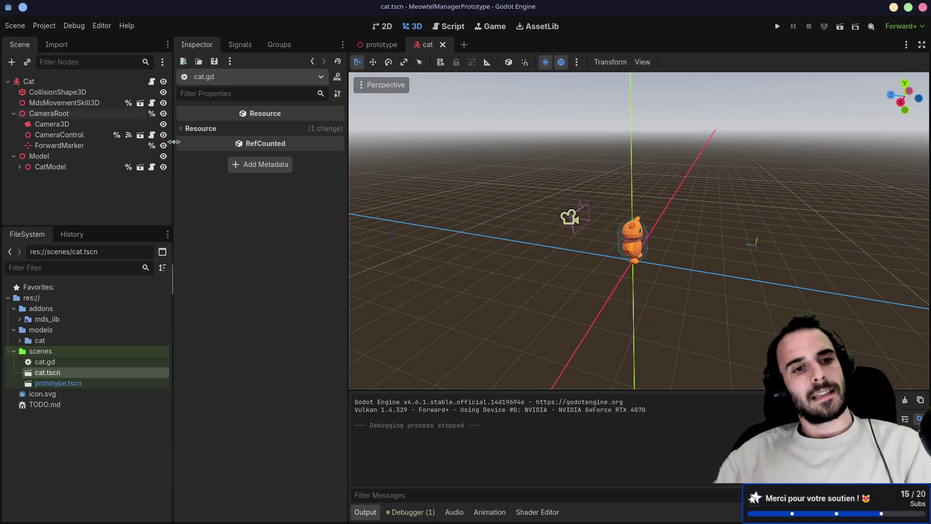
click(155, 82)
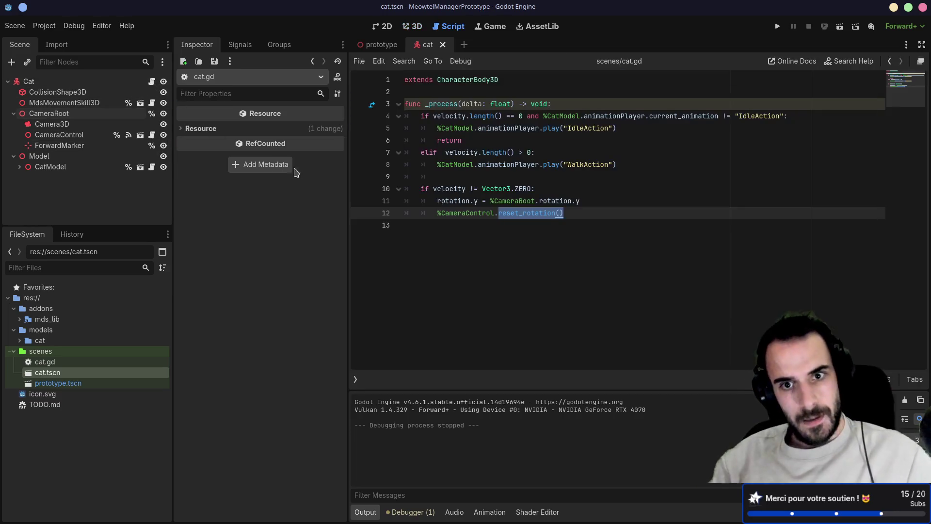
double_click(461, 202)
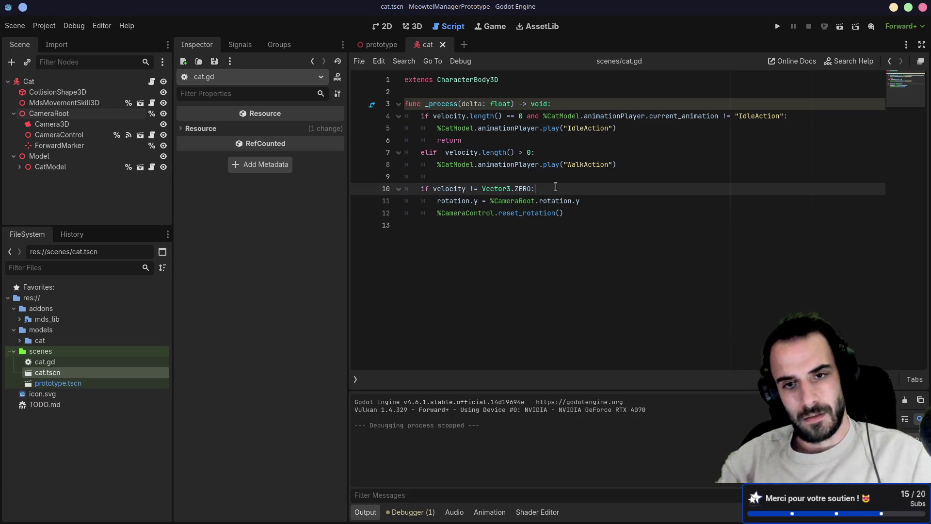
Step: Add a print() line in cat.gd that prints %CameraRoot.rotation.y, and save
key(ctrl+shift+Return)
text(prin)
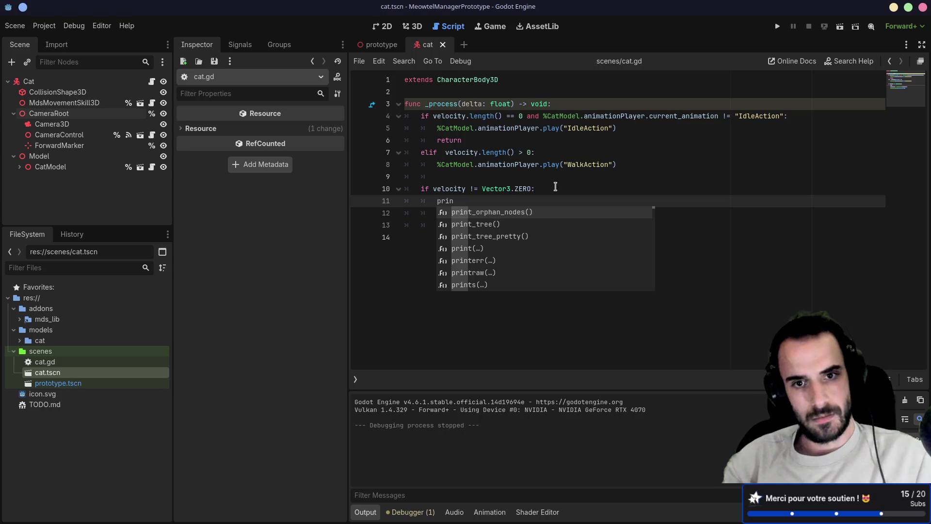
text(t()
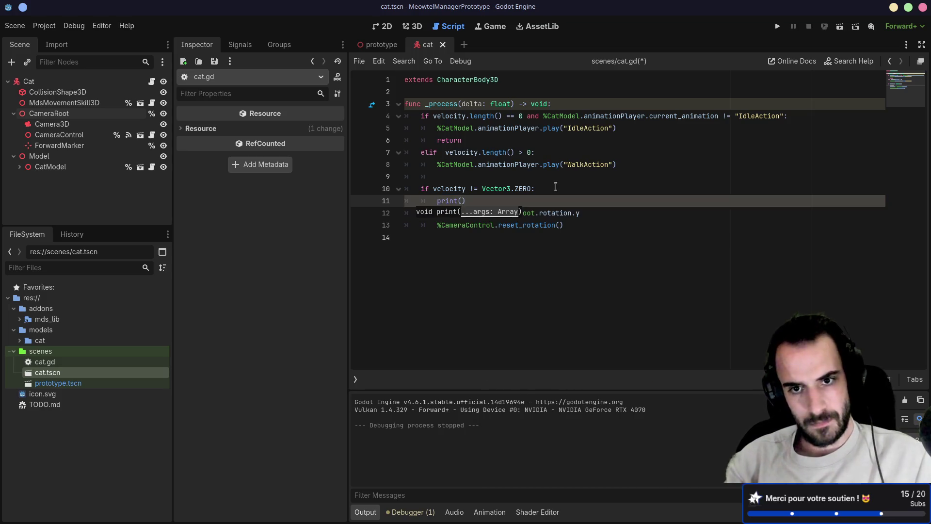
drag(580, 213, 493, 212)
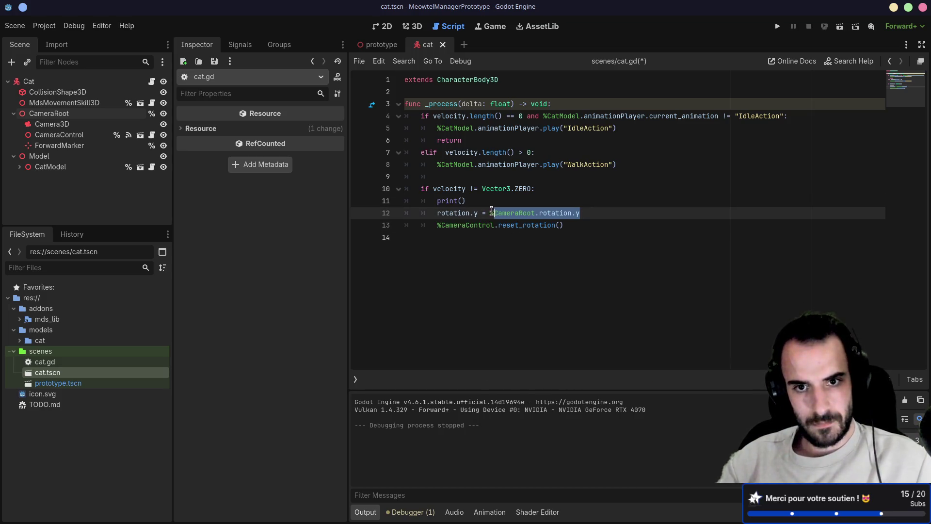
key(ctrl+c)
click(461, 201)
key(ctrl+v)
key(ctrl+s)
Step: Add the cat's rotation.y to the print call, place it after the rotation assignment, save, and run
drag(576, 201, 576, 190)
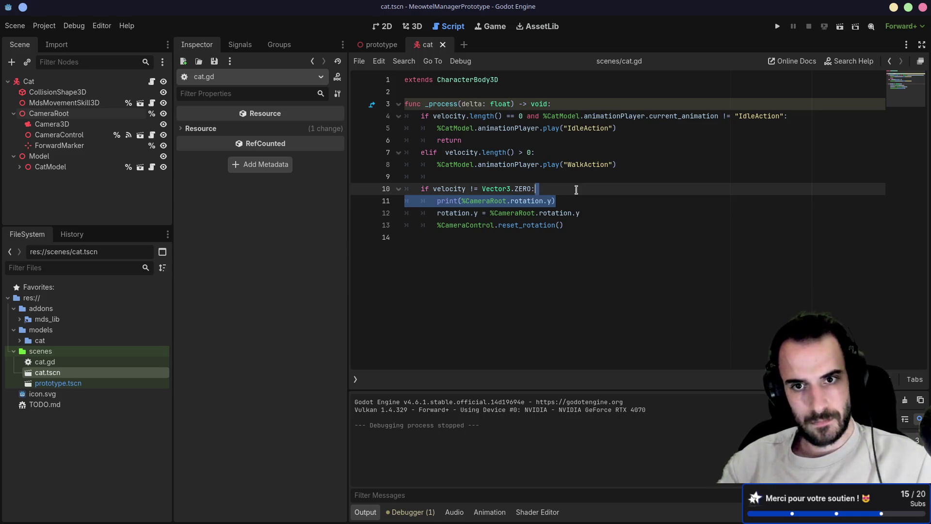
click(551, 201)
text(ro)
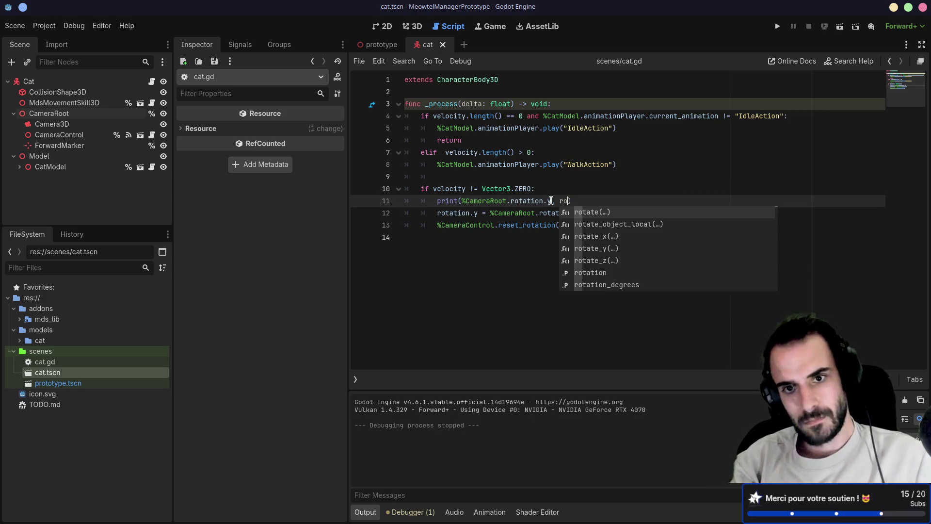
text(ta)
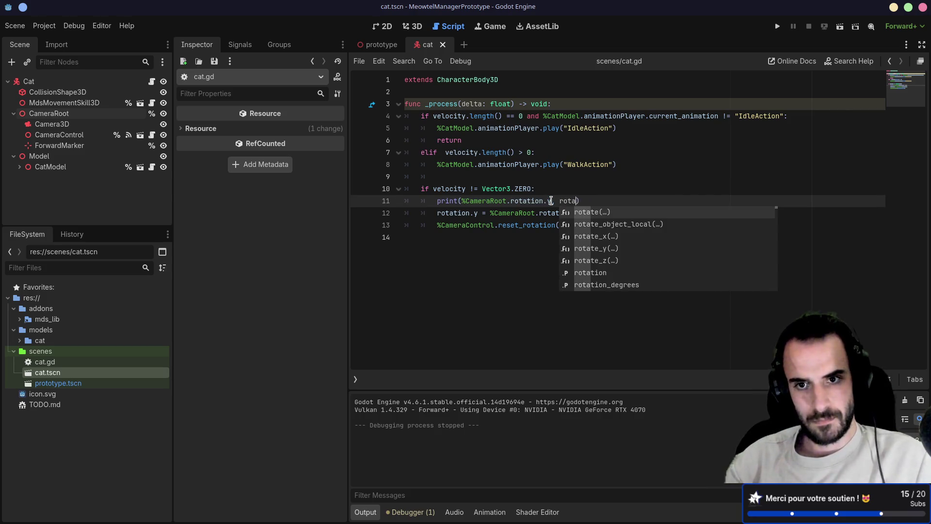
text(tion.y)
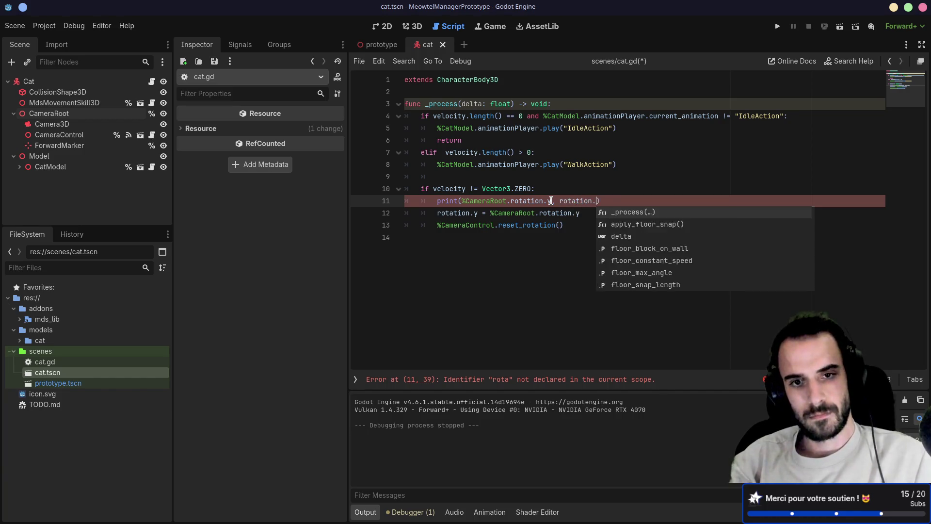
key(ctrl+s)
triple_click(615, 199)
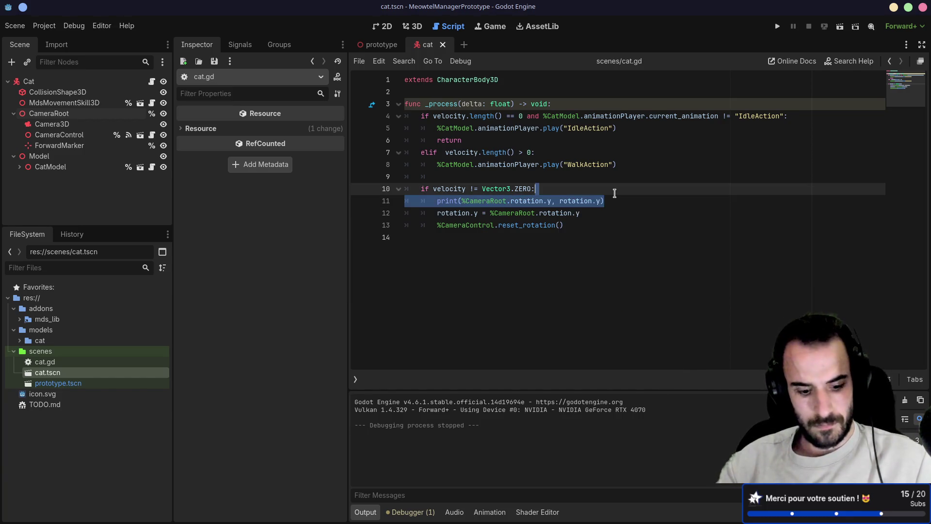
key(BackSpace)
key(ctrl+z)
key(ctrl+s)
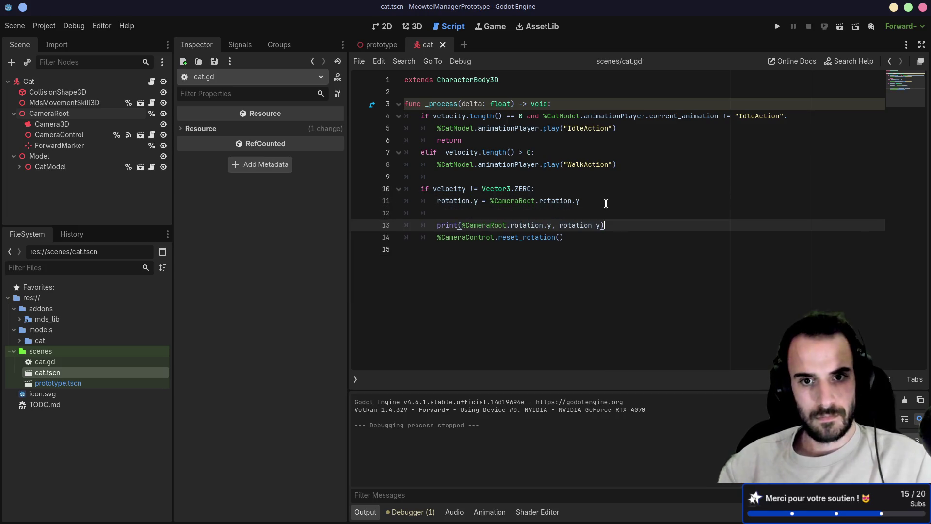
key(Up)
key(F5)
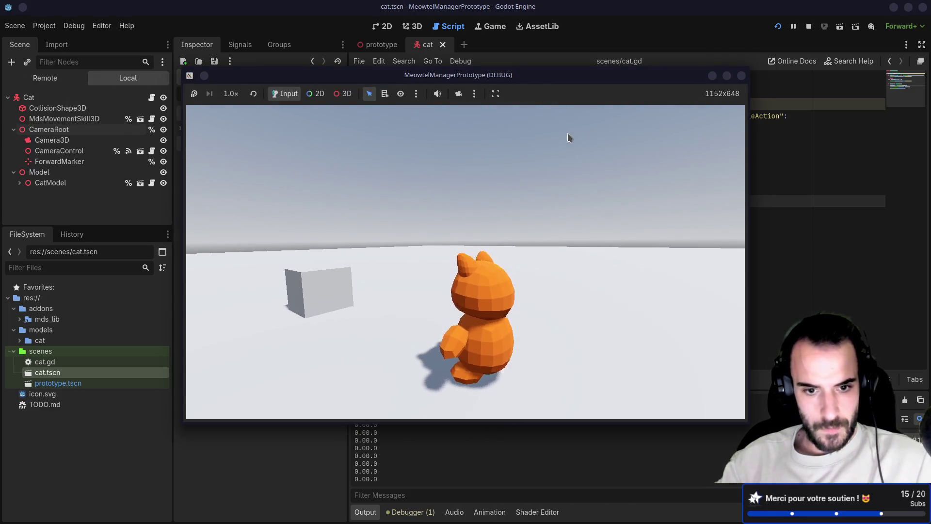
Step: Walk the cat forward, orbit and tilt the camera around it, then stop the game
key(w)
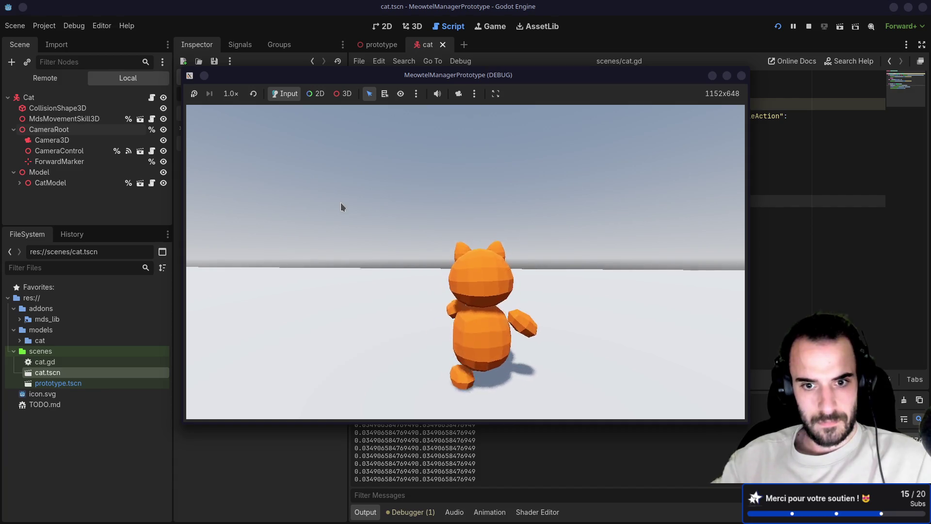
mouse_move(341, 207)
mouse_down()
mouse_move(464, 212)
mouse_move(439, 210)
mouse_up()
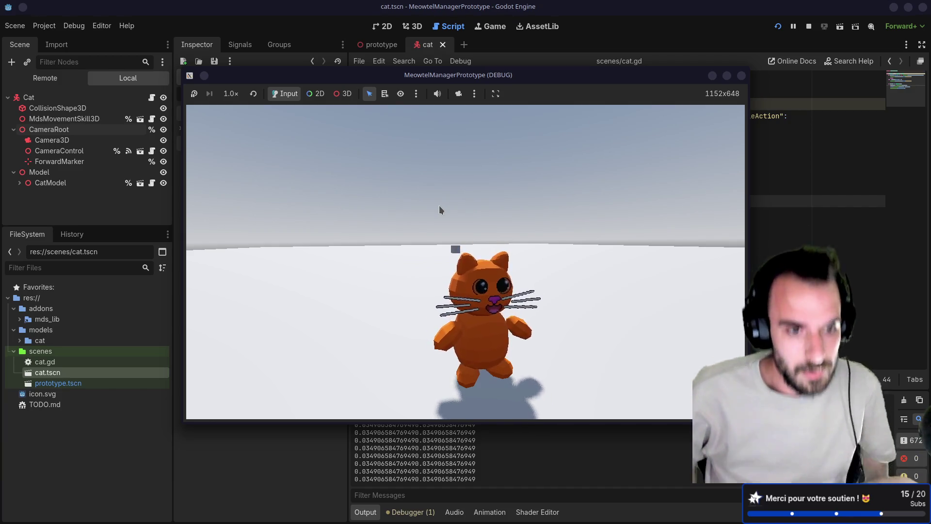
mouse_move(439, 205)
mouse_down()
mouse_move(424, 187)
mouse_move(452, 121)
mouse_move(545, 170)
mouse_move(499, 144)
mouse_move(693, 107)
mouse_up()
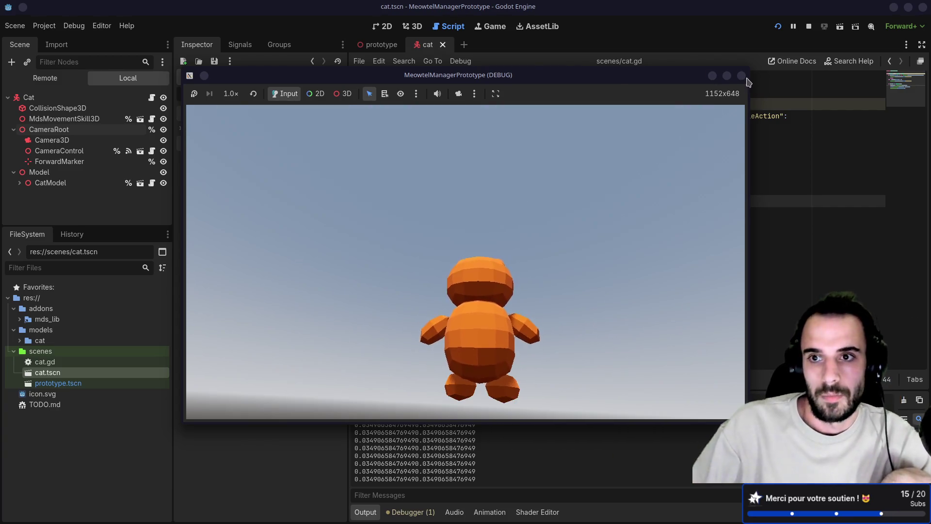
key(F8)
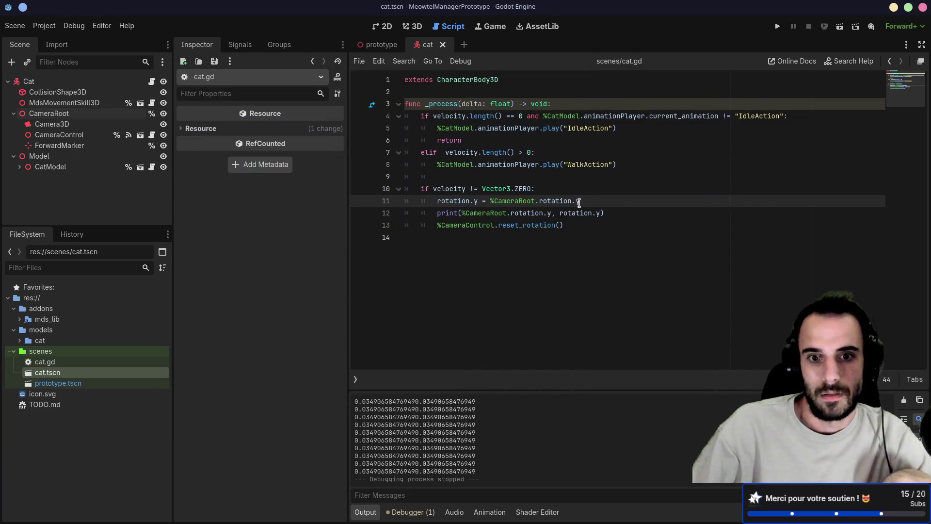
Step: Open camera_control.gd from the CameraControl node and add a new line after the signal declaration
click(561, 183)
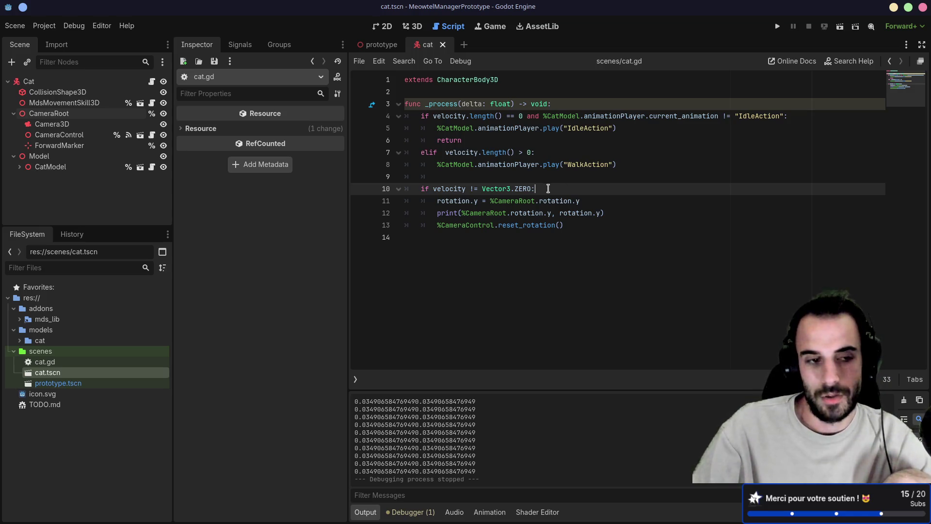
click(151, 137)
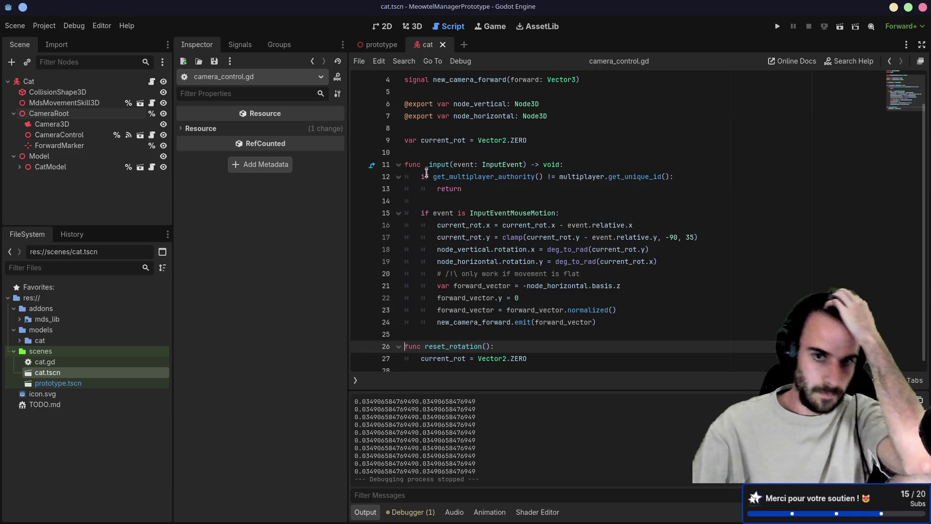
scroll(457, 172, up, 1)
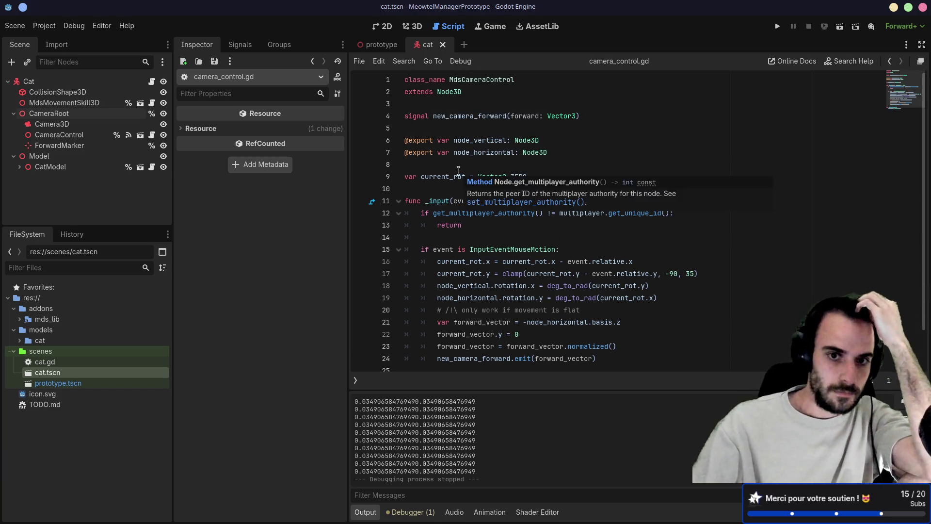
click(545, 127)
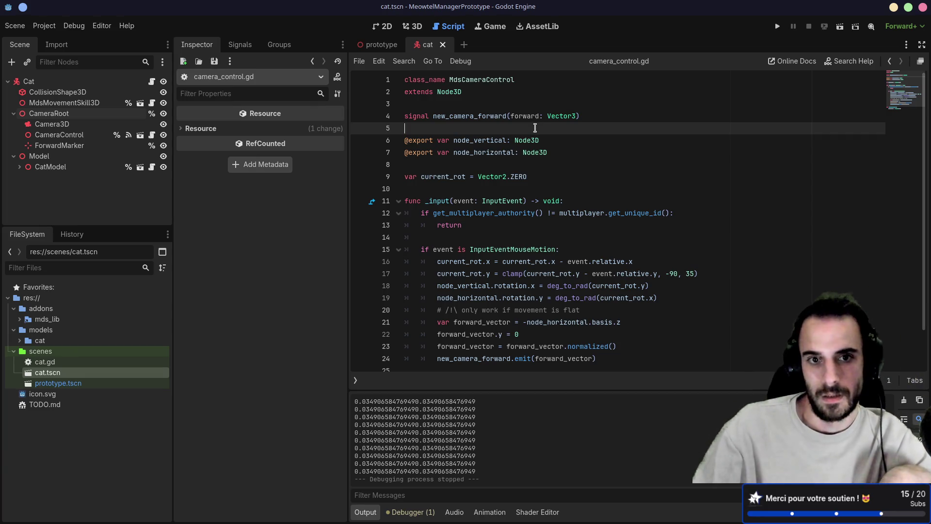
mouse_move(534, 134)
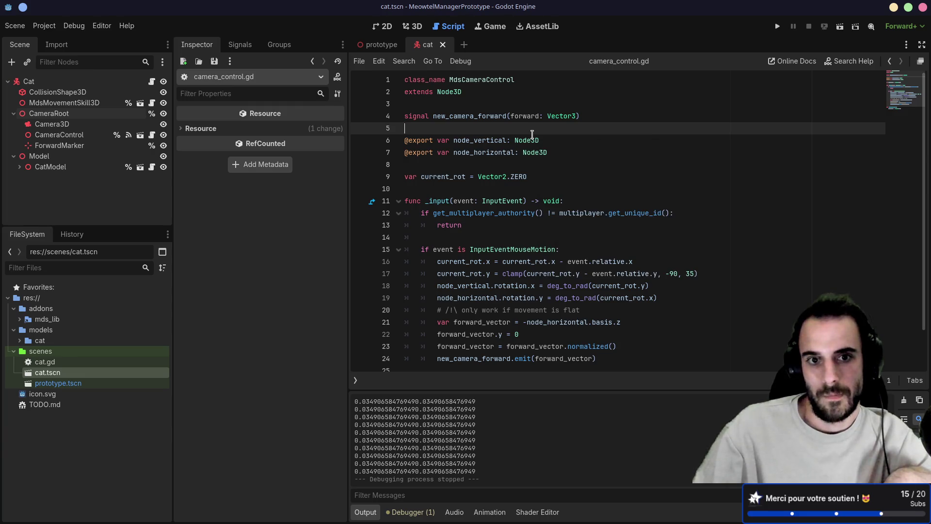
key(Return)
text(@export)
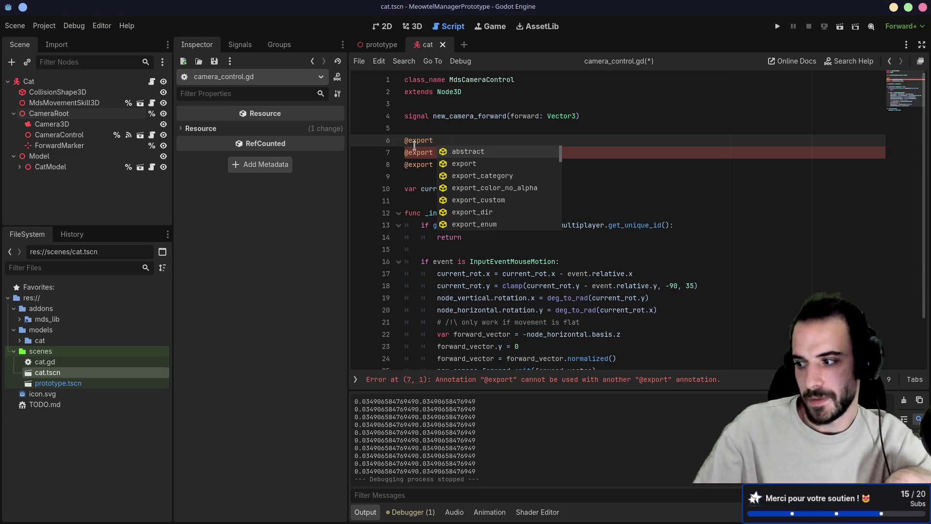
key(Escape)
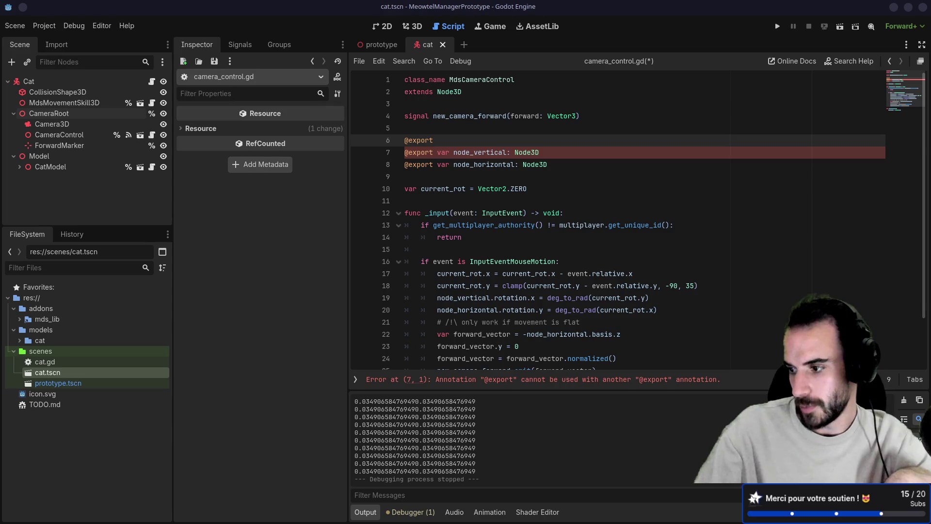
click(463, 145)
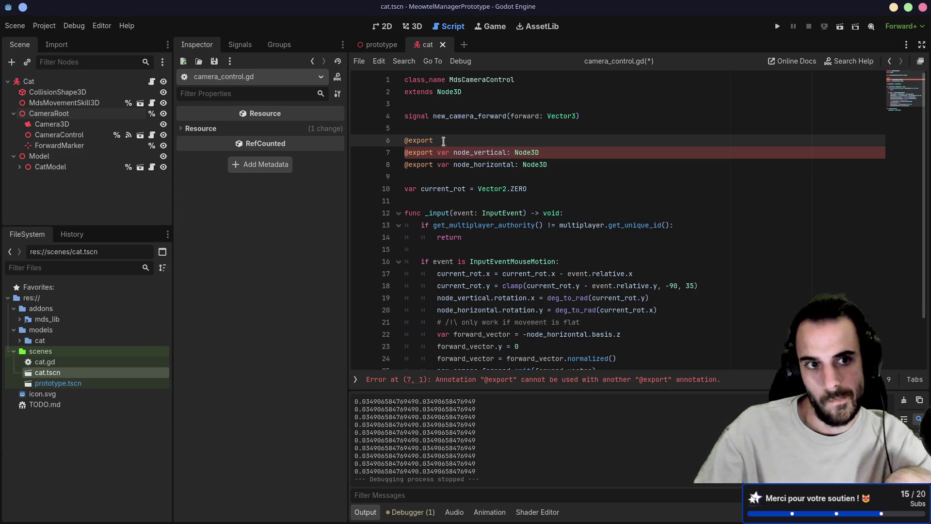
click(152, 103)
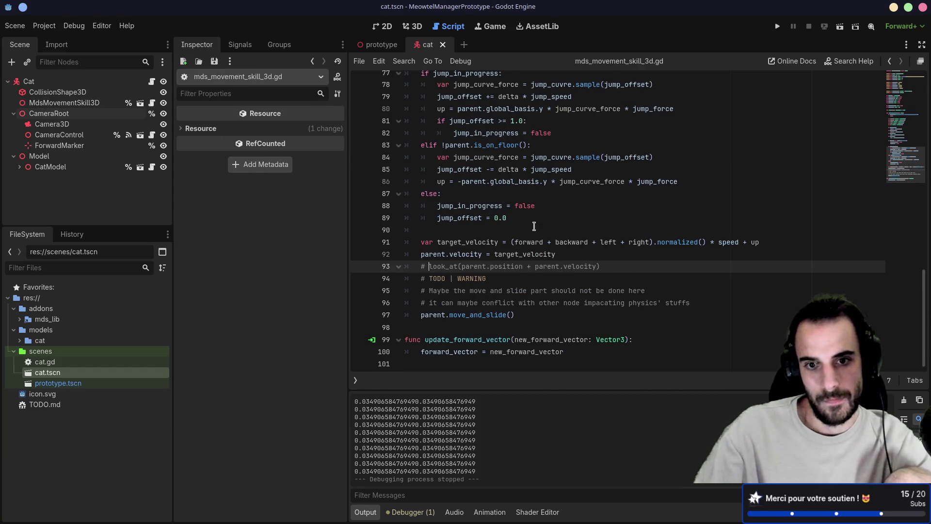
Step: Delete the commented look_at line, add a blank line before move_and_slide, and save mds_movement_skill_3d.gd
drag(609, 268, 613, 256)
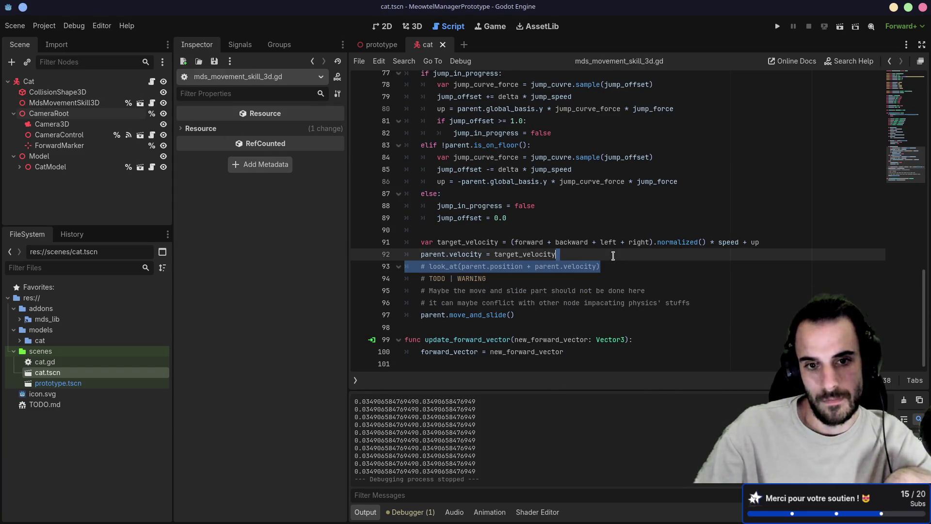
key(BackSpace)
key(Return)
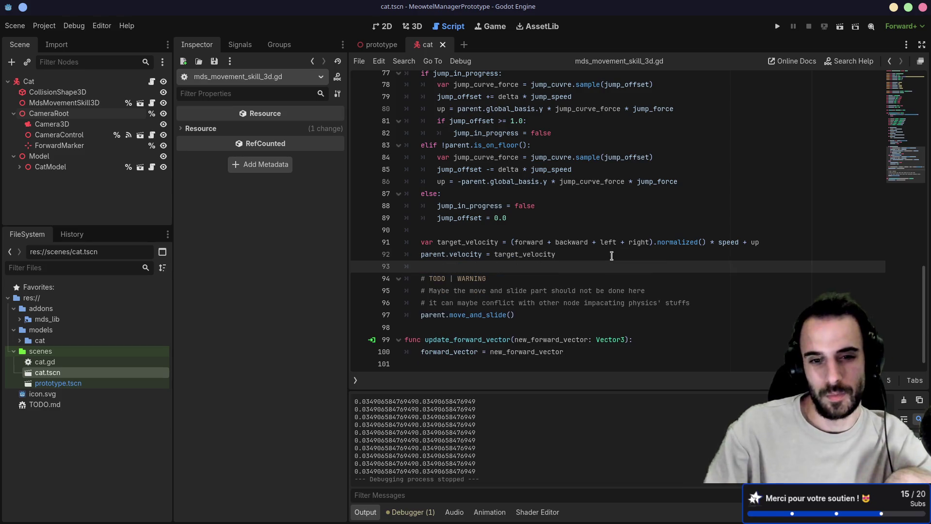
click(711, 302)
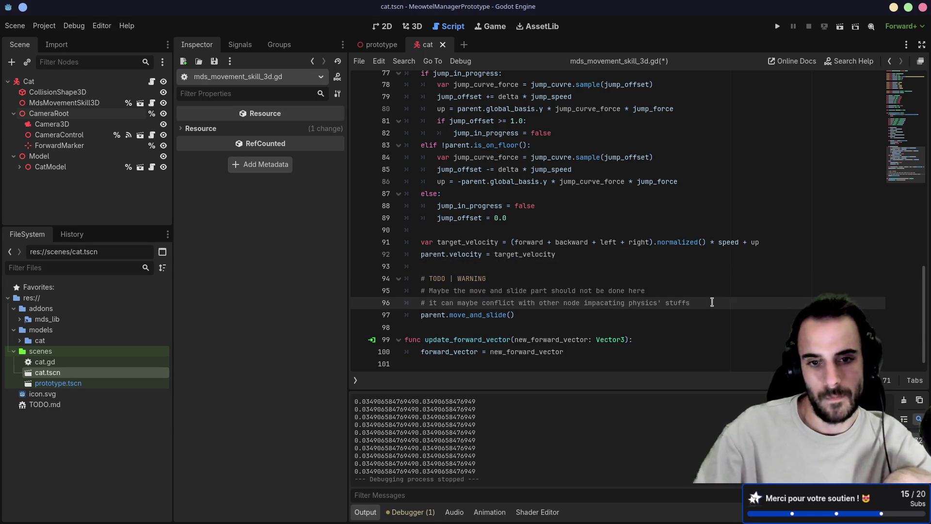
key(Return)
key(ctrl+s)
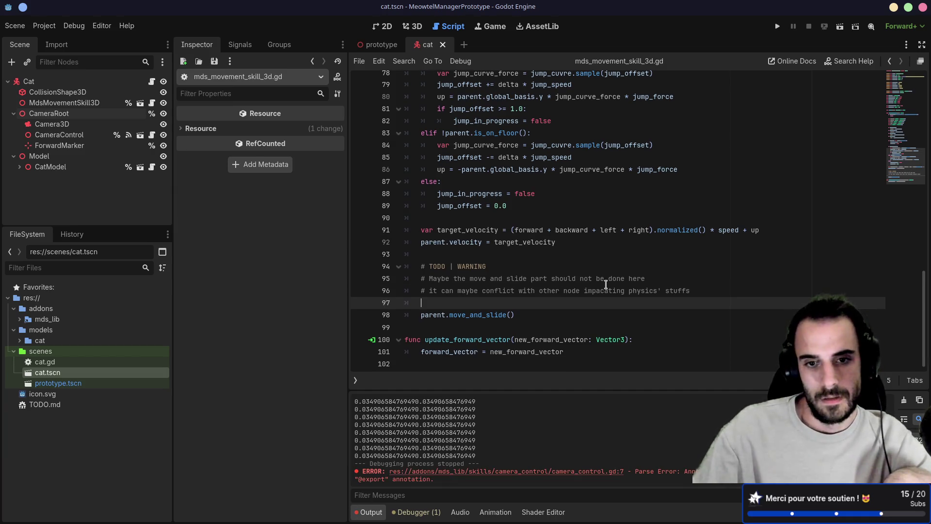
scroll(609, 284, up, 2)
scroll(609, 284, up, 20)
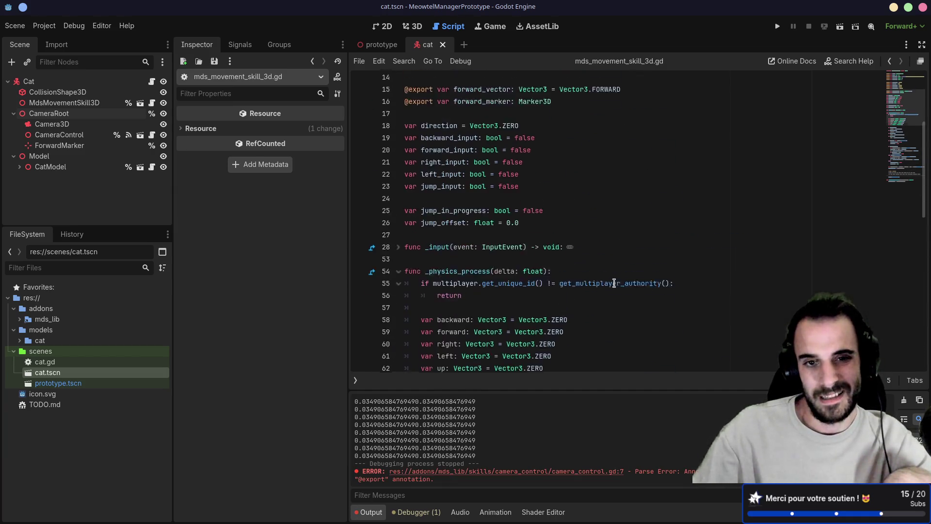
scroll(614, 283, down, 20)
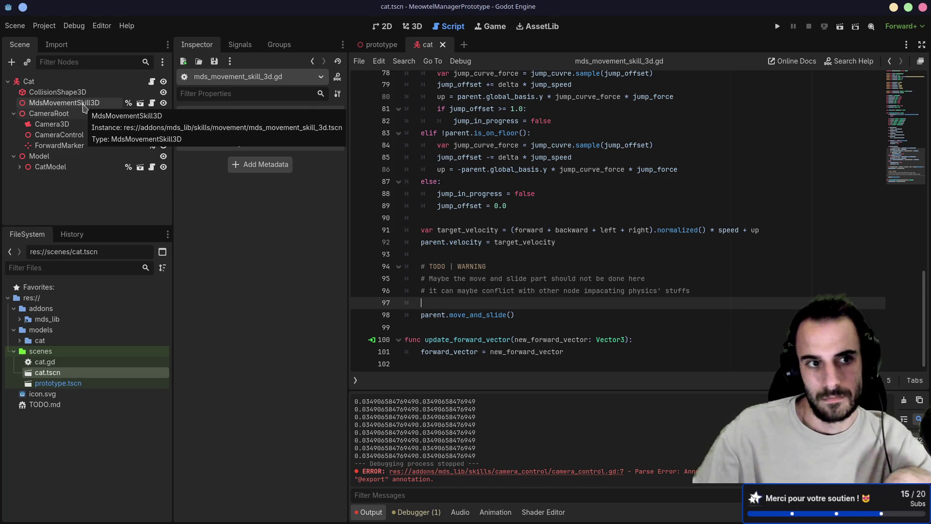
Step: Complete line 6 of camera_control.gd as an exported bool defaulting to true, and save
click(80, 138)
click(152, 134)
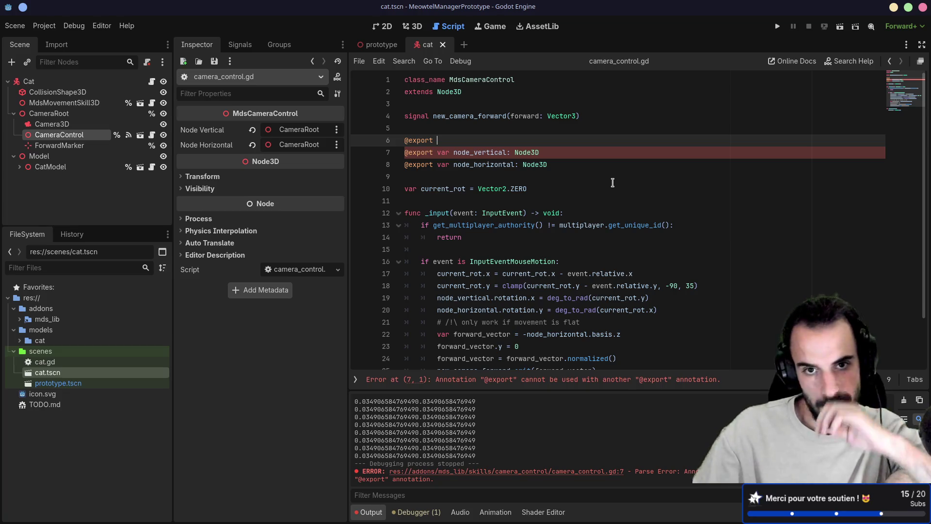
scroll(583, 180, down, 2)
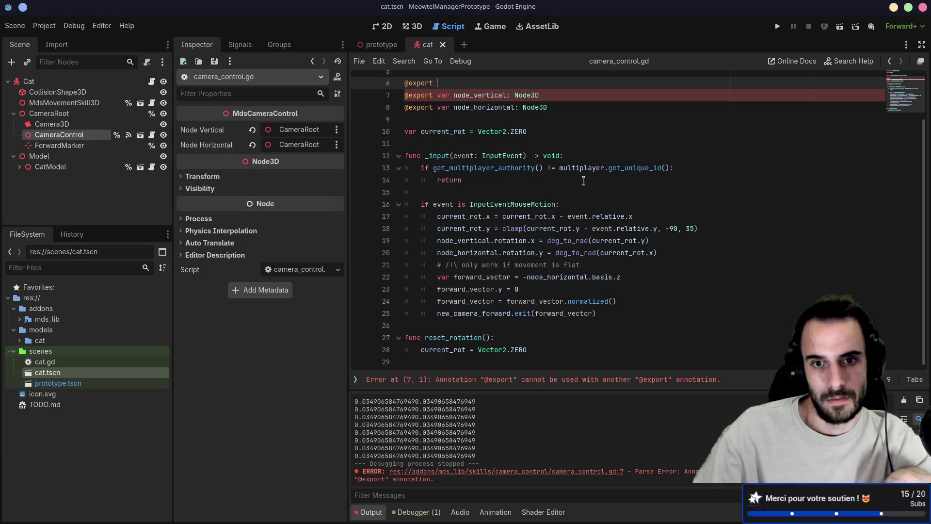
scroll(583, 181, up, 1)
text(r should_follow)
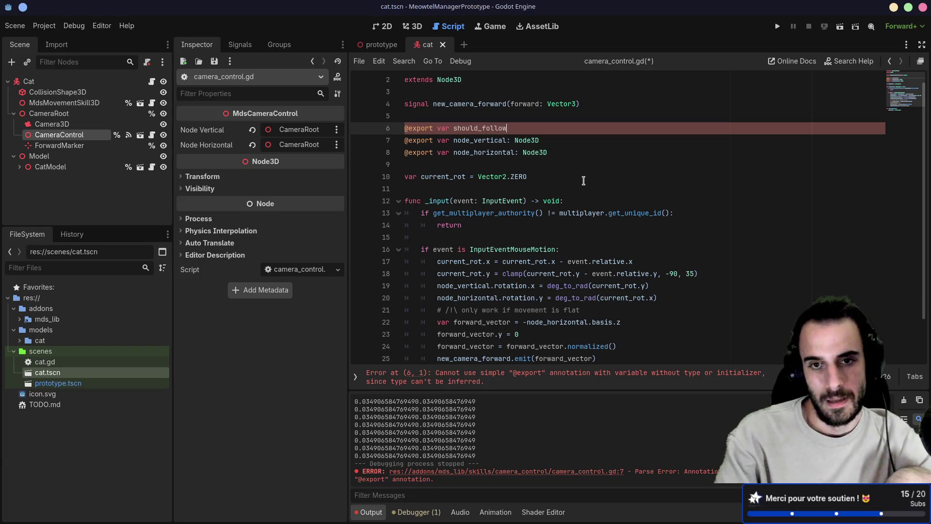
text(true)
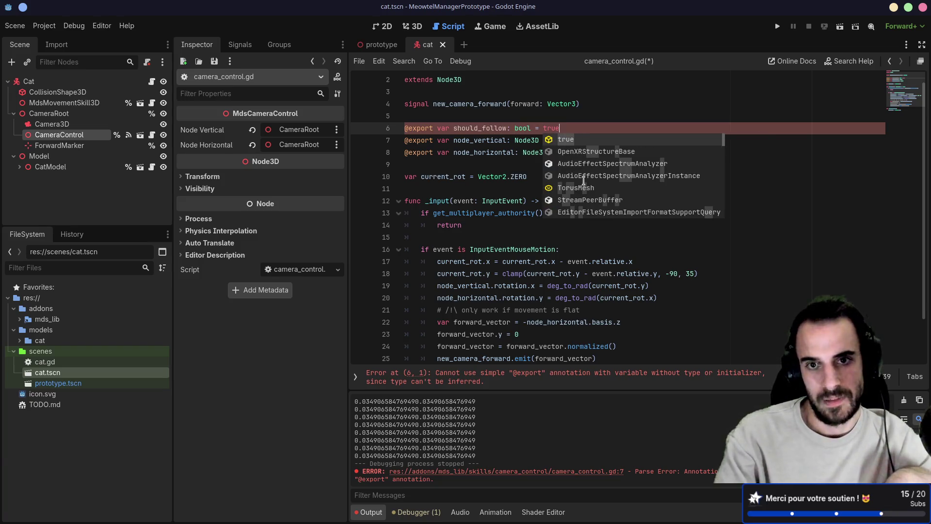
key(Return)
key(ctrl+s)
Step: Review the rotation update lines in _input, then rename should_follow to free_mode
scroll(590, 186, down, 1)
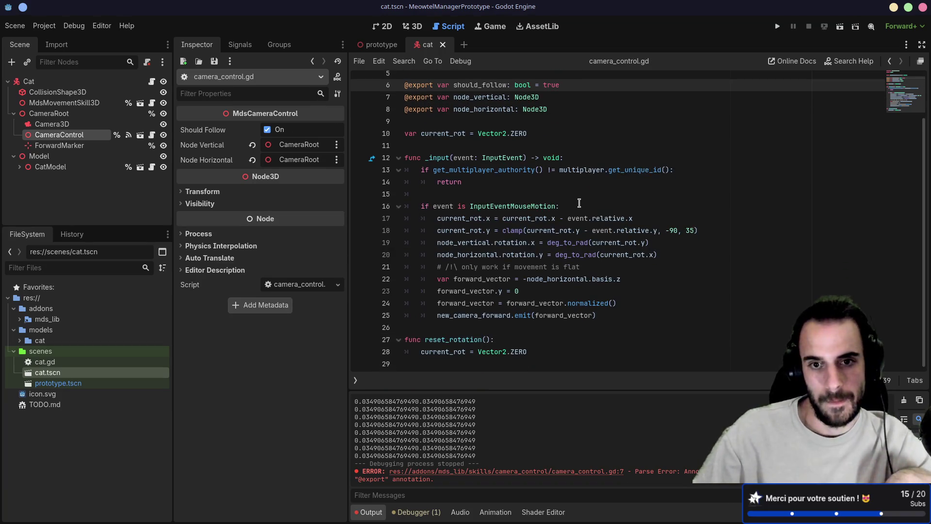
click(579, 203)
mouse_move(658, 254)
mouse_down()
mouse_move(436, 243)
mouse_move(396, 217)
mouse_move(553, 253)
mouse_move(378, 218)
mouse_up()
click(499, 205)
scroll(500, 194, up, 2)
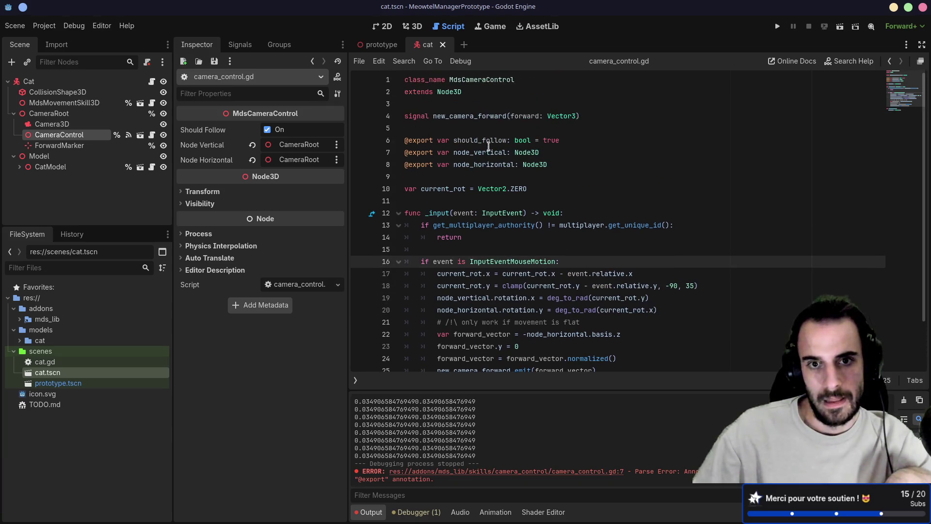
double_click(488, 141)
text(free_mod)
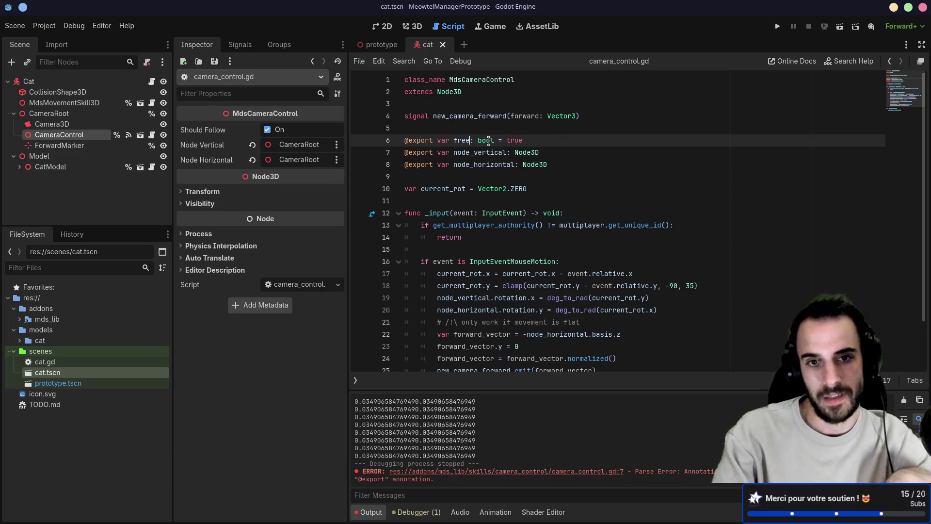
text(e)
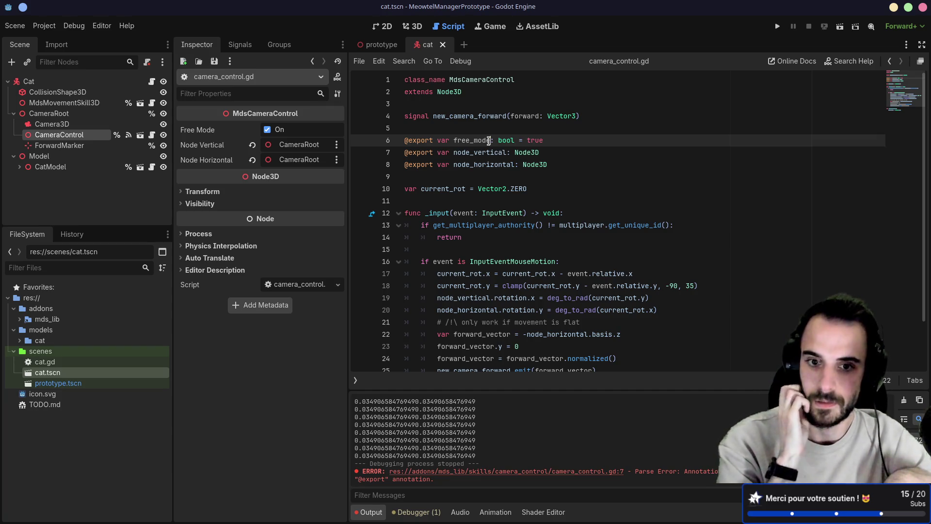
Step: Add an 'if free_mode:' condition below the clamp line in _input
scroll(523, 149, down, 2)
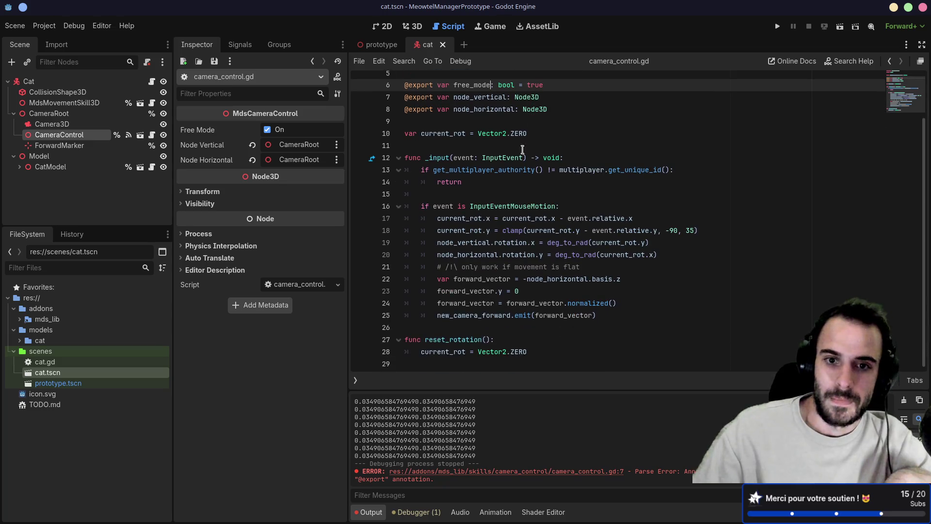
double_click(455, 220)
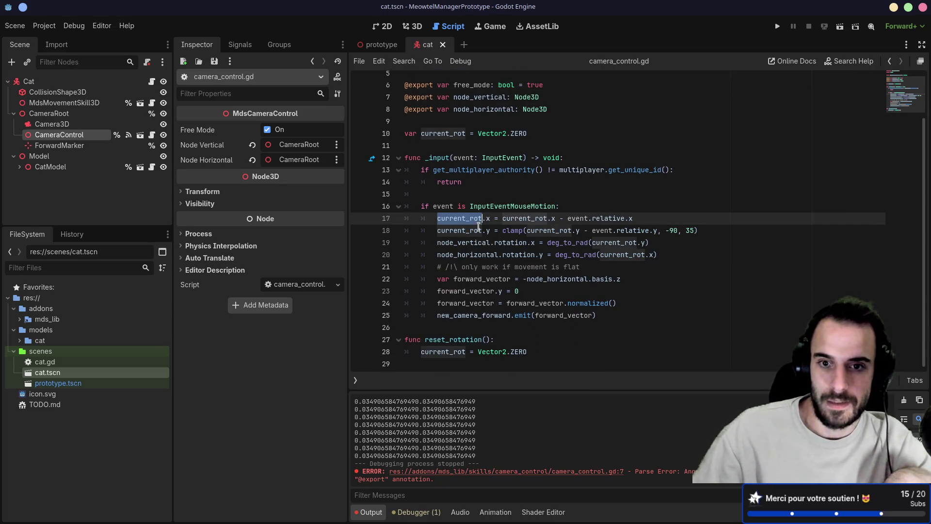
click(577, 208)
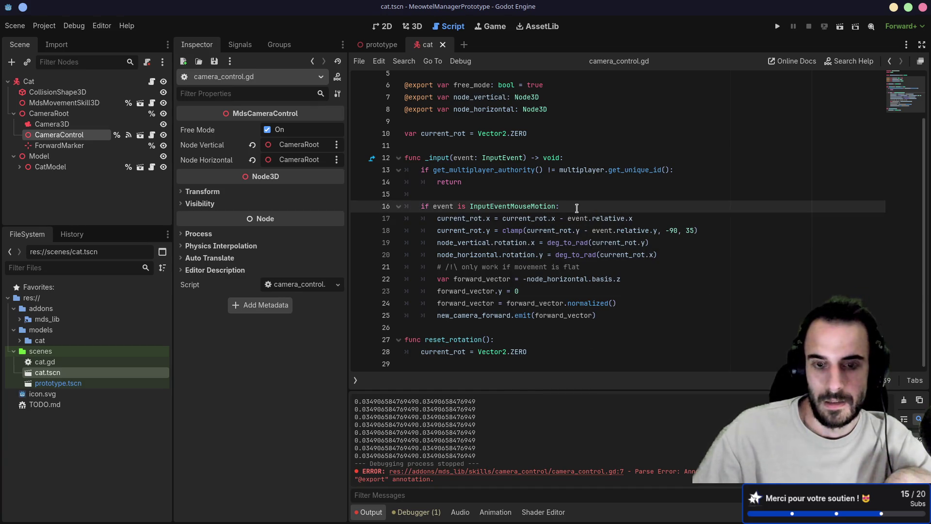
click(722, 234)
key(Return)
text(k)
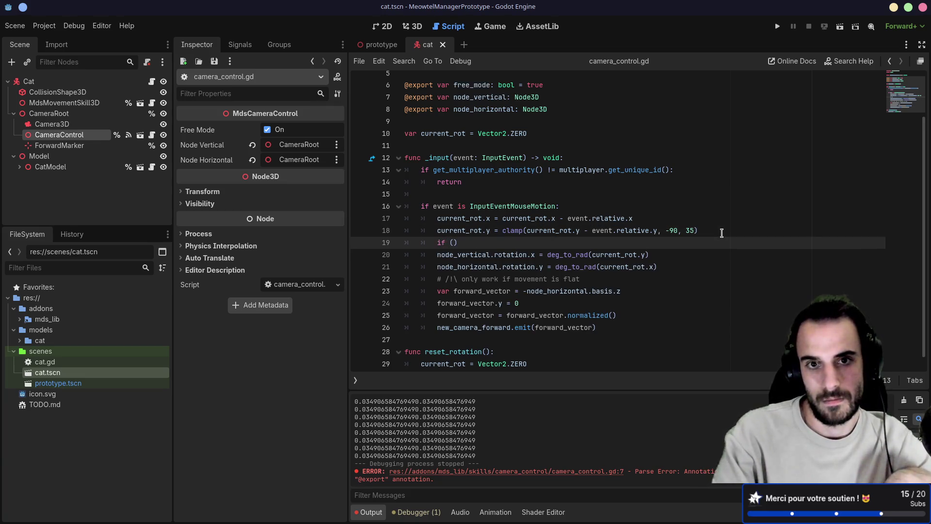
text(re)
key(Return)
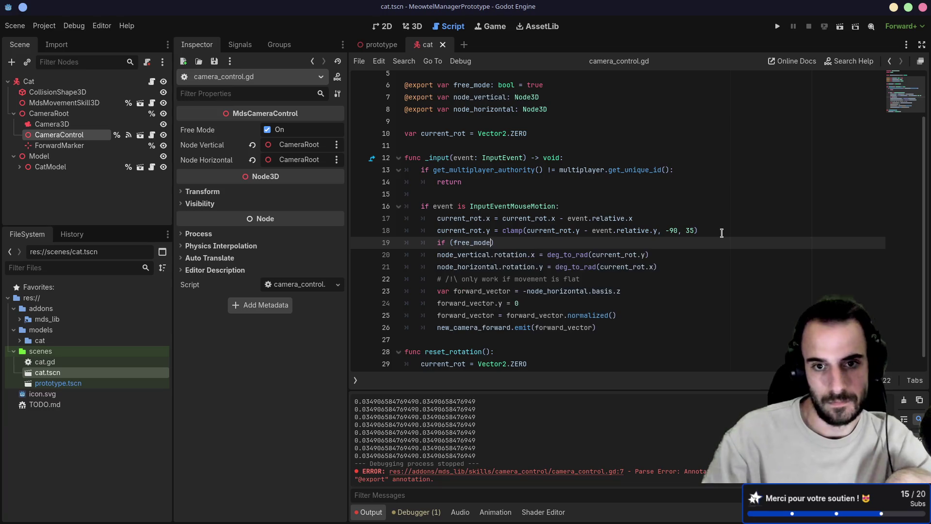
key(BackSpace)
text(:)
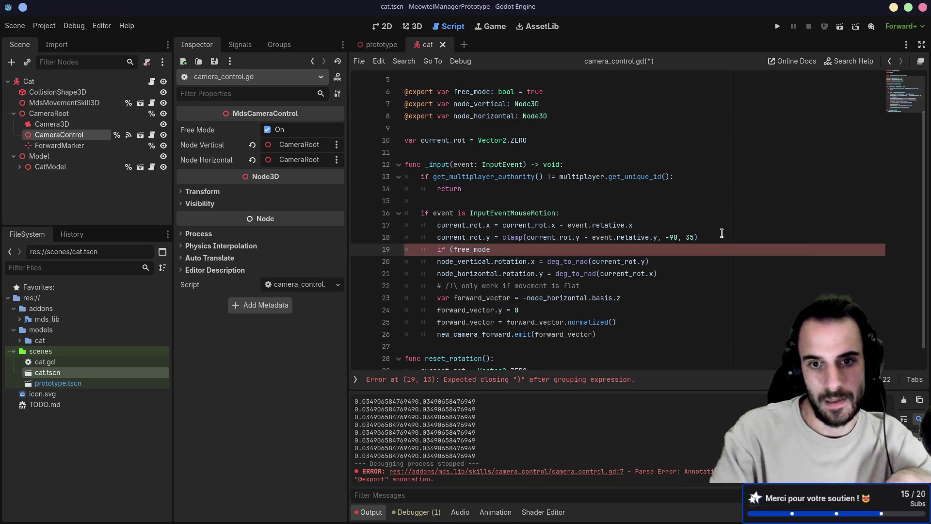
key(Home)
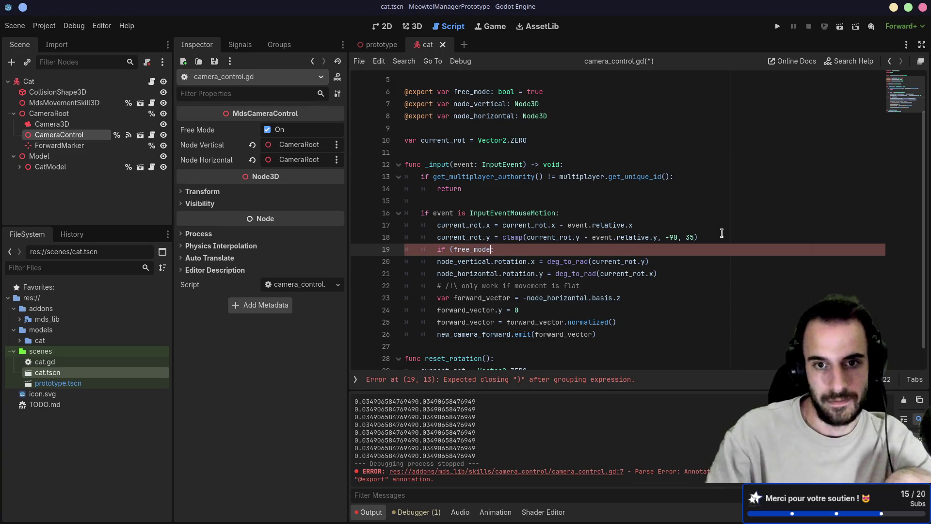
key(BackSpace)
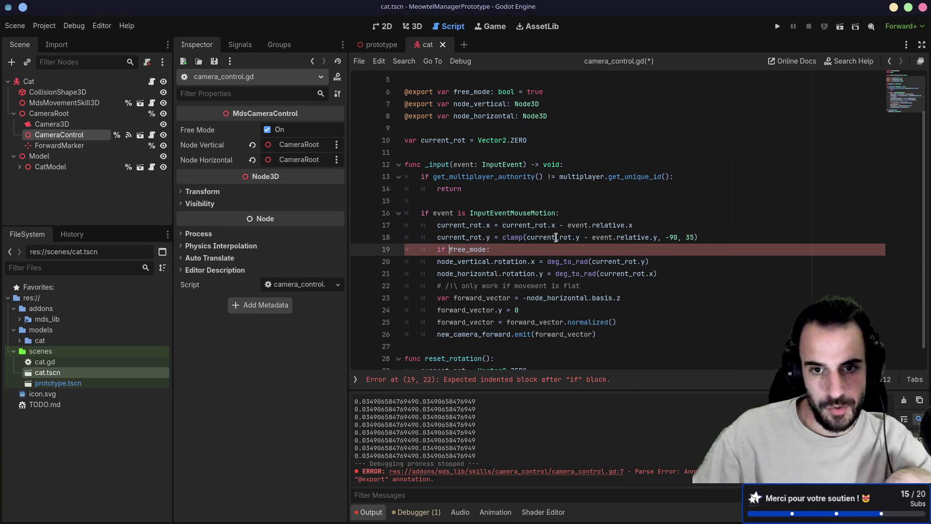
Step: Indent both rotation lines under the free_mode condition, save, then select the node_vertical export
click(437, 262)
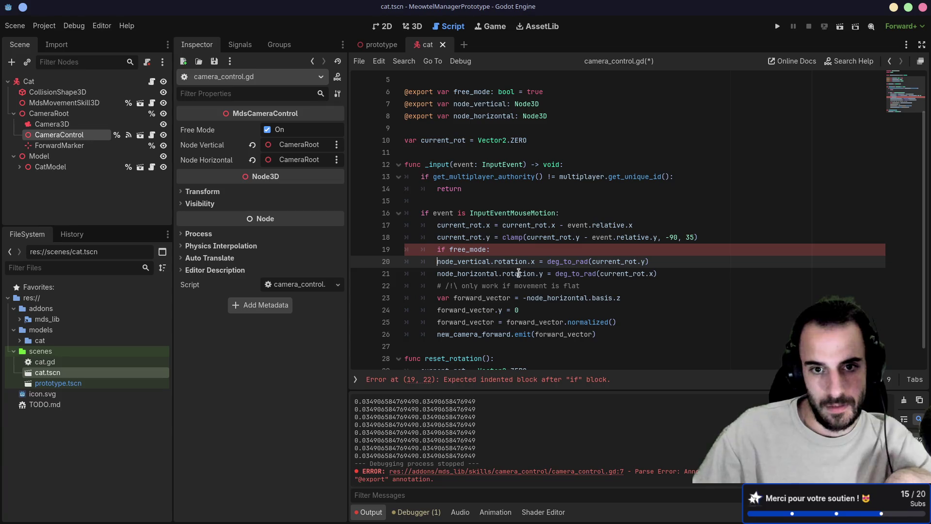
shift+click(439, 273)
key(Tab)
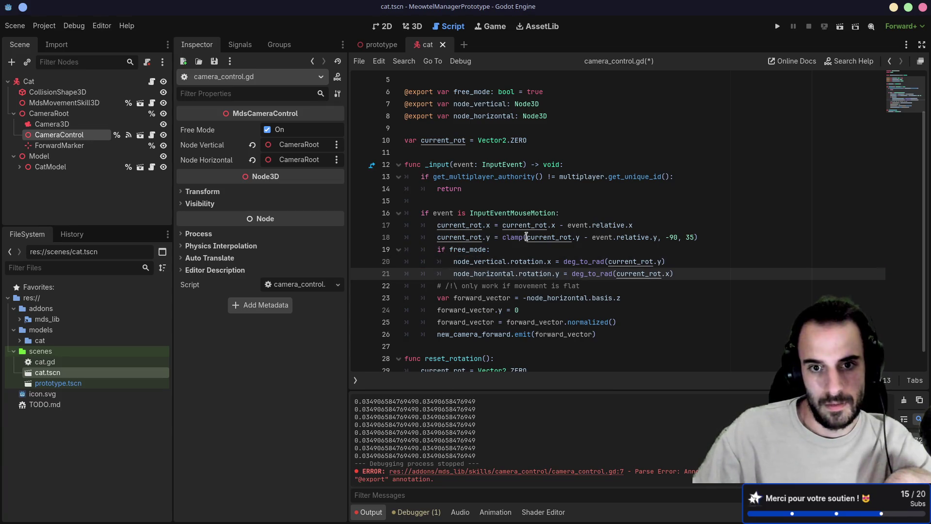
click(476, 198)
key(ctrl+s)
double_click(473, 111)
double_click(473, 114)
Step: Select the node_vertical and node_horizontal export lines and duplicate them
double_click(473, 112)
double_click(472, 115)
double_click(473, 111)
double_click(473, 114)
double_click(473, 111)
click(471, 115)
double_click(473, 115)
drag(575, 116, 584, 96)
key(ctrl+shift+d)
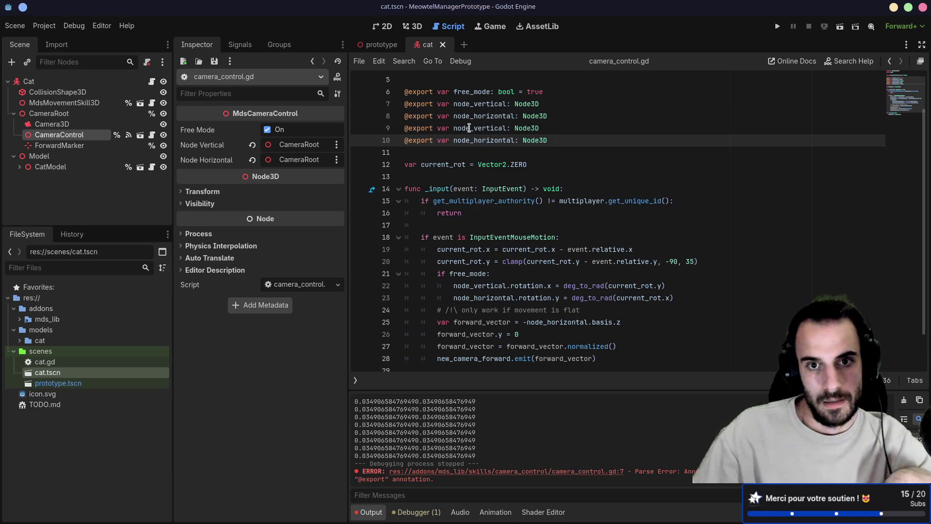
Step: Rename the copied exports to hard_vertical and hard_horizontal and save the script
double_click(470, 127)
click(470, 127)
key(BackSpace)
key(BackSpace)
key(BackSpace)
text(hard)
key(Down)
key(BackSpace)
key(BackSpace)
key(BackSpace)
key(BackSpace)
text(hard)
key(ctrl+s)
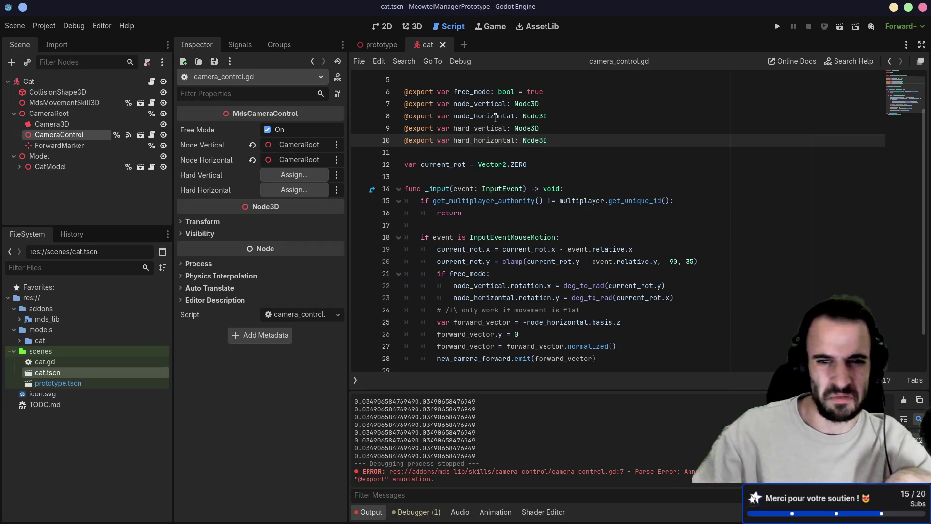
Step: Find hard_horizontal and the free-mode horizontal rotation line further down the script
scroll(521, 153, down, 1)
double_click(480, 92)
double_click(494, 104)
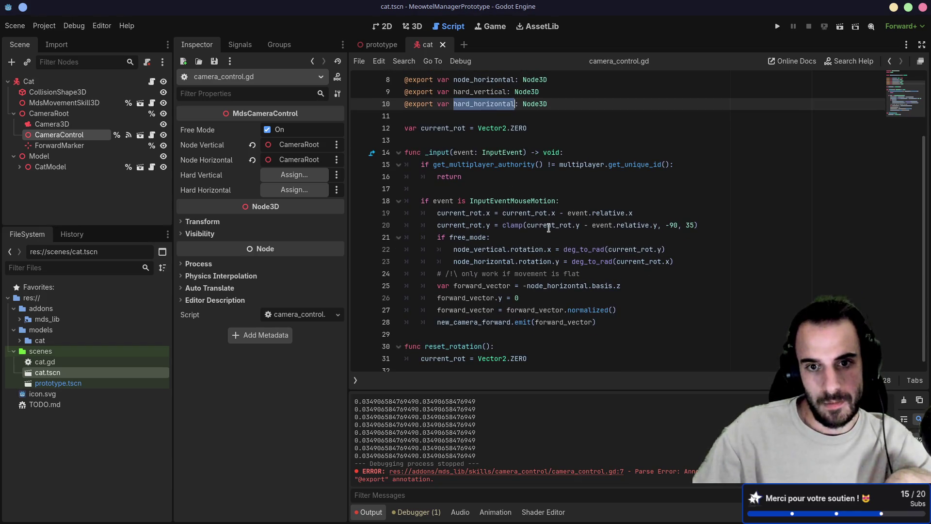
click(687, 261)
Step: Add an else branch that assigns hard_horizontal from the copied deg_to_rad call
key(Return)
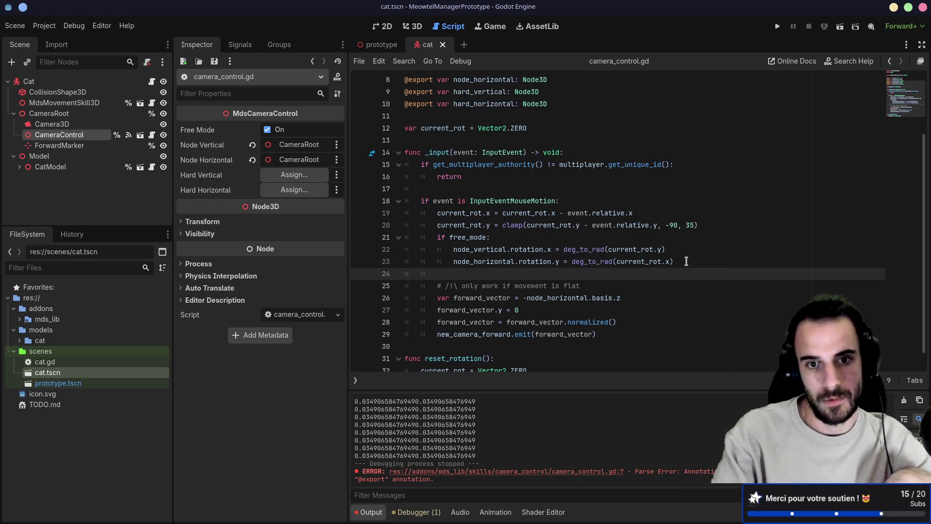
text(se)
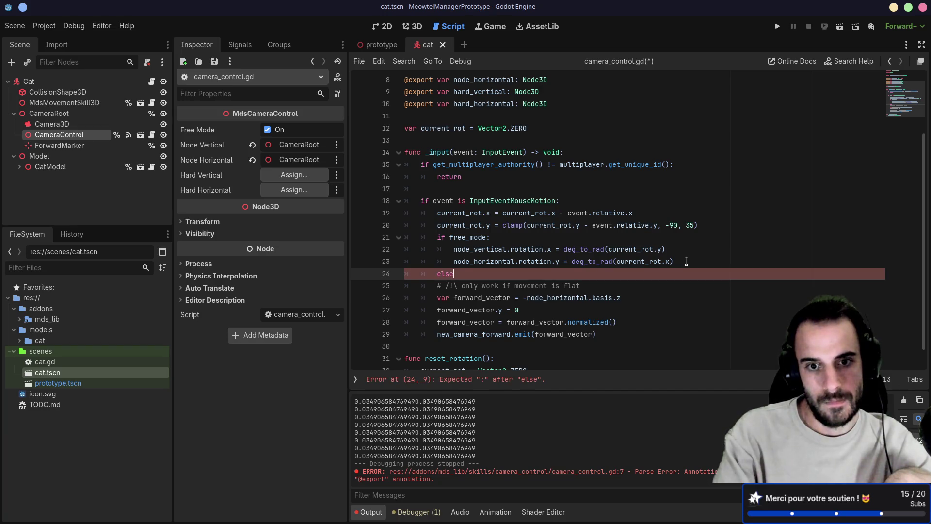
text(:)
key(Return)
double_click(486, 104)
click(459, 286)
drag(572, 261, 675, 261)
key(ctrl+c)
click(541, 287)
key(ctrl+v)
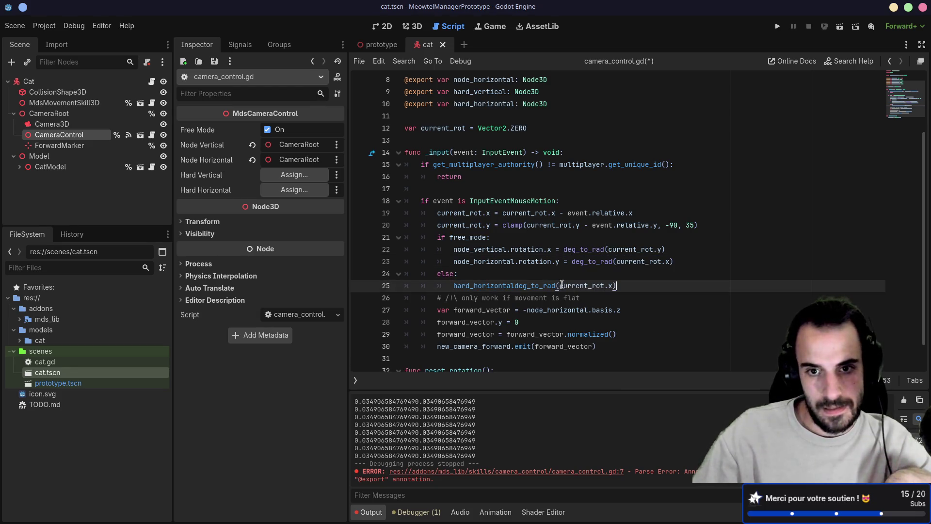
click(514, 286)
text(=)
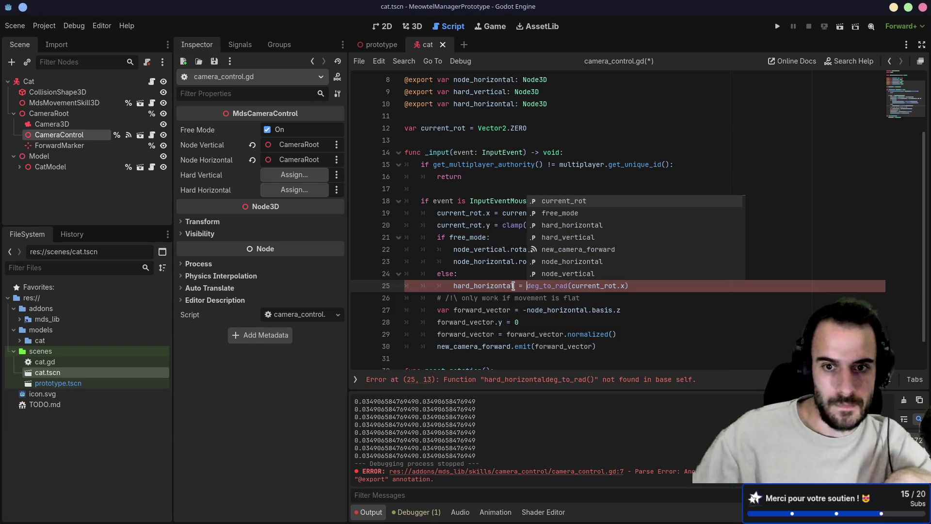
Step: Copy both free-mode rotation lines under else, set their values to 0.0, and save
click(495, 244)
mouse_move(453, 250)
mouse_down()
mouse_move(702, 265)
mouse_move(690, 243)
mouse_up()
click(506, 274)
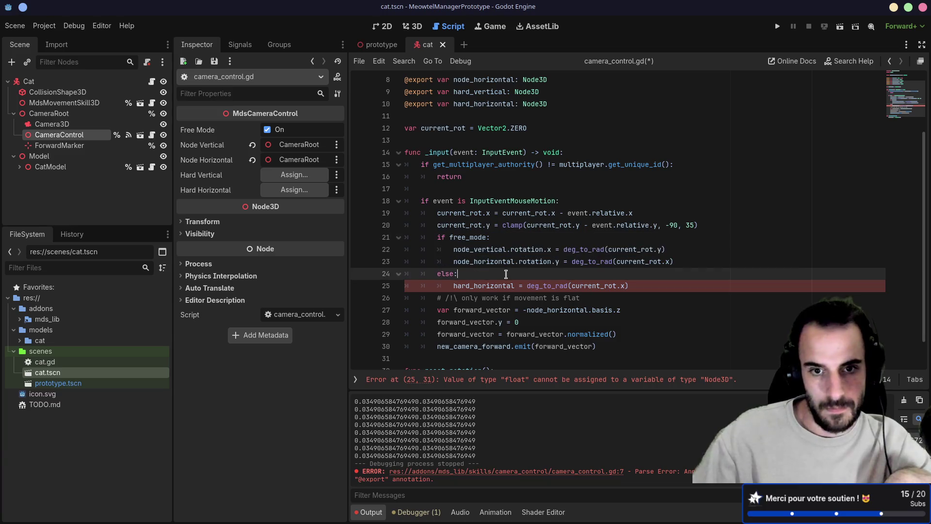
key(Return)
text(node_vertical.rotation.x = deg_to_rad(current_rot.y) 			node_horizontal.rotation.y = deg_to_rad(current_rot.x))
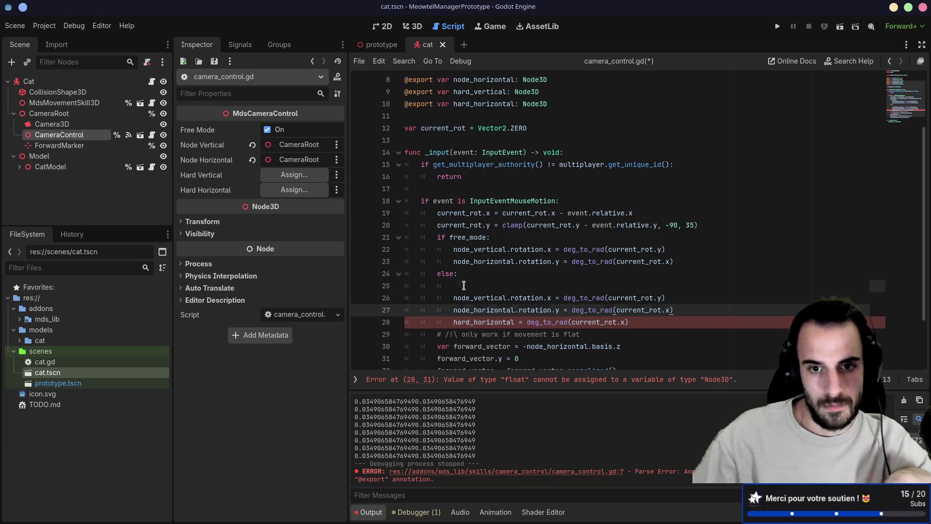
click(459, 285)
key(BackSpace)
key(BackSpace)
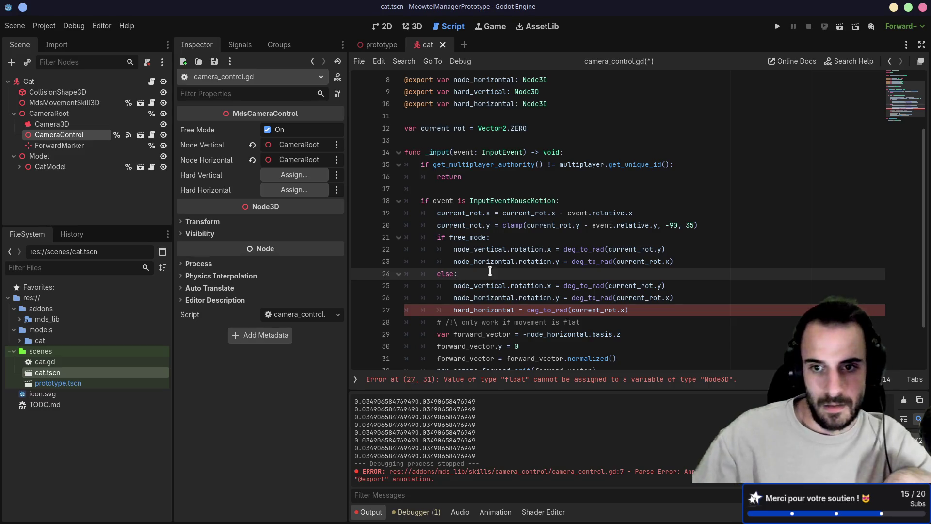
drag(608, 285, 663, 286)
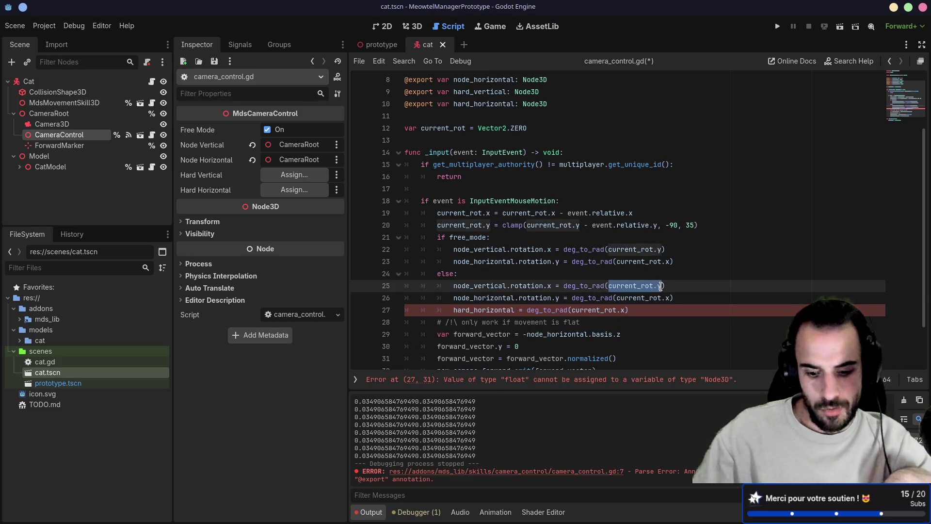
text(0.0)
click(618, 310)
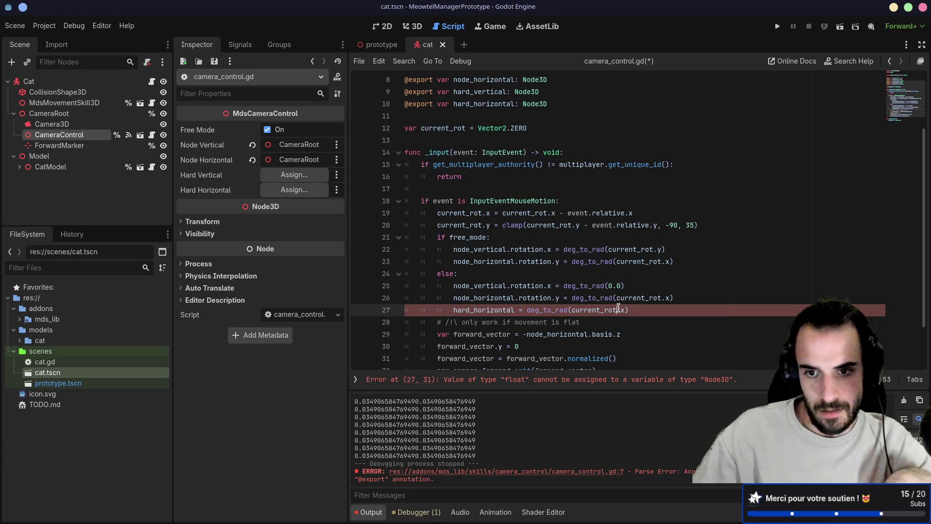
drag(617, 297, 669, 295)
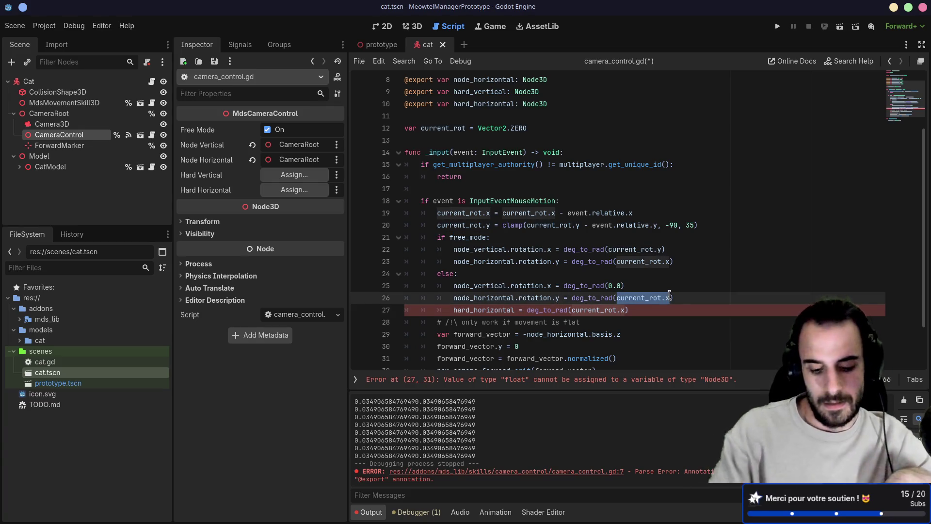
text(0.0)
key(ctrl+s)
Step: Make line 27 set hard_horizontal.rotation.y, save, and select CameraControl in the Scene tree
click(679, 262)
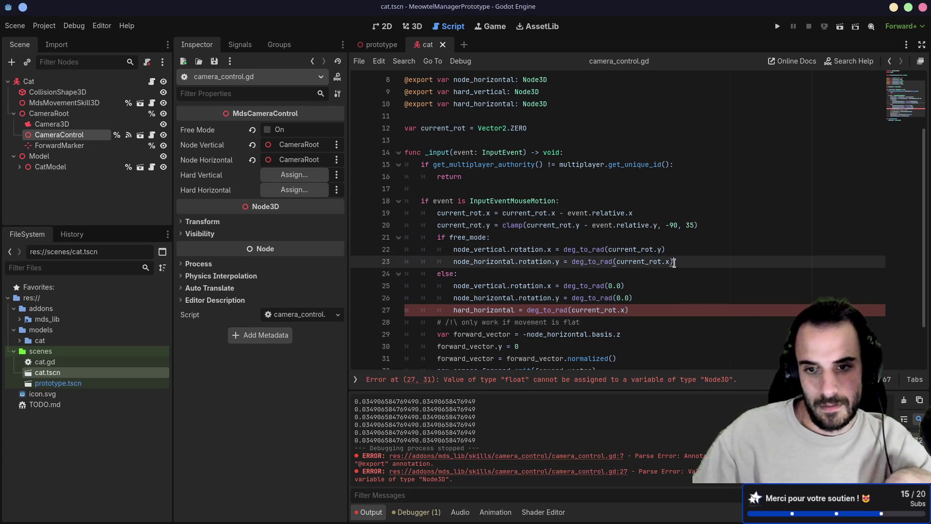
double_click(600, 310)
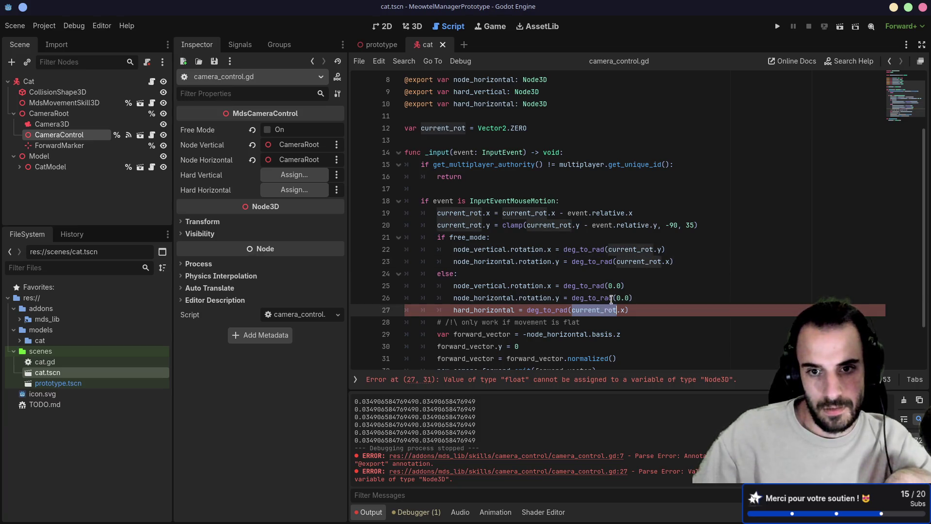
click(516, 308)
text(.rot)
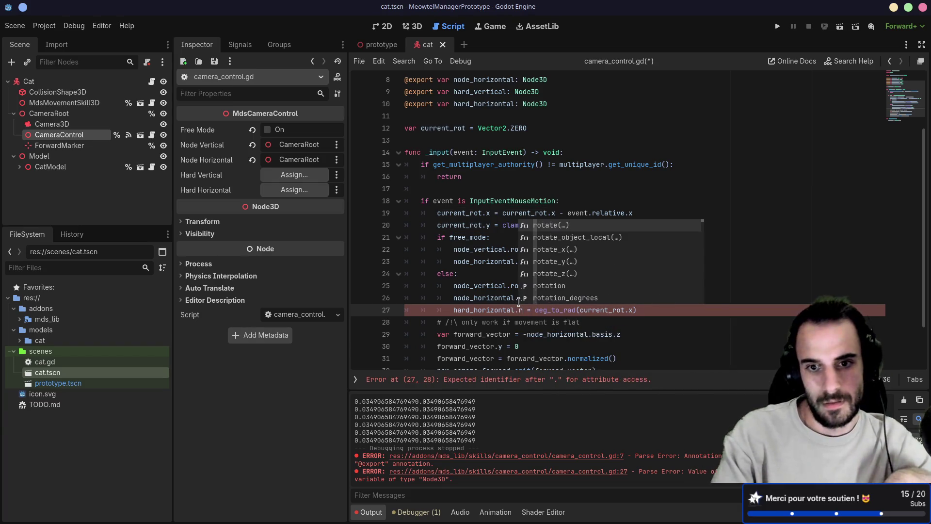
text(ation.y)
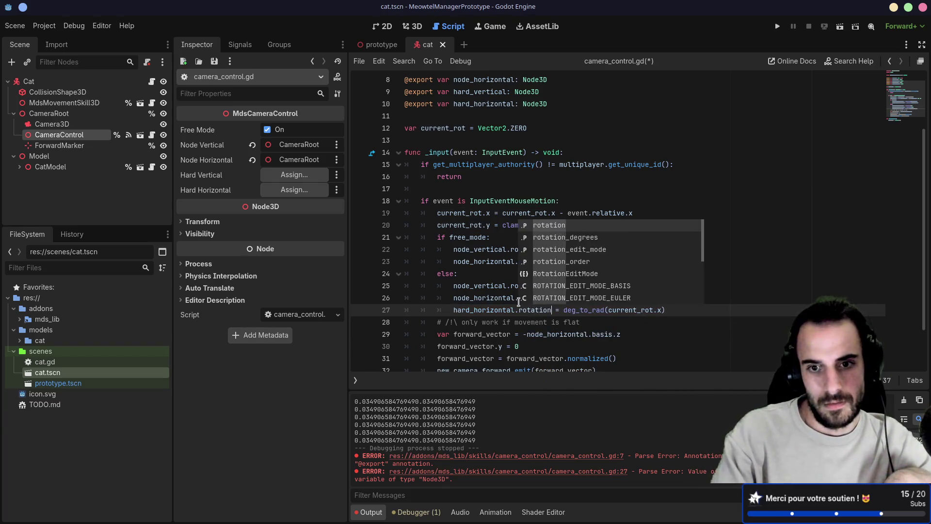
key(ctrl+z)
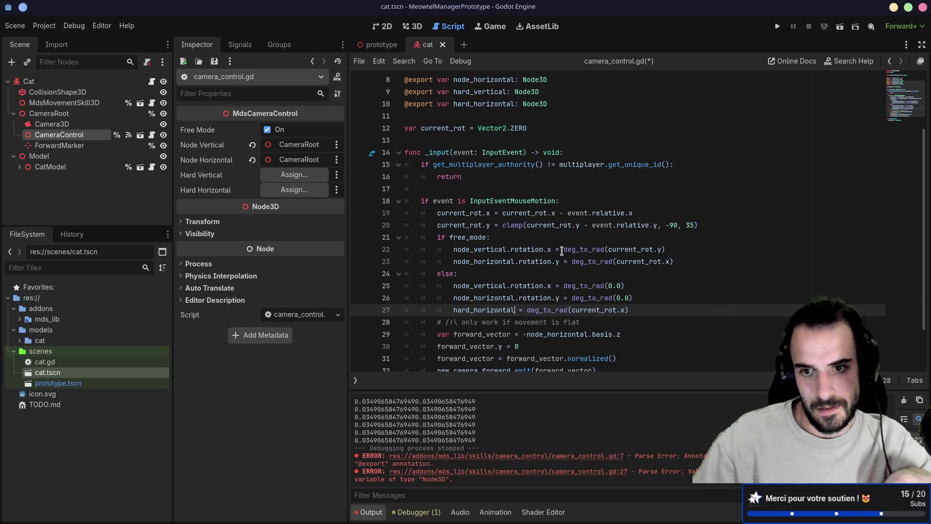
click(563, 249)
key(ctrl+s)
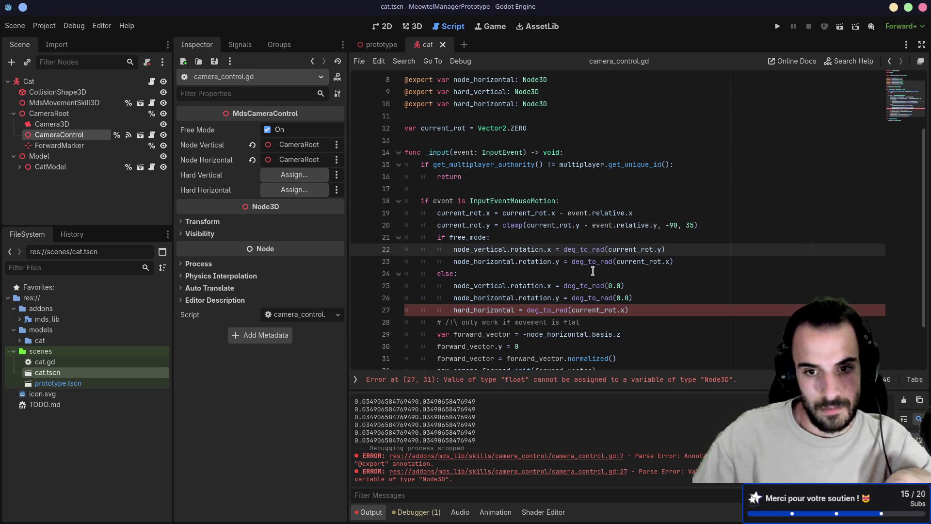
key(ctrl+shift+z)
key(ctrl+s)
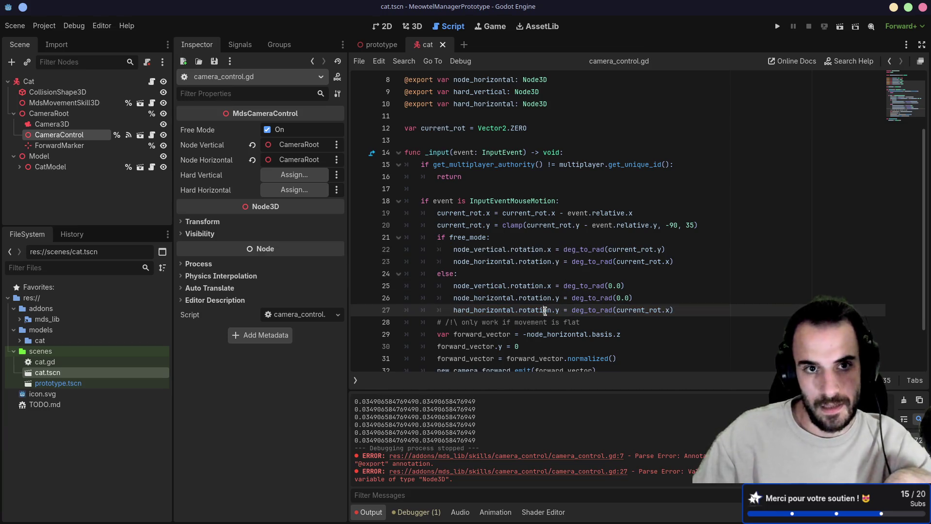
click(73, 145)
click(77, 137)
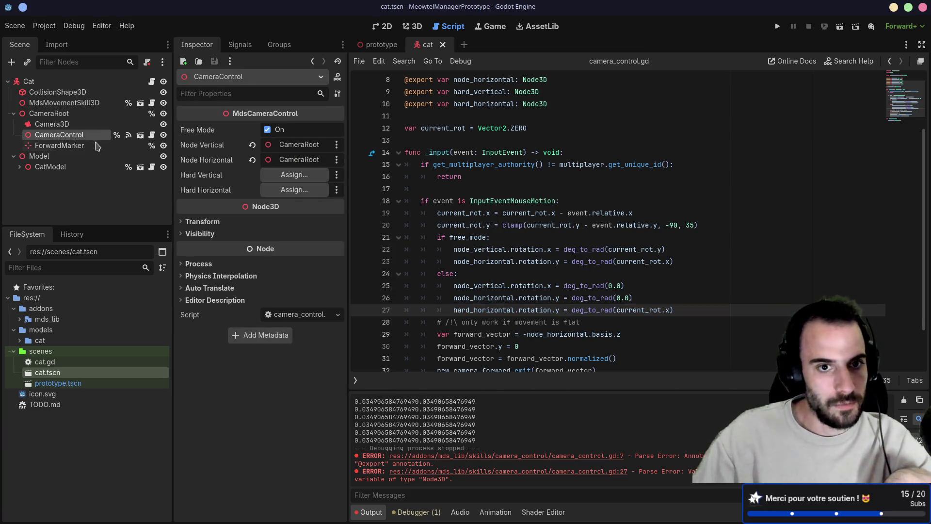
Step: Assign the Cat node to CameraControl's Hard Horizontal slot and save cat.tscn
click(83, 115)
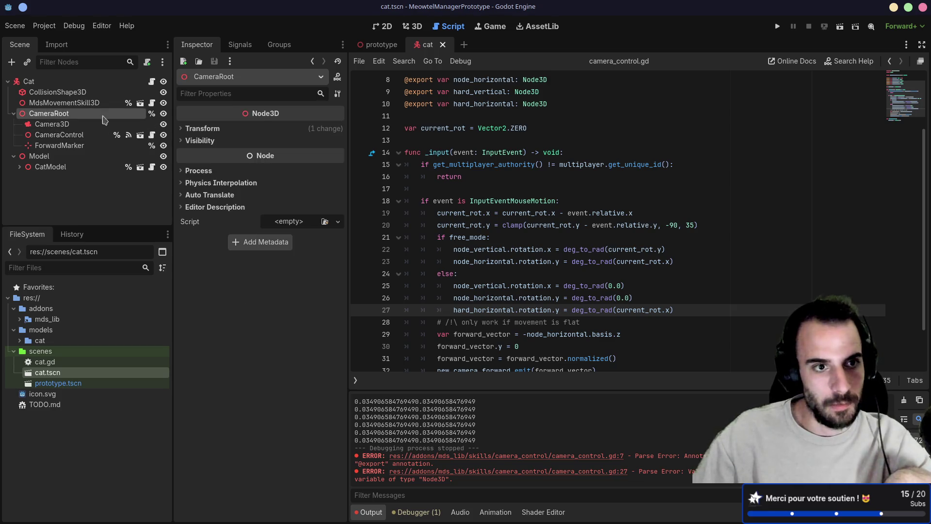
click(387, 29)
click(422, 28)
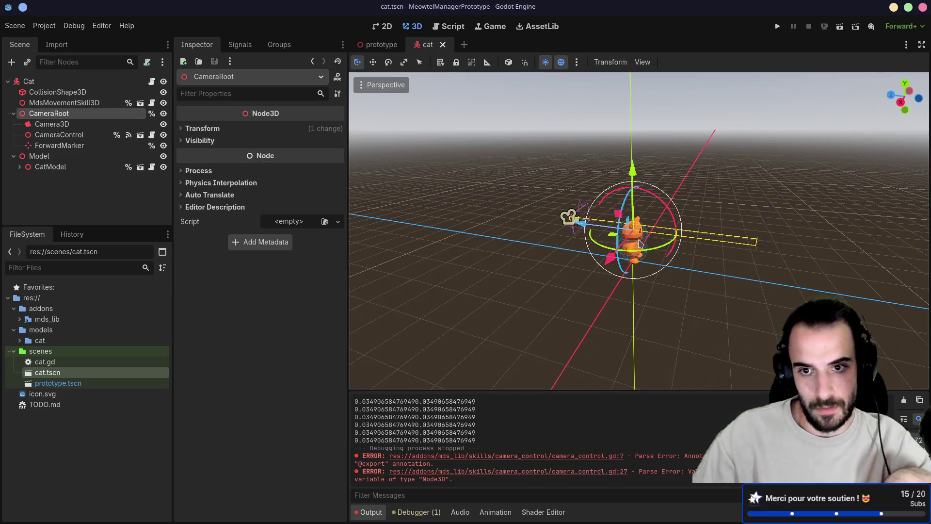
scroll(628, 238, up, 5)
scroll(625, 232, down, 5)
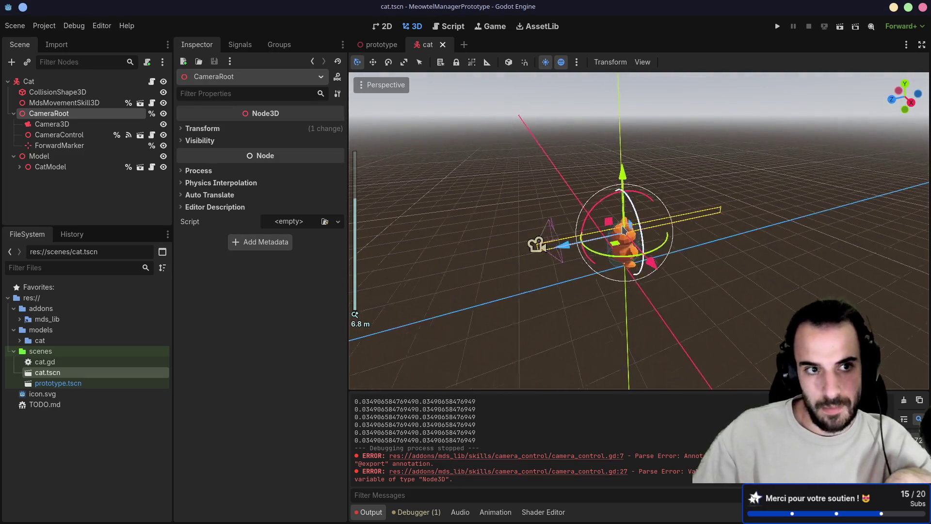
click(61, 147)
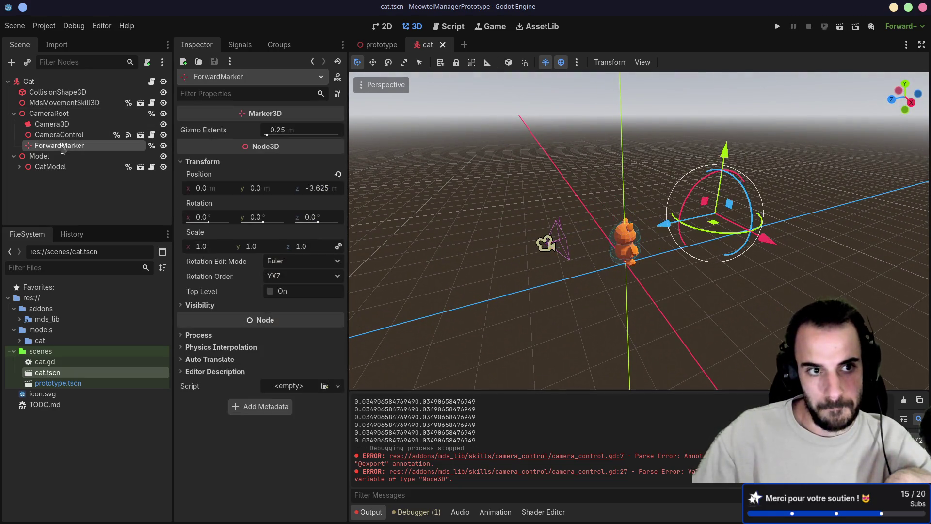
click(62, 135)
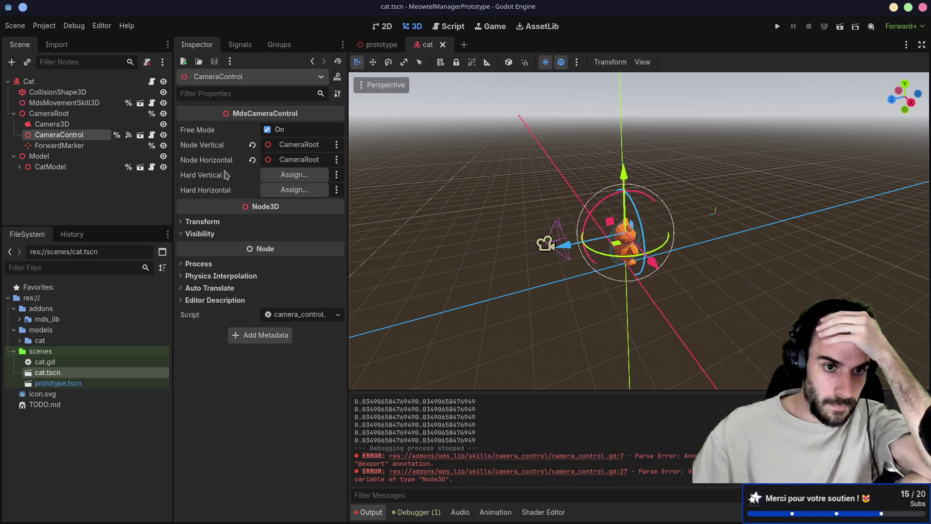
click(263, 191)
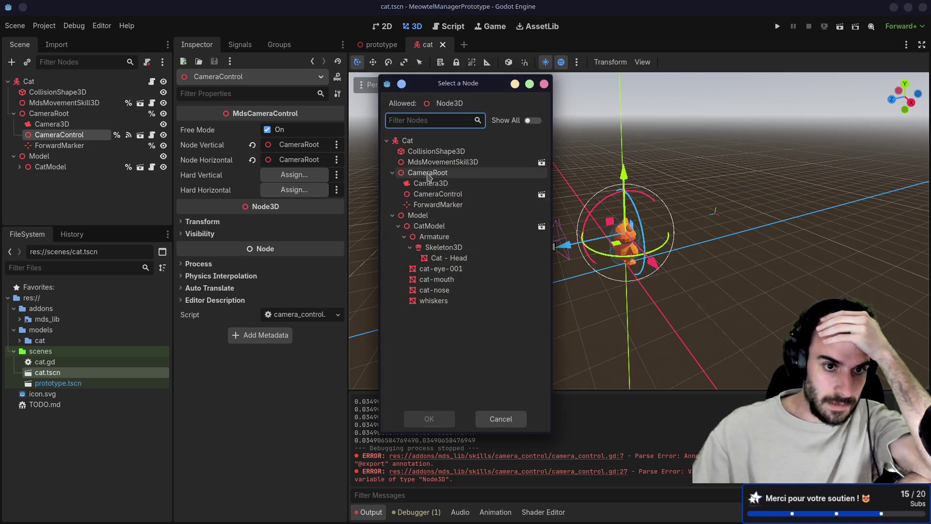
double_click(425, 141)
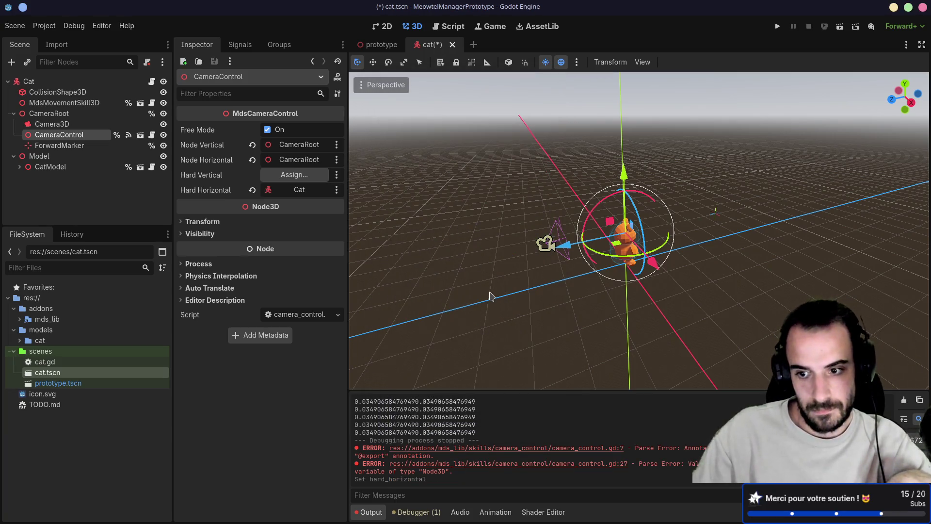
key(ctrl+s)
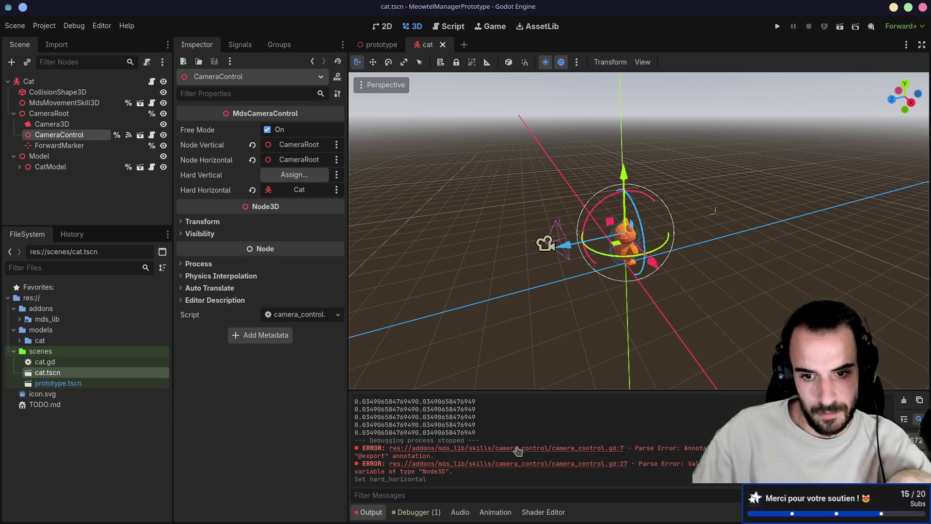
Step: Open camera_control.gd at the line 7 error from Output and save it
click(517, 448)
scroll(573, 270, down, 2)
scroll(572, 270, up, 5)
key(ctrl+s)
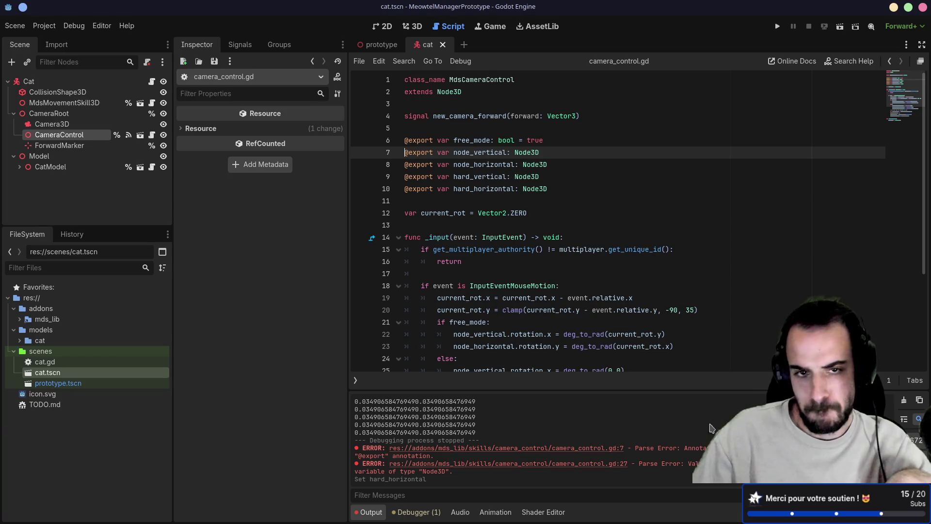
scroll(639, 291, down, 4)
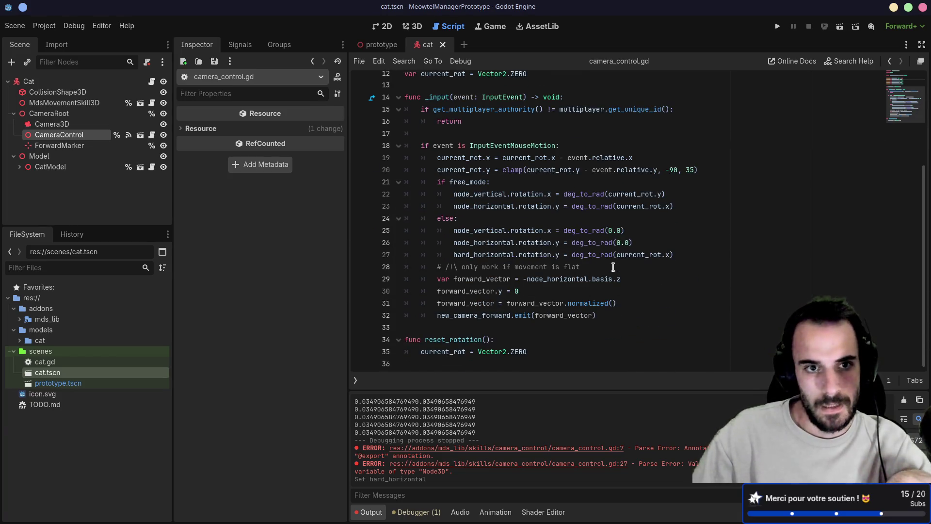
scroll(613, 267, up, 2)
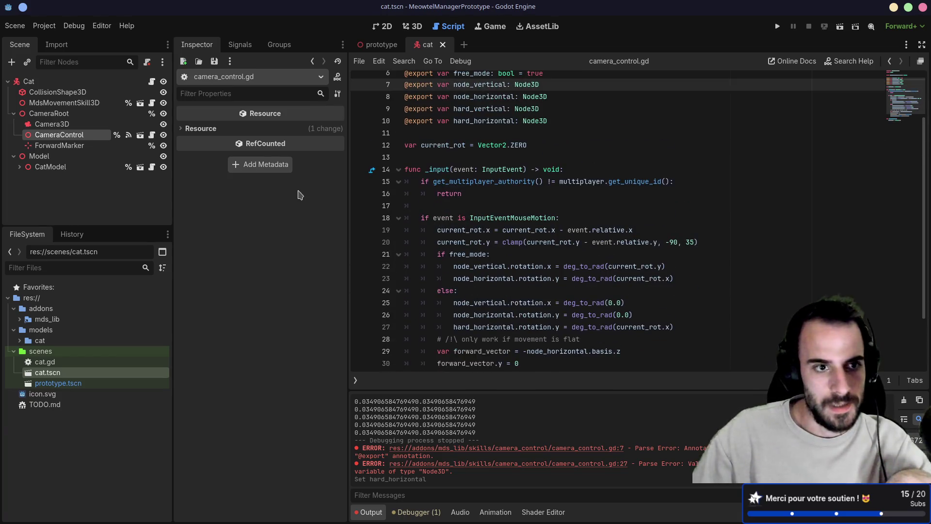
Step: Run the game, walk the cat with W and D, then close it
double_click(487, 327)
double_click(533, 327)
scroll(533, 291, up, 2)
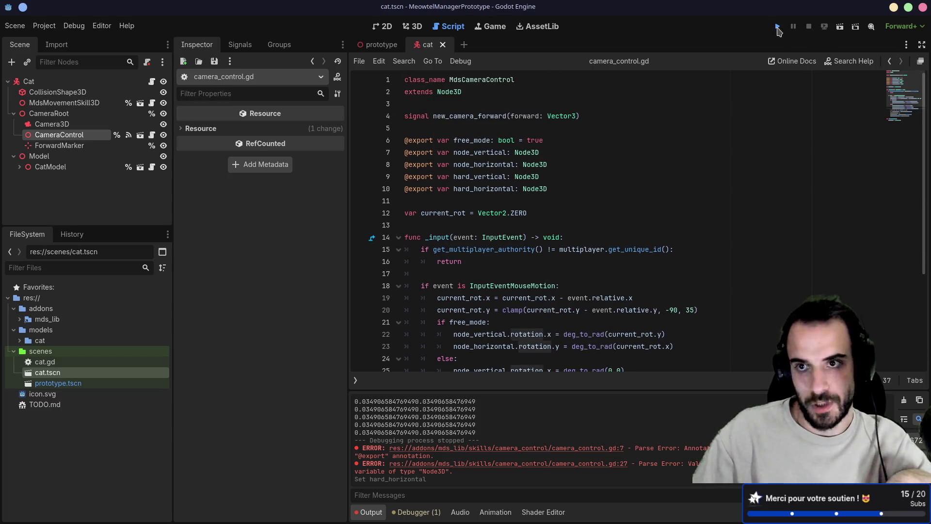
click(777, 27)
key(w)
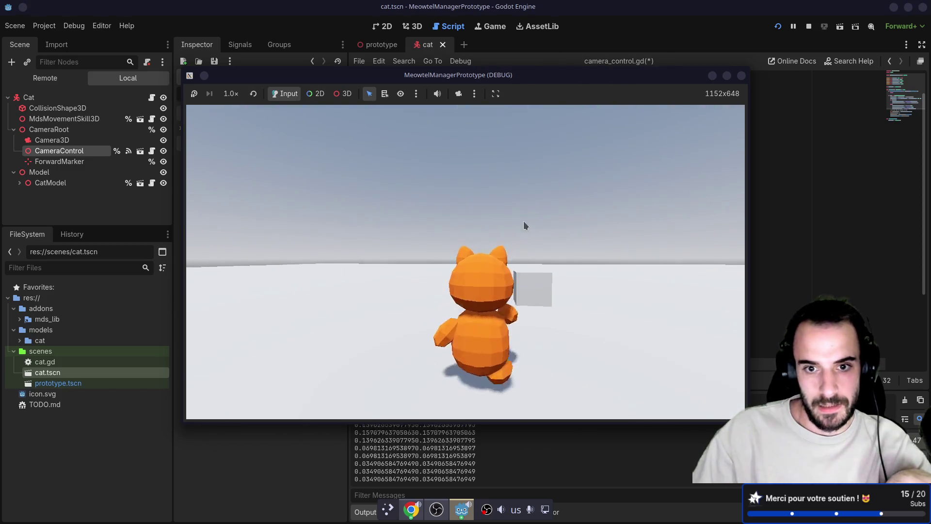
key(d)
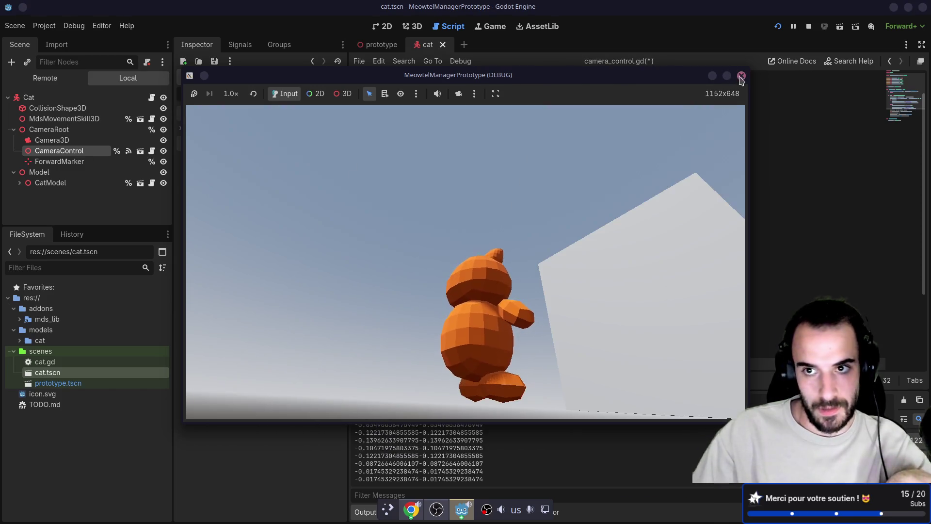
click(741, 77)
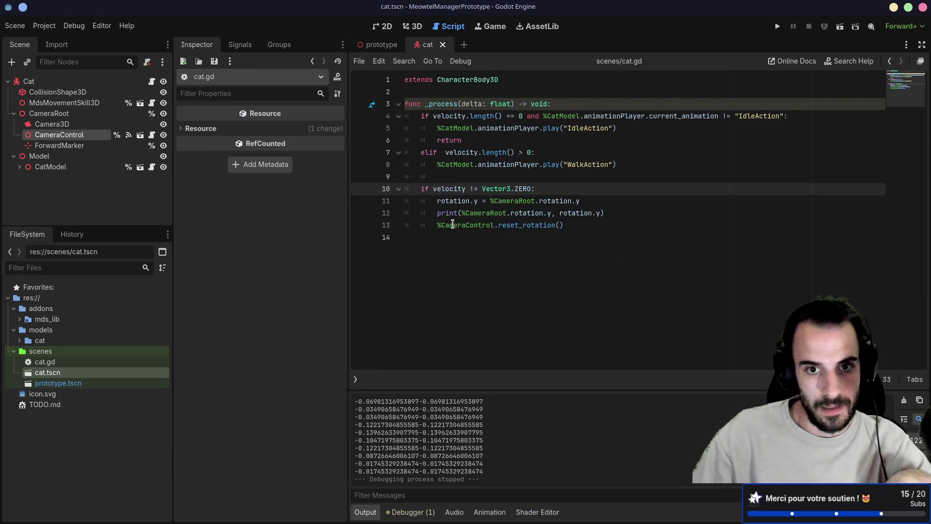
Step: Comment out cat.gd lines 10–13, rerun, walk the cat back and forth, then stop
drag(416, 190, 466, 227)
key(ctrl+k)
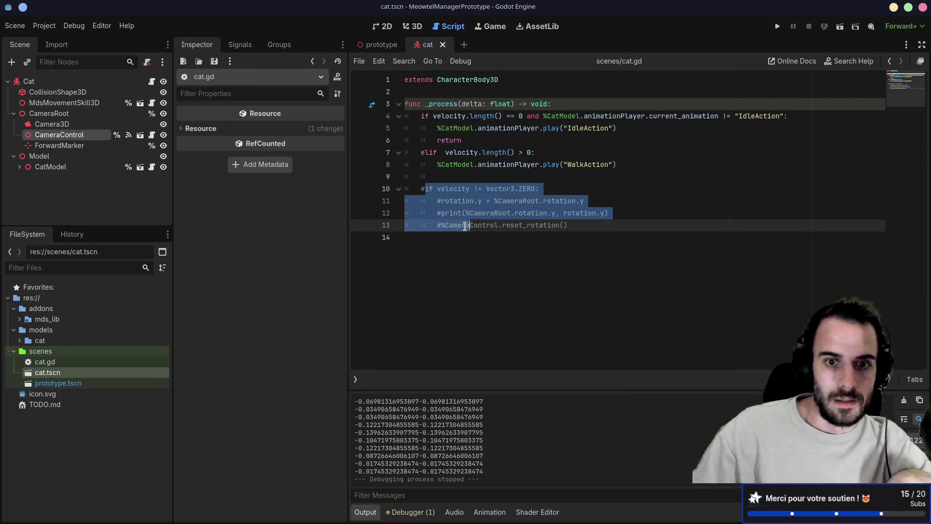
click(778, 27)
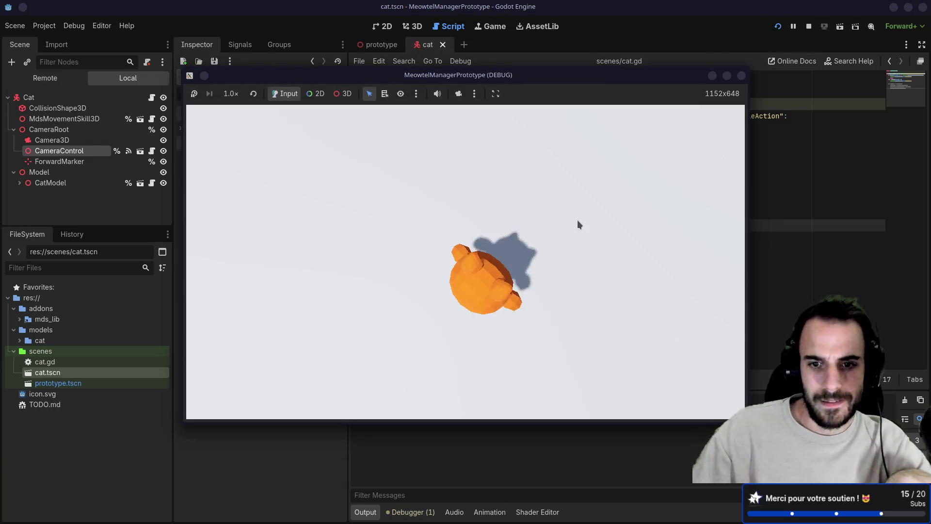
key(s)
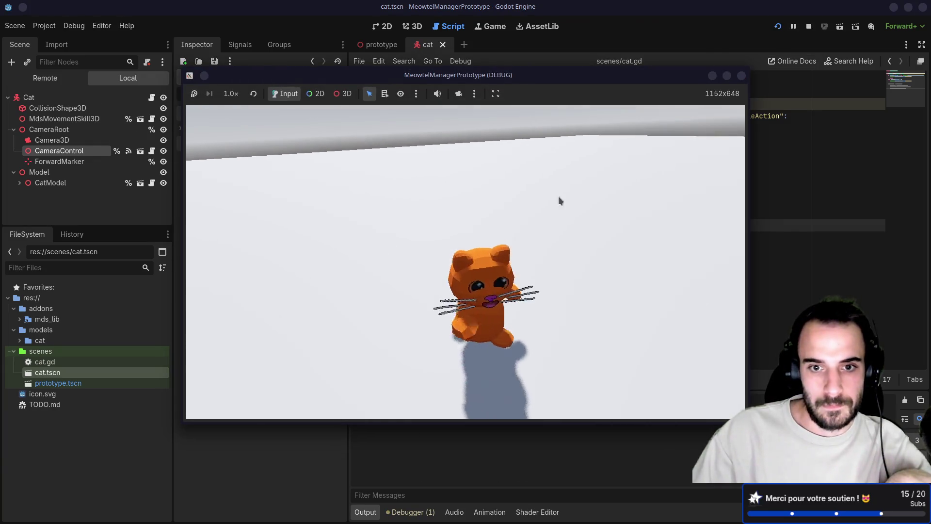
key(w)
key(w)
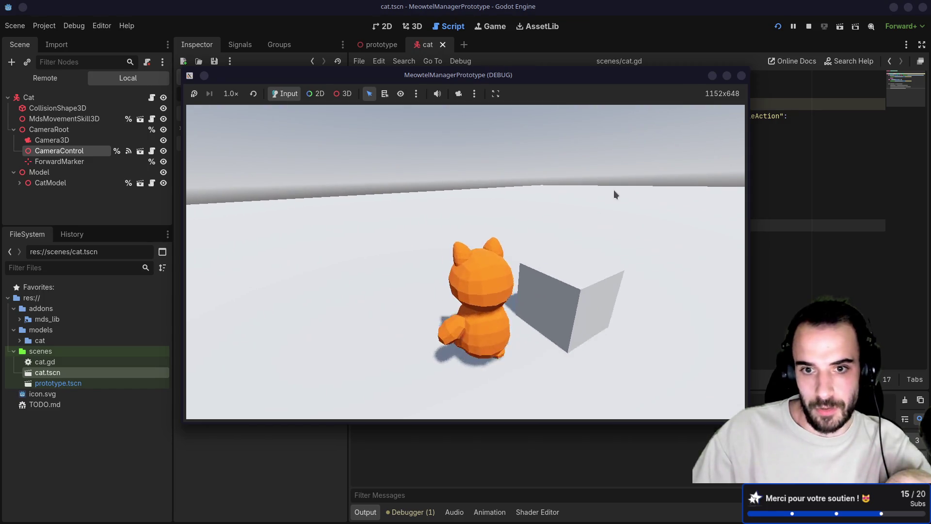
key(s)
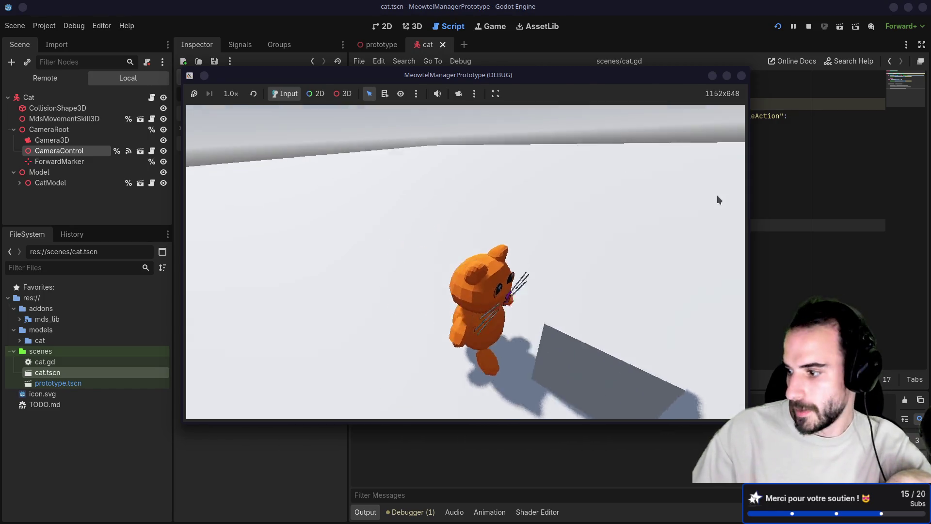
key(w)
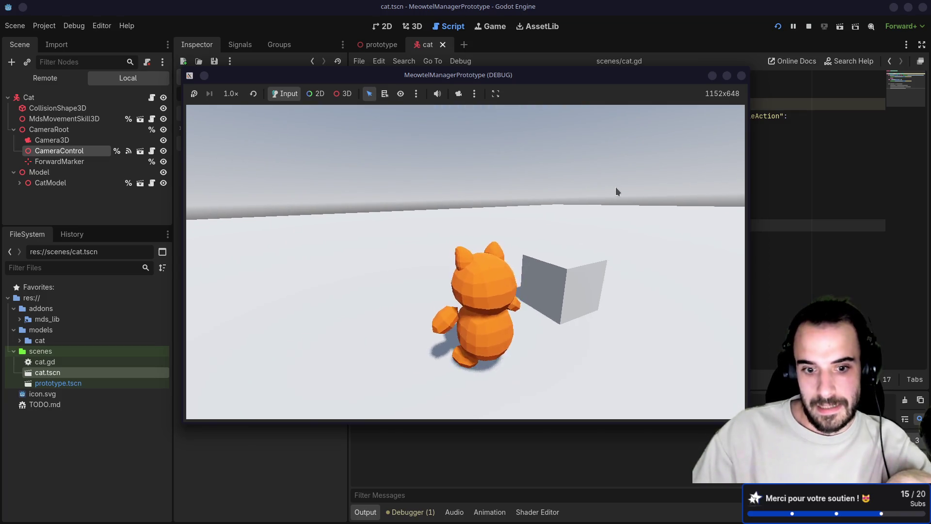
key(F8)
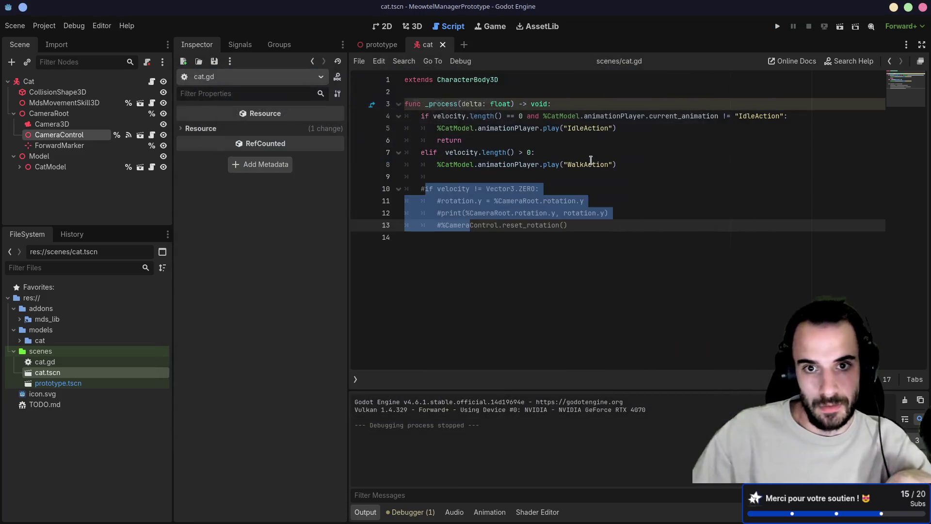
Step: Turn off CameraControl's Free Mode, save the cat scene, and briefly run the game
click(151, 135)
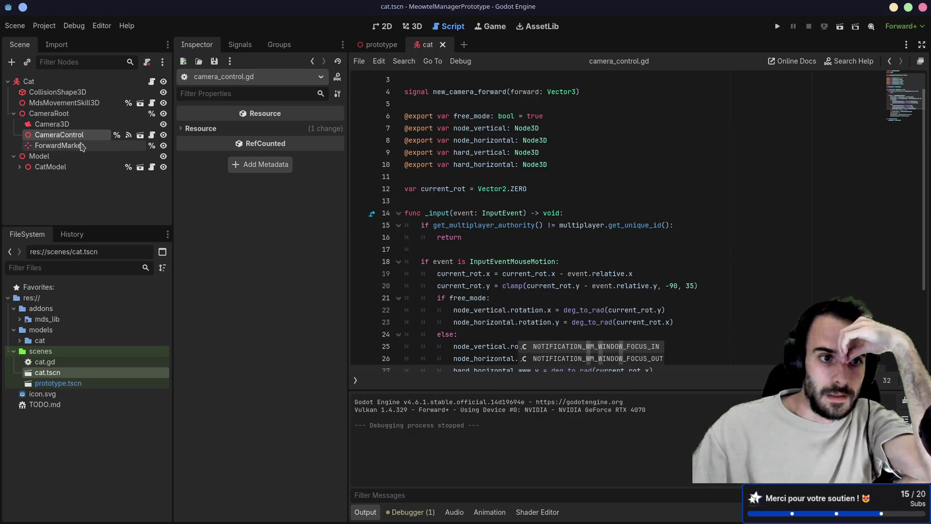
click(59, 134)
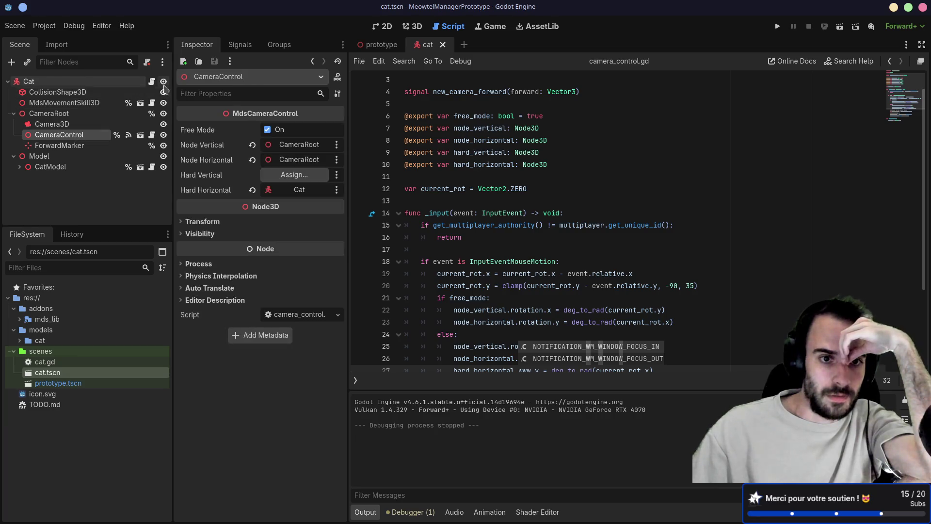
click(267, 130)
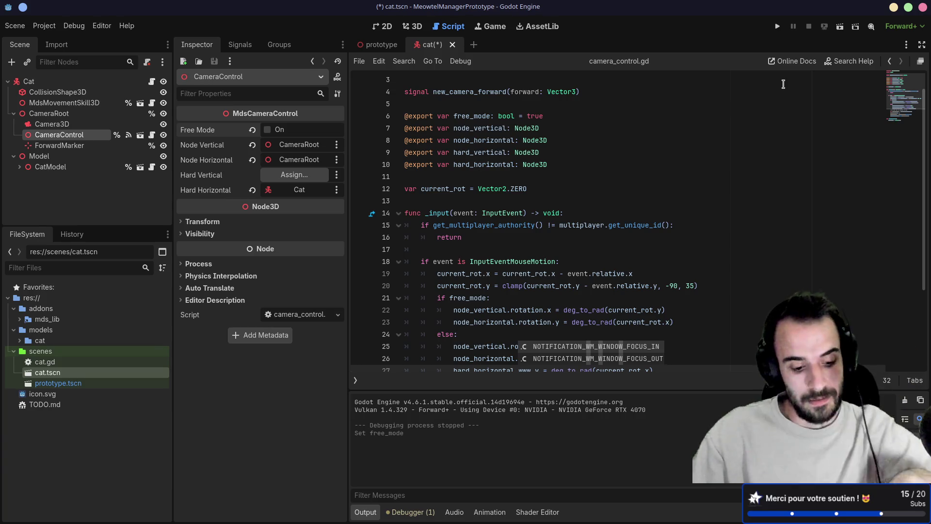
key(ctrl+s)
click(784, 25)
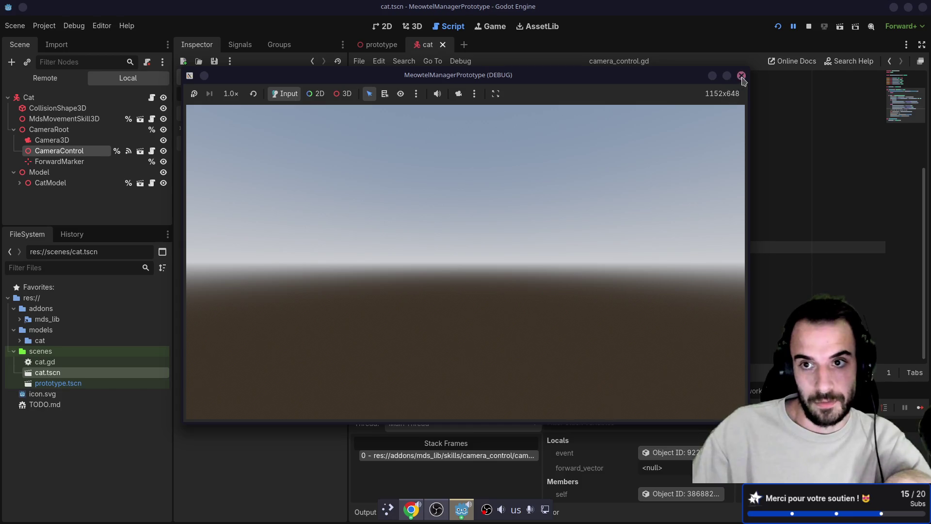
click(742, 76)
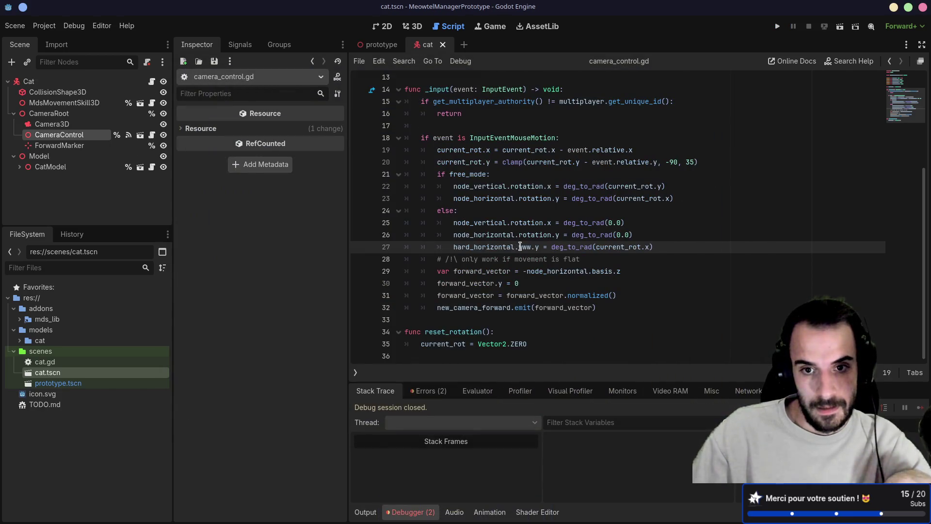
Step: Replace the stray 'www' on line 27 with rotation, rerun, and walk the cat around the box
double_click(529, 236)
key(ctrl+c)
double_click(525, 248)
key(ctrl+v)
click(777, 26)
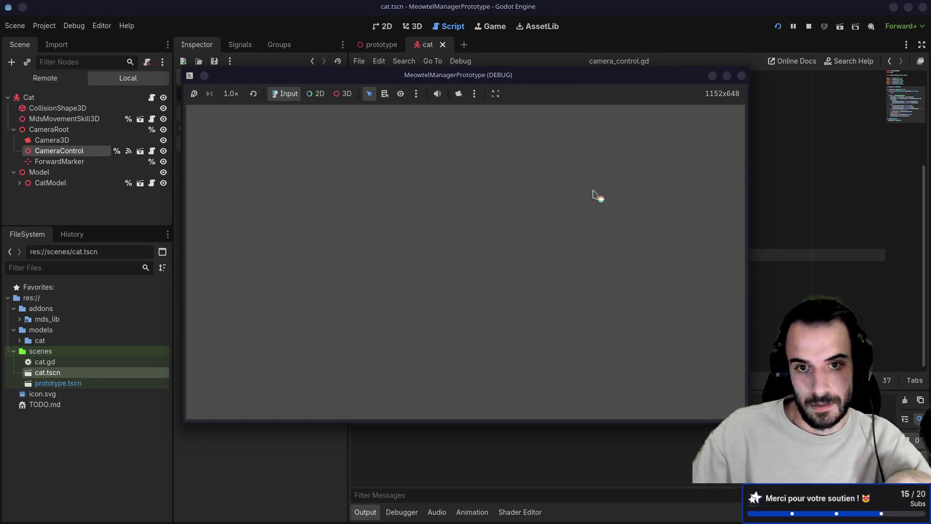
key(w)
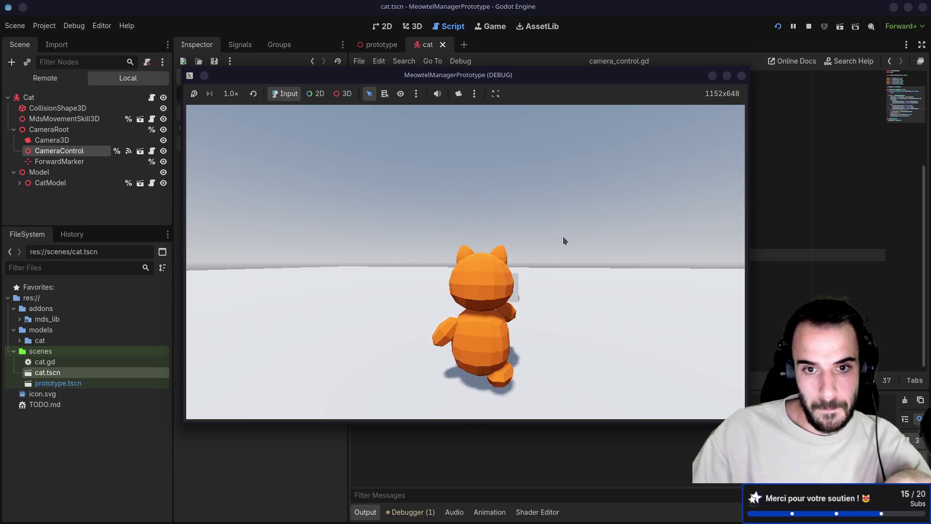
key(w)
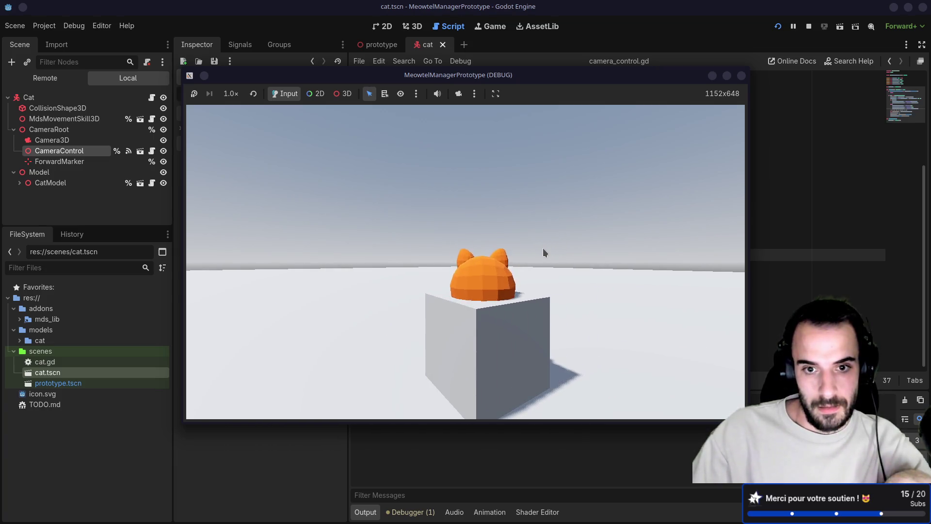
key(w)
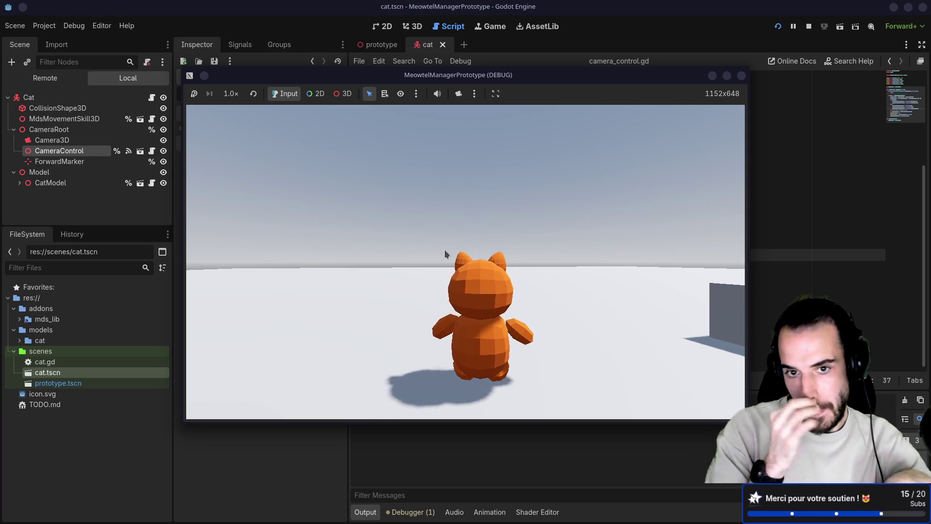
key(w)
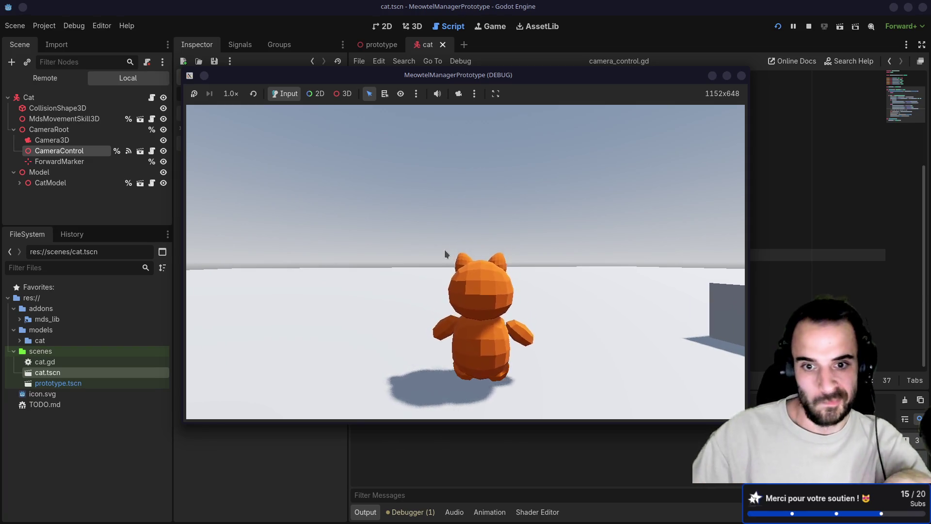
key(w)
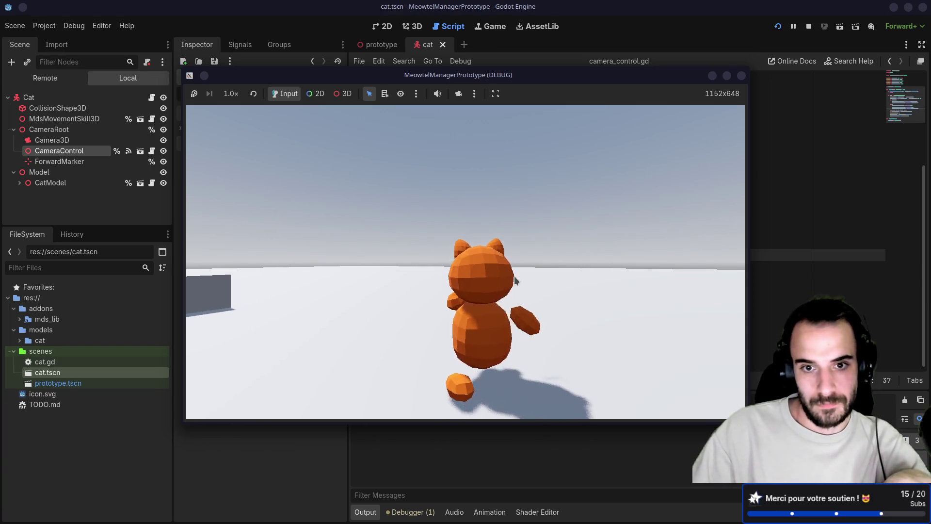
key(w)
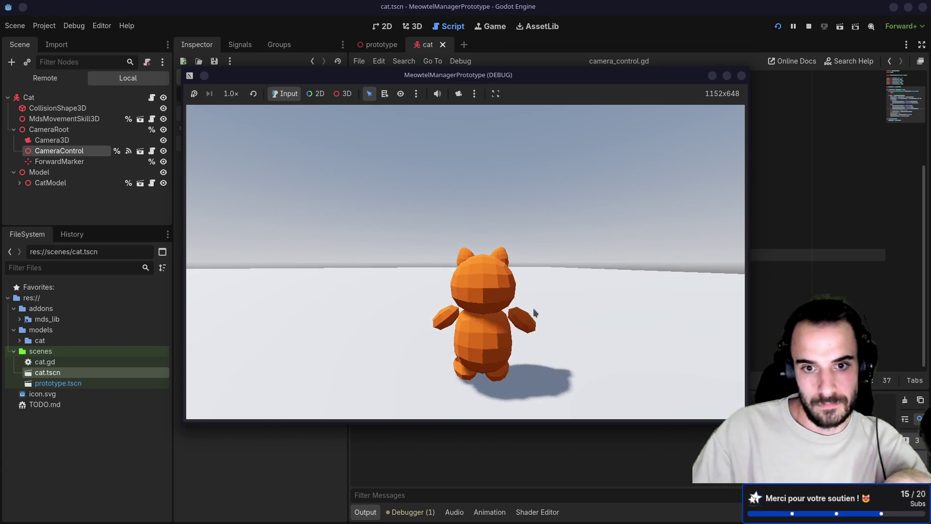
key(w)
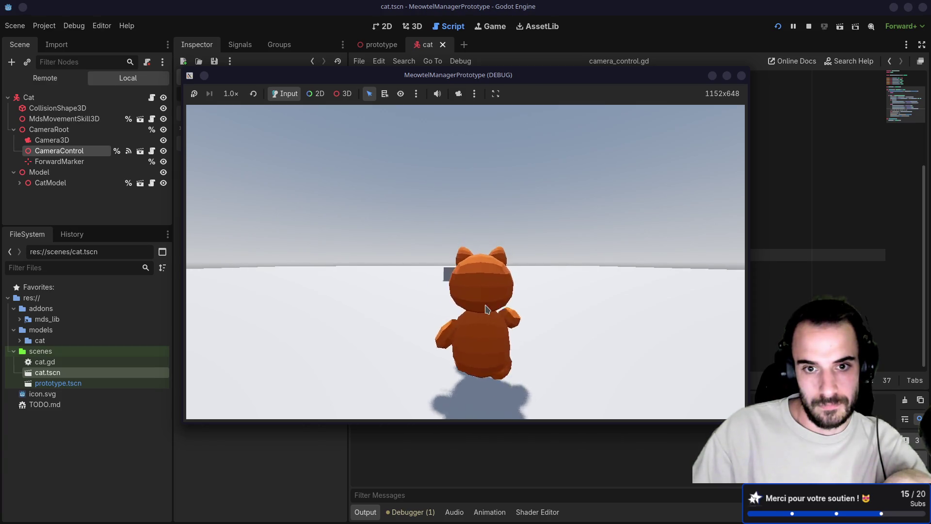
key(F8)
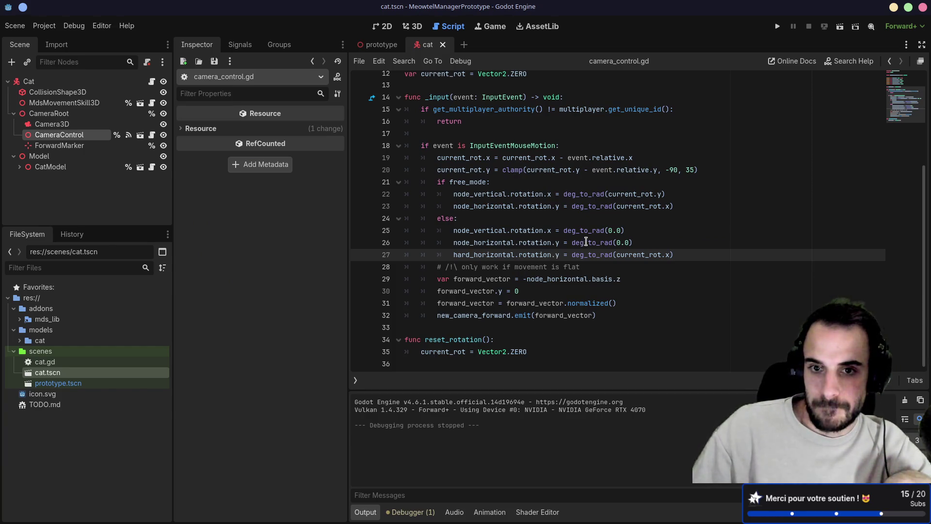
Step: In cat.gd, uncomment the velocity block and replace reset_rotation() with free_mode = false
scroll(585, 245, up, 4)
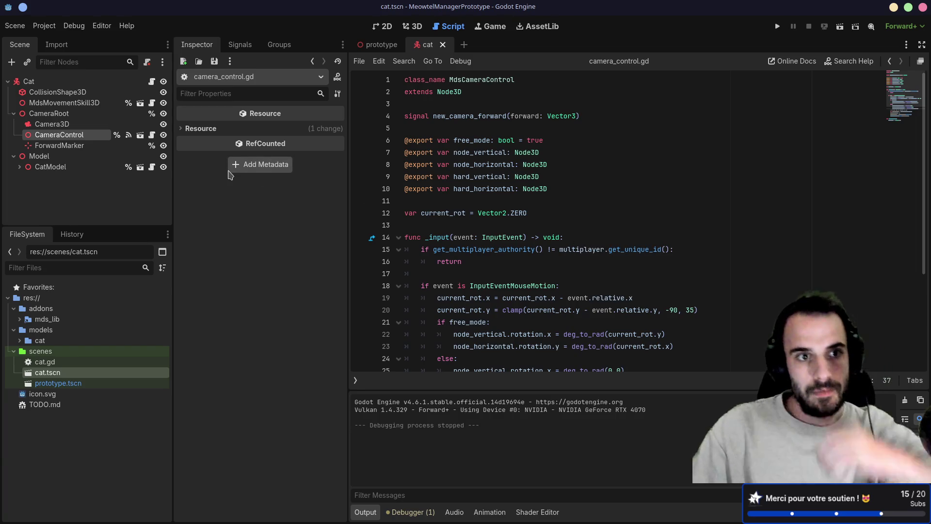
click(152, 81)
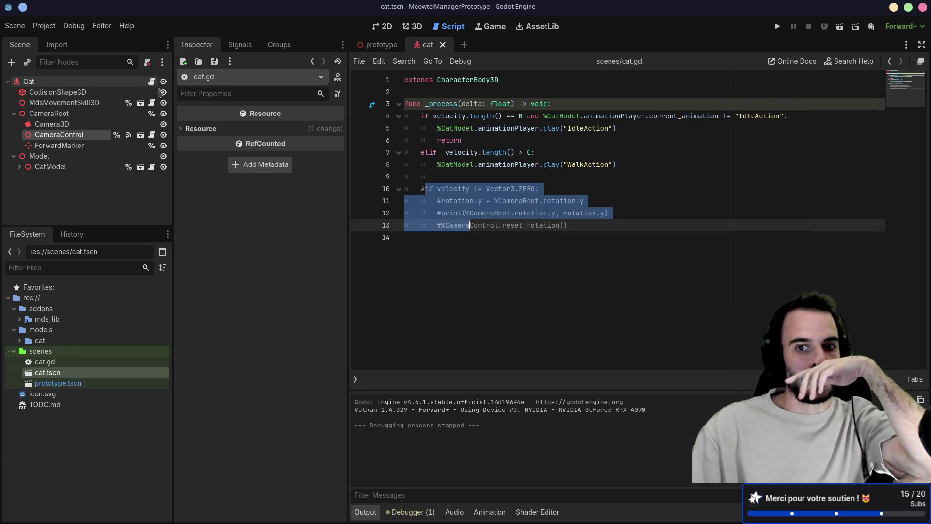
click(425, 188)
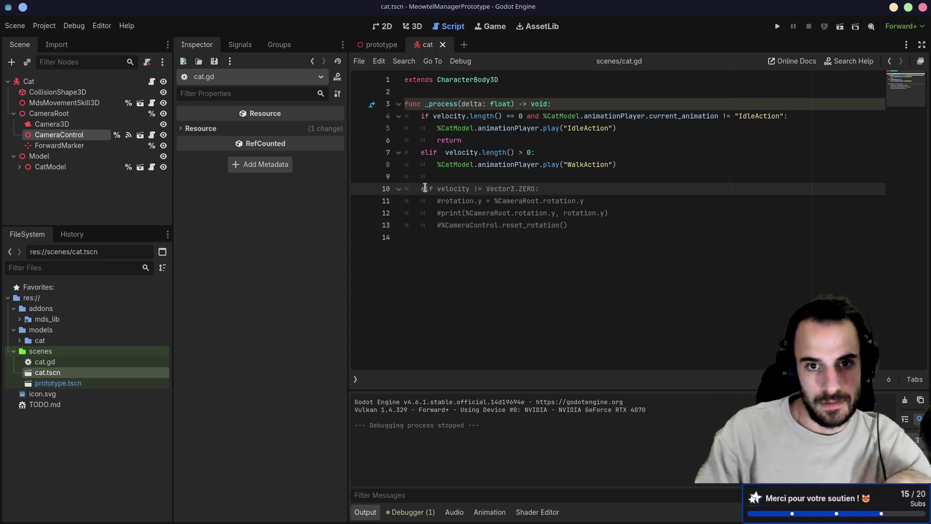
click(442, 225)
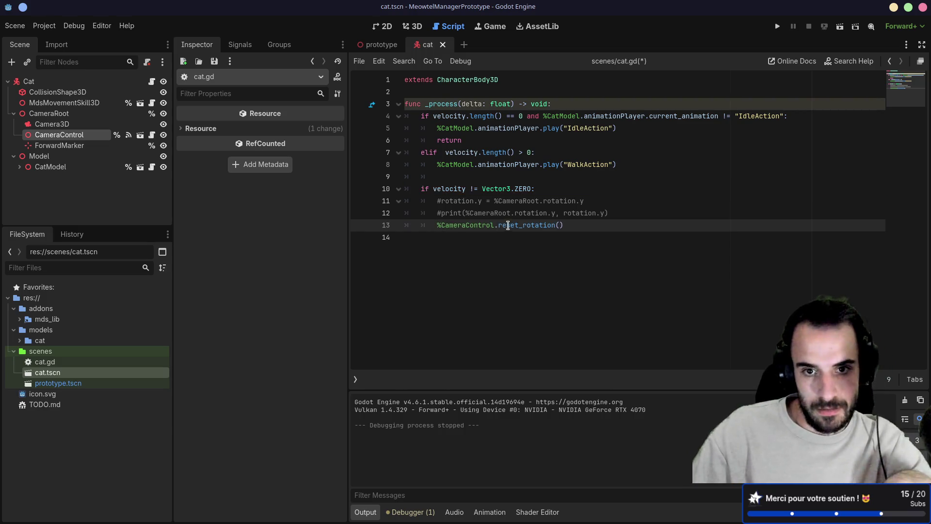
drag(501, 221, 596, 225)
key(BackSpace)
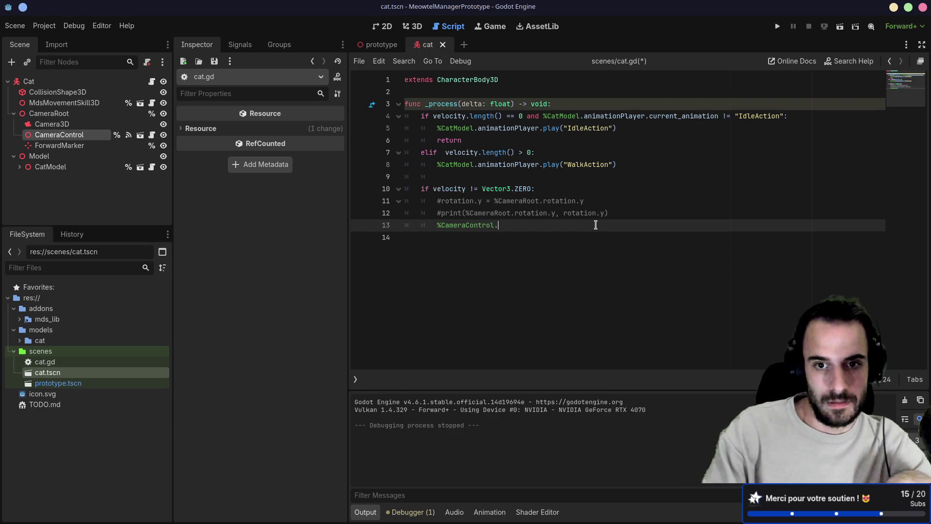
text(free_mode = false)
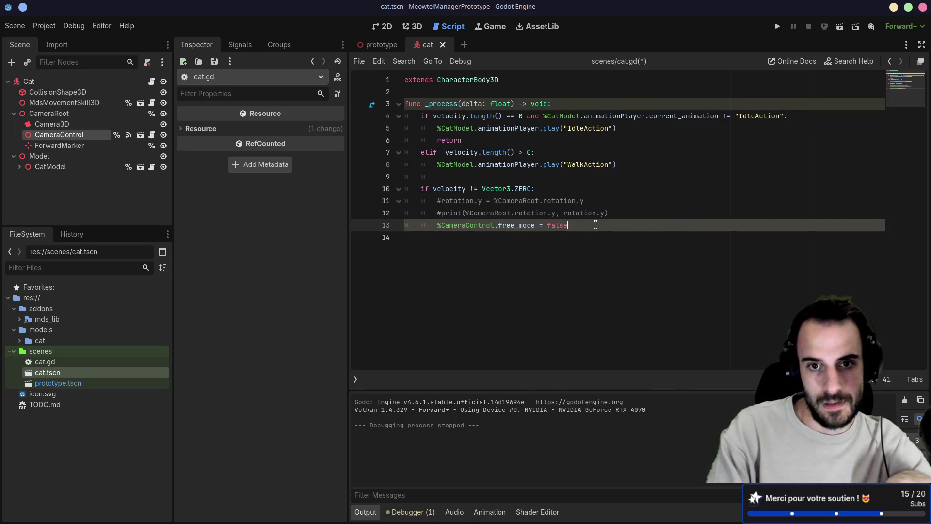
Step: Add an else branch setting free_mode to true, save, and relaunch the game with F5
key(Return)
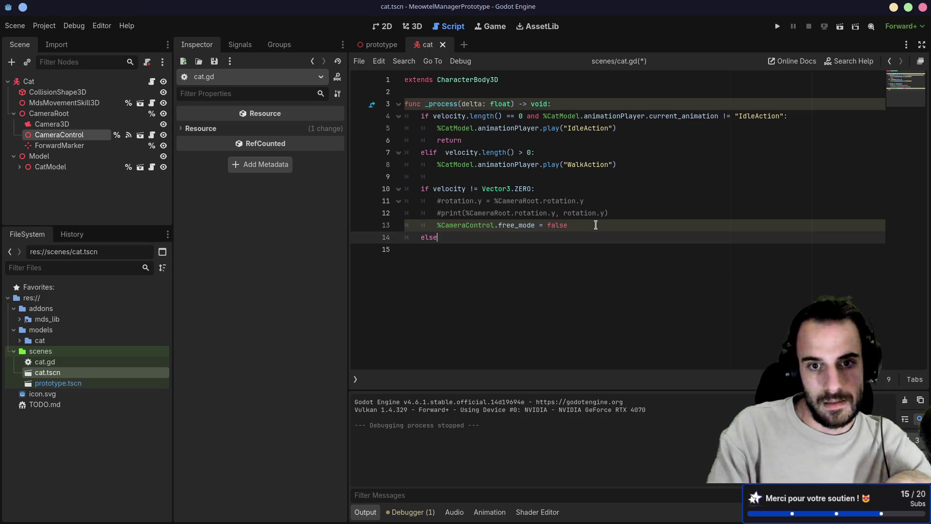
key(Return)
drag(596, 225, 638, 216)
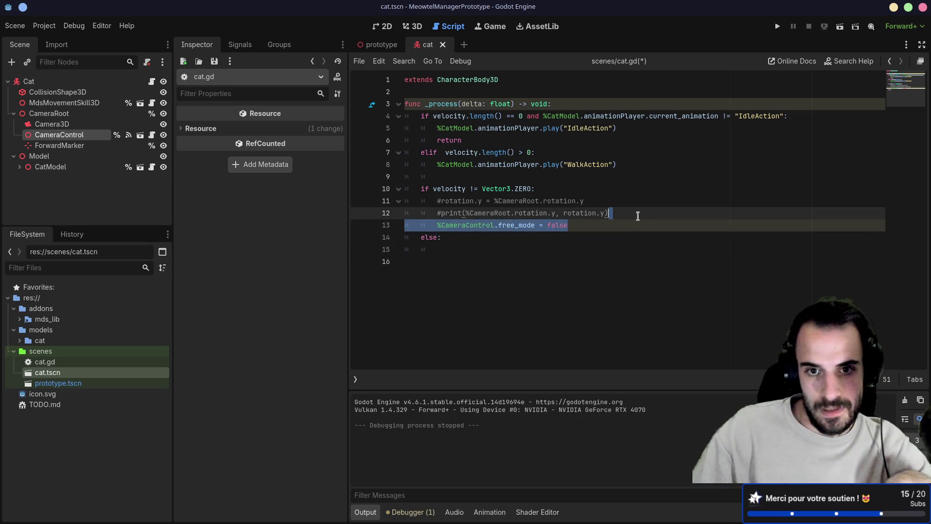
key(ctrl+c)
click(469, 248)
key(ctrl+v)
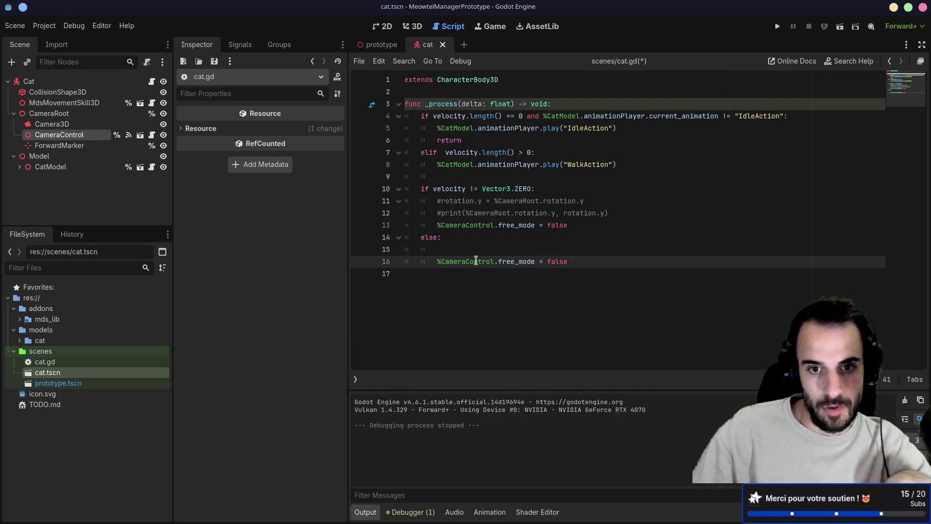
click(445, 249)
key(BackSpace)
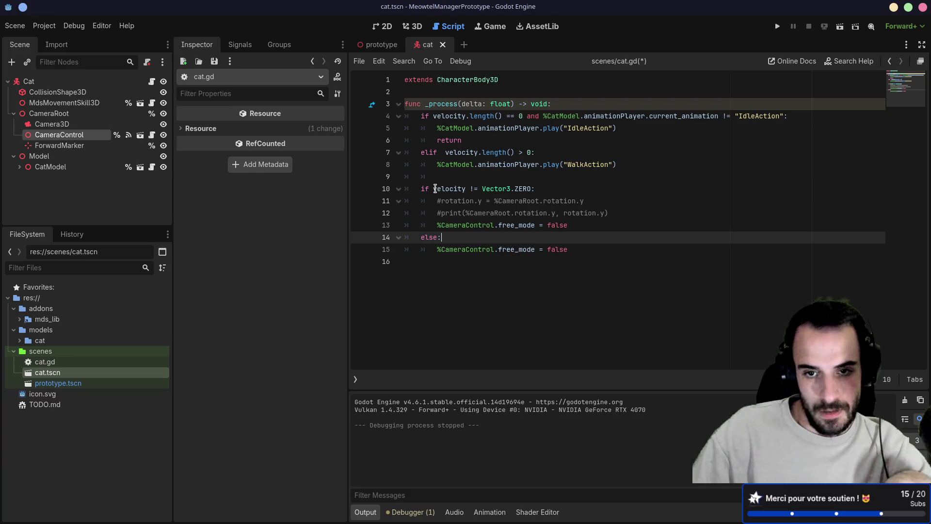
double_click(555, 246)
text(e)
key(ctrl+s)
key(F5)
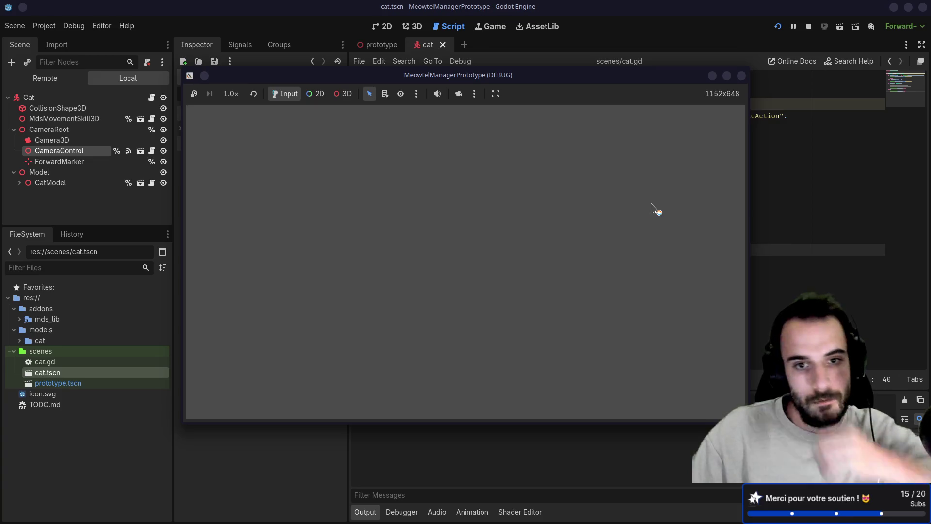
Step: Stop the game, change line 10 to 'if velocity.length() > 0.0:', and run the current scene
mouse_move(487, 211)
mouse_down()
mouse_move(609, 212)
mouse_move(570, 210)
mouse_move(592, 212)
mouse_move(591, 201)
mouse_move(493, 205)
mouse_move(580, 205)
mouse_up()
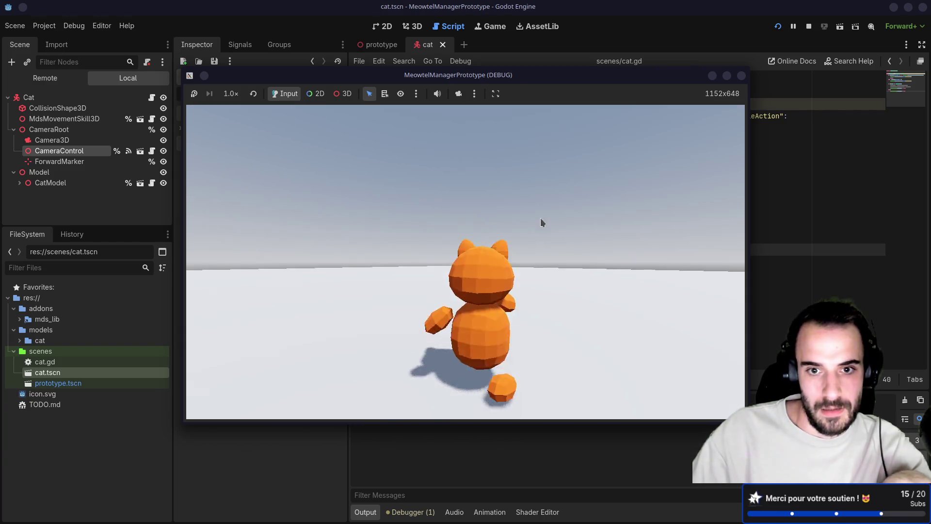
key(F8)
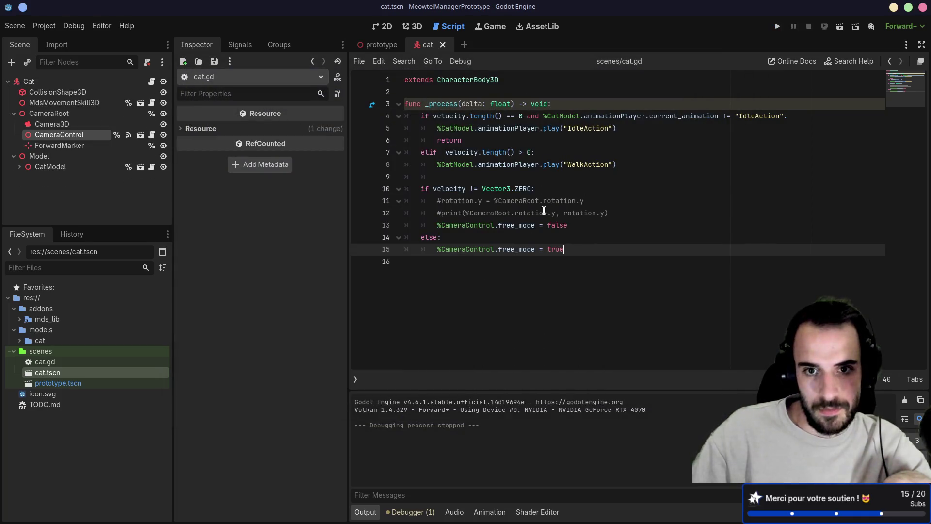
click(464, 189)
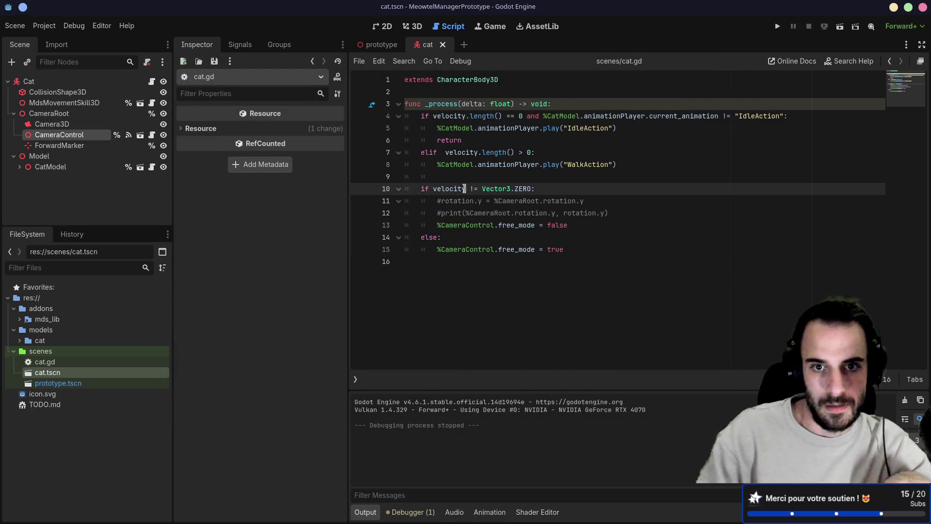
text(.len)
key(Return)
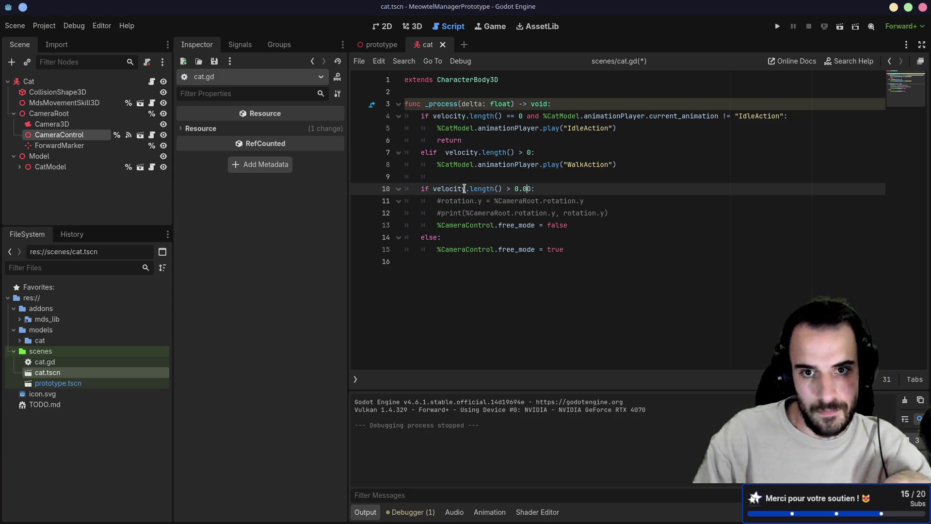
click(839, 28)
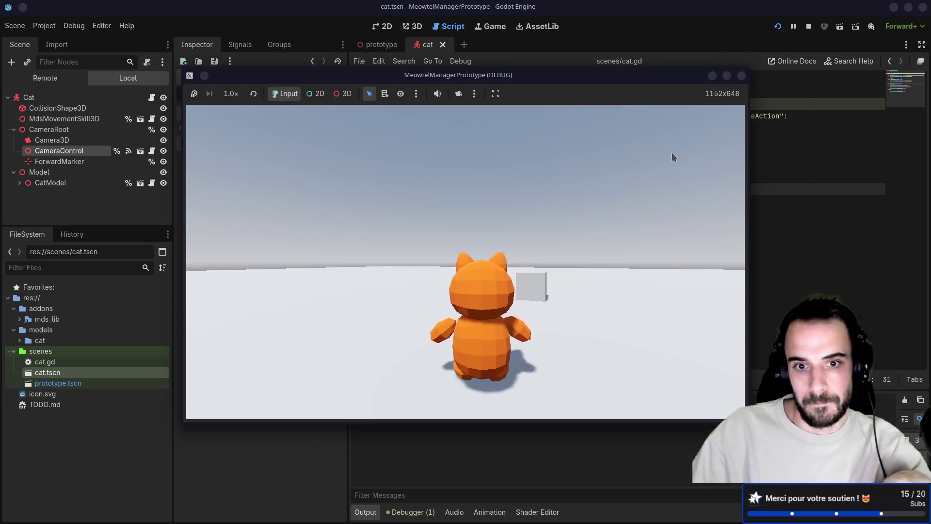
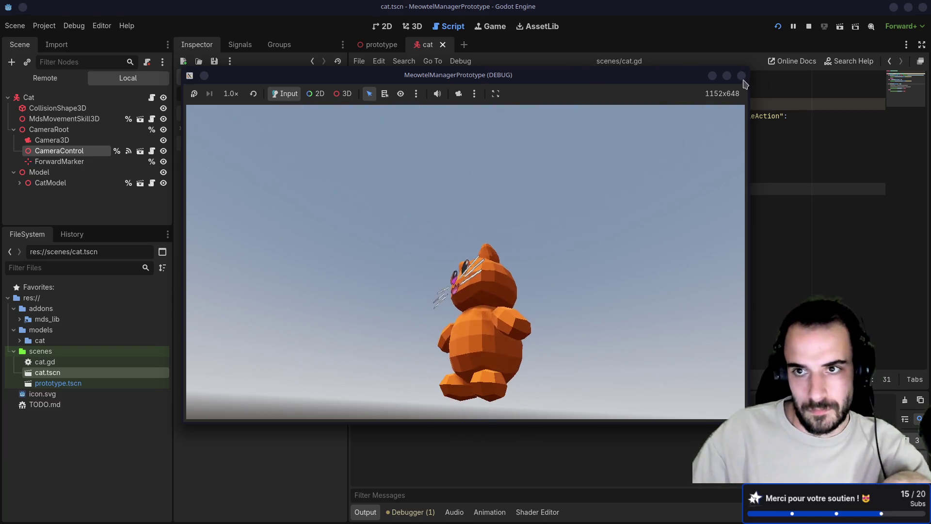
Step: Stop the game, complete line 10 of cat.gd to print("velocity", velocity), and rerun the project
click(742, 76)
click(486, 180)
click(486, 183)
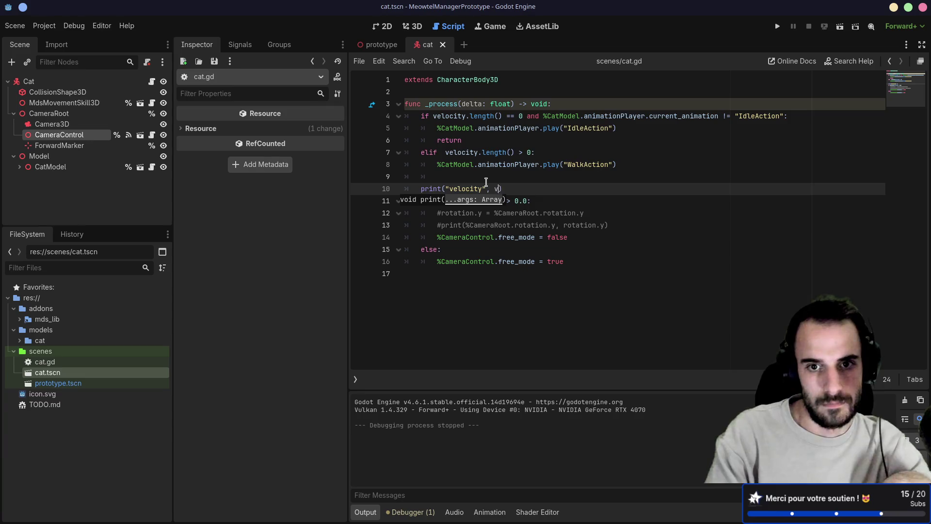
text(elocity)
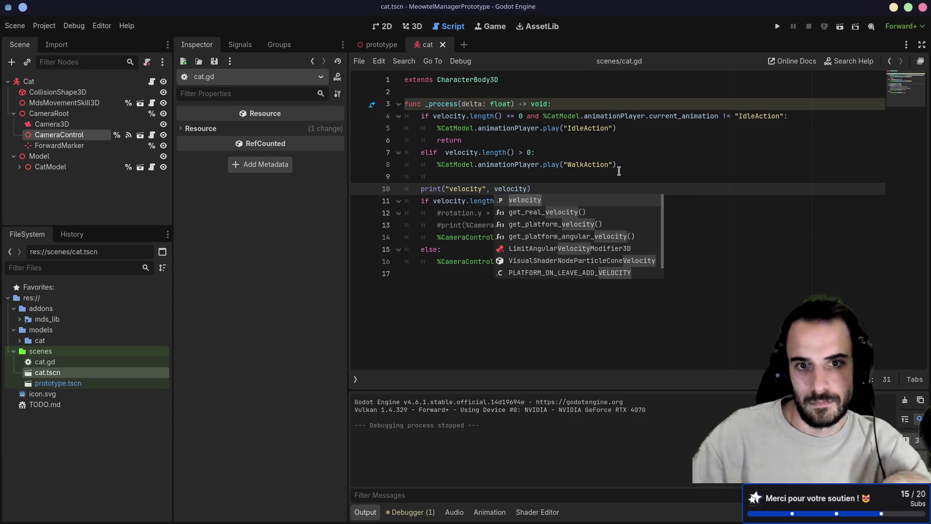
click(619, 172)
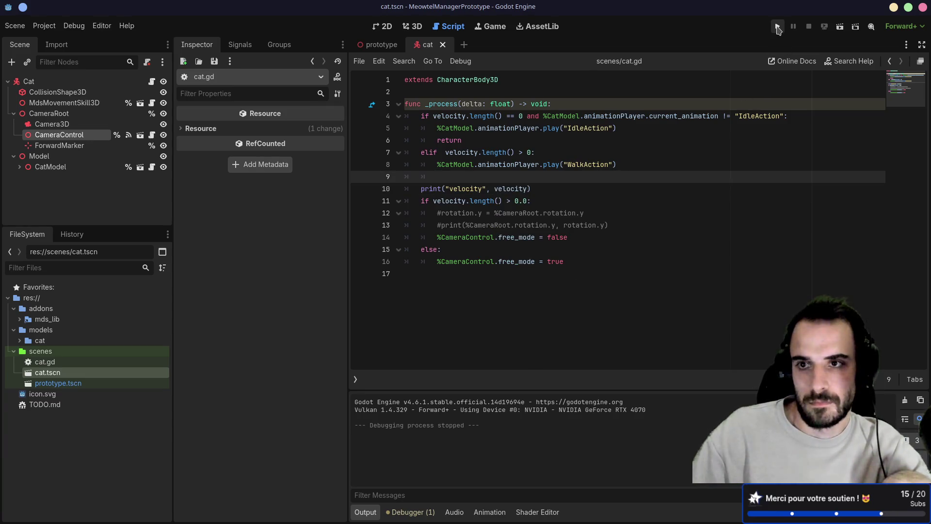
double_click(426, 104)
click(779, 28)
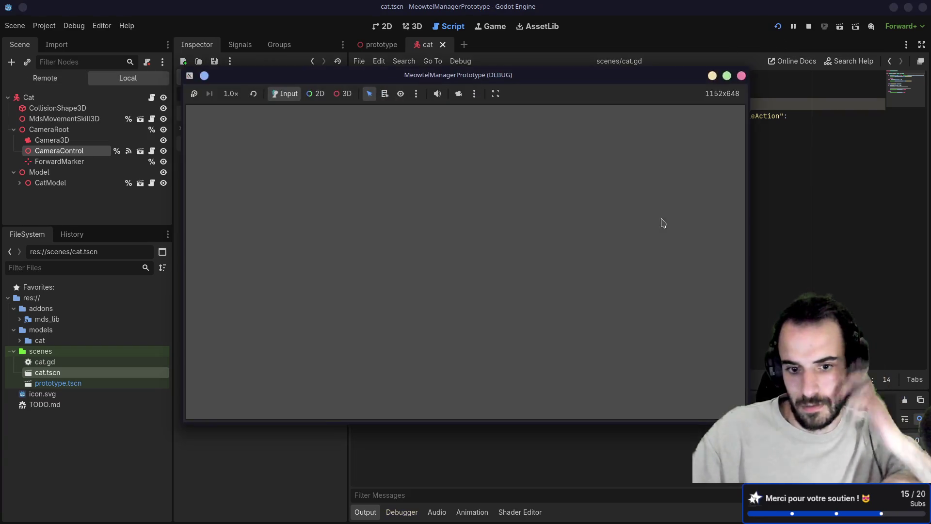
Step: Walk the cat with S, W and A while orbiting and tilting the camera, then close the game
key(s)
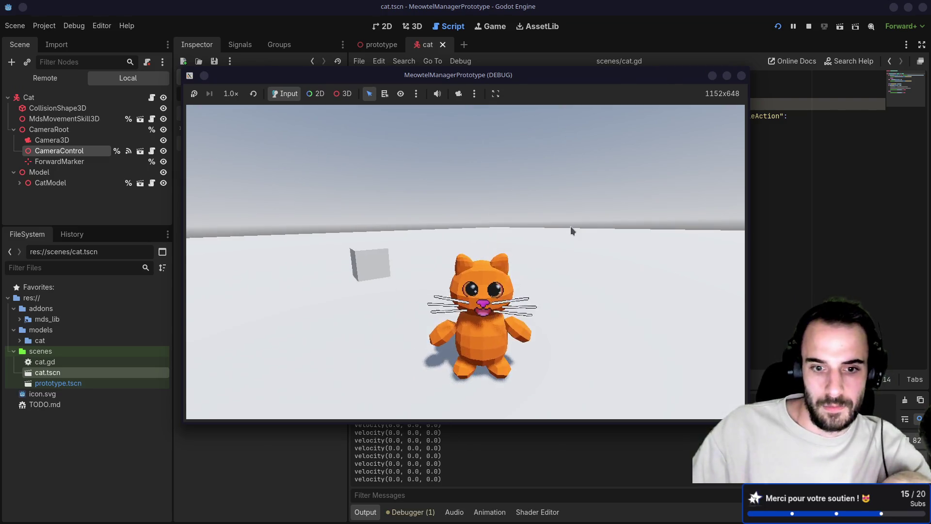
key(w)
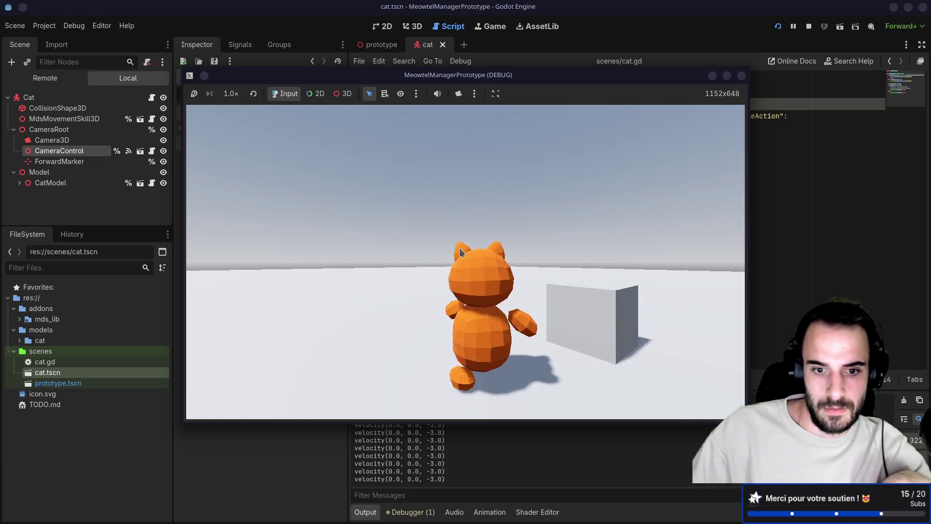
mouse_move(459, 252)
mouse_down()
mouse_move(431, 247)
mouse_move(570, 223)
mouse_move(319, 230)
mouse_move(258, 243)
mouse_move(603, 232)
mouse_move(441, 232)
mouse_up()
key(a)
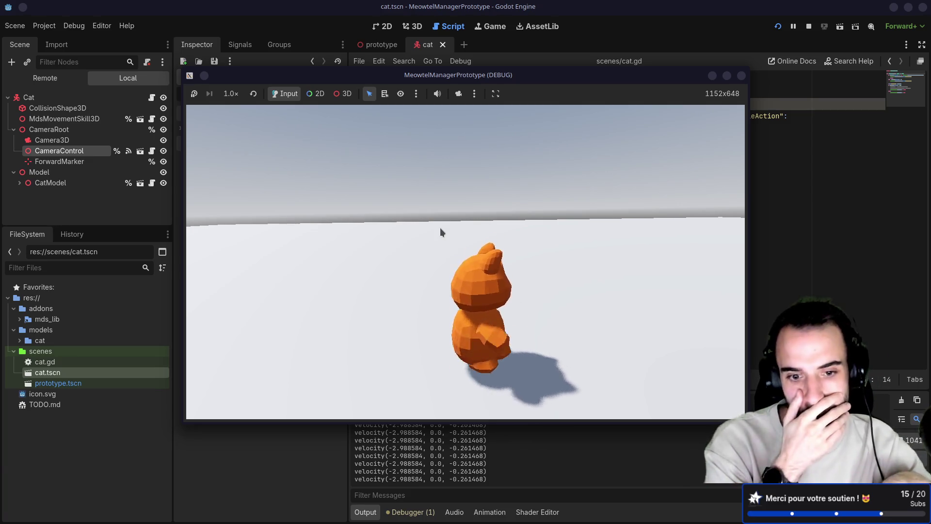
drag(441, 229, 713, 118)
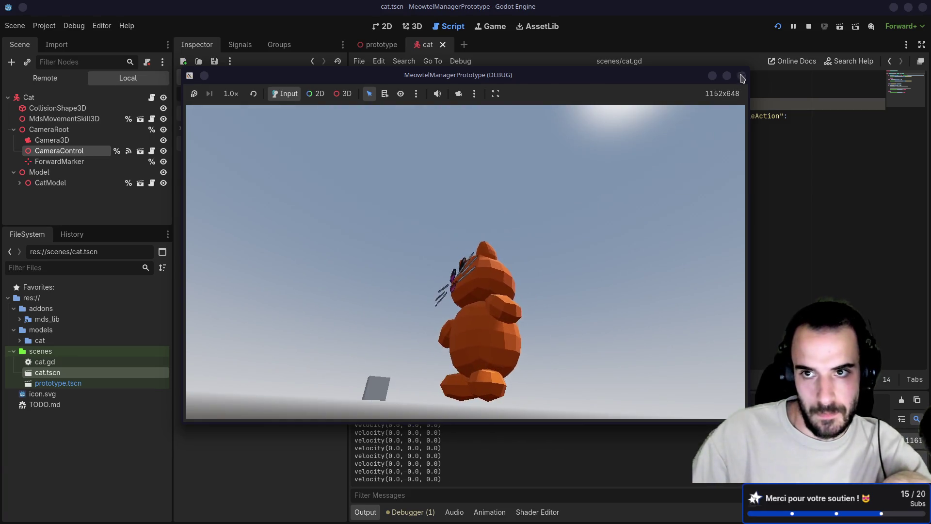
click(742, 75)
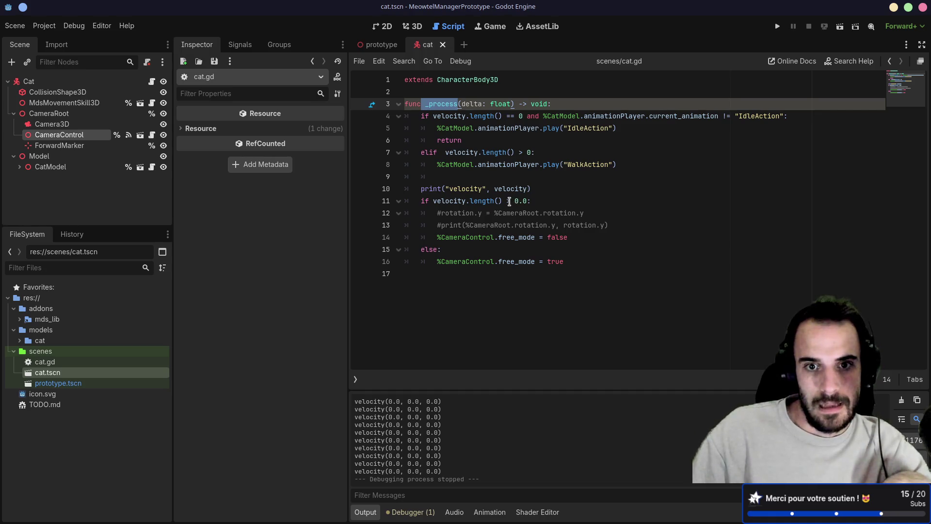
Step: Extend line 10's print so it also outputs velocity.length()
click(510, 201)
click(528, 190)
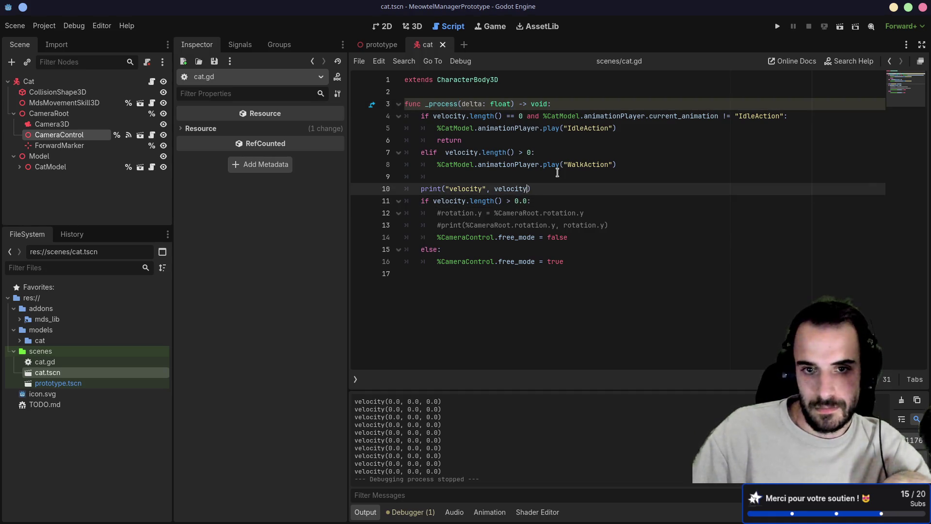
text(l)
key(Return)
key(Return)
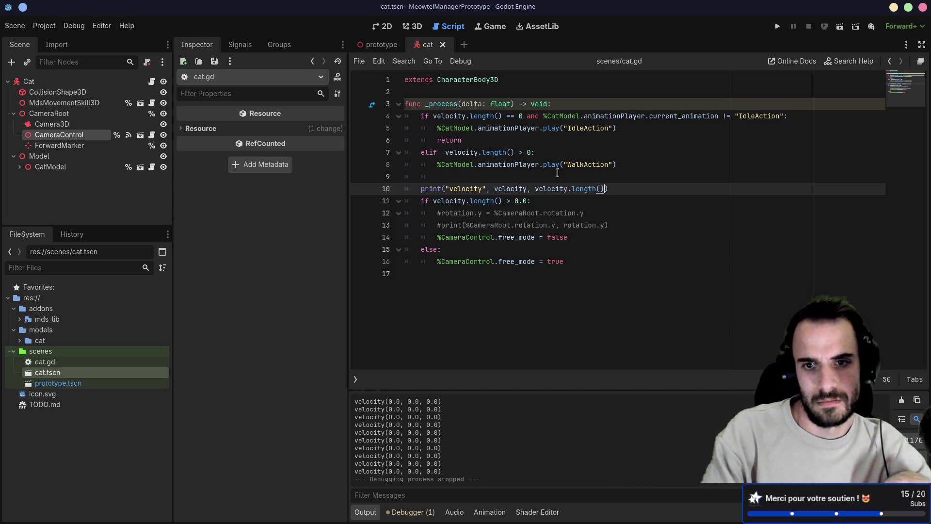
Step: Rerun the game, walk the cat with W while orbiting the camera, then quit with F8
click(776, 28)
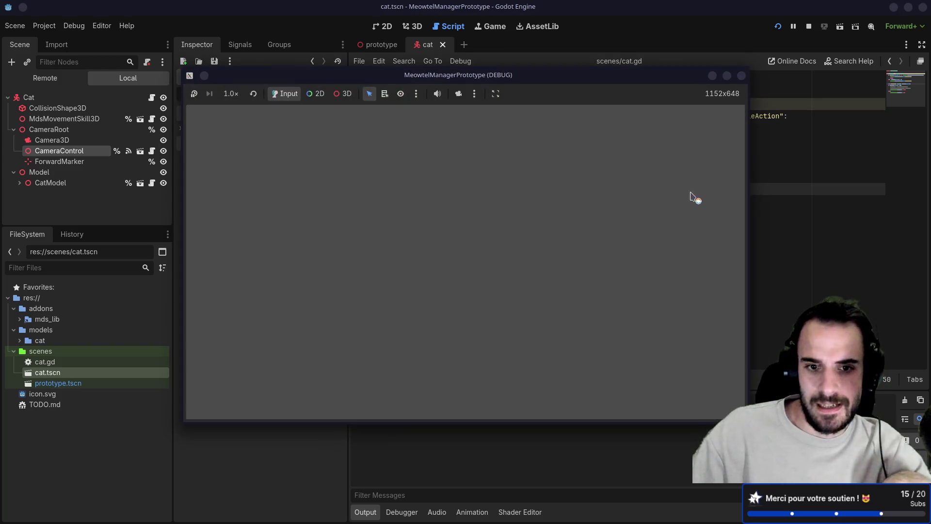
key(w)
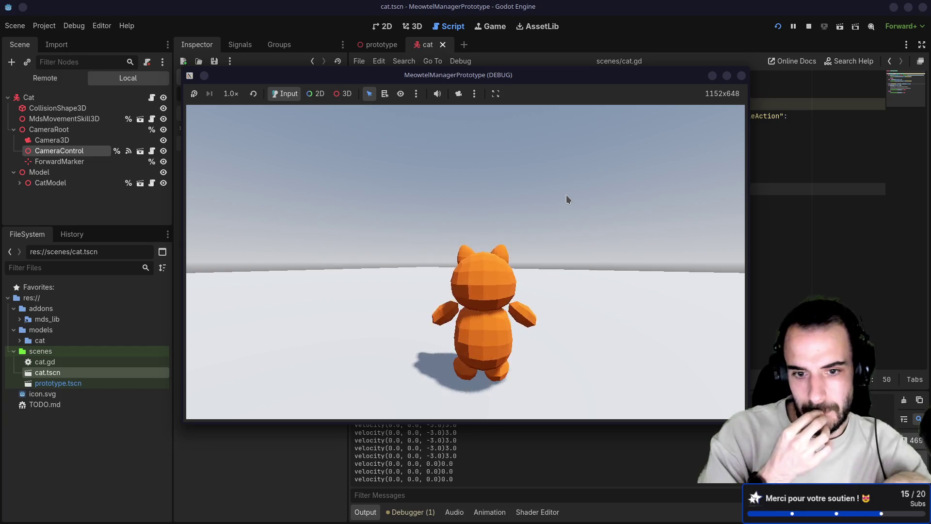
drag(566, 194, 409, 208)
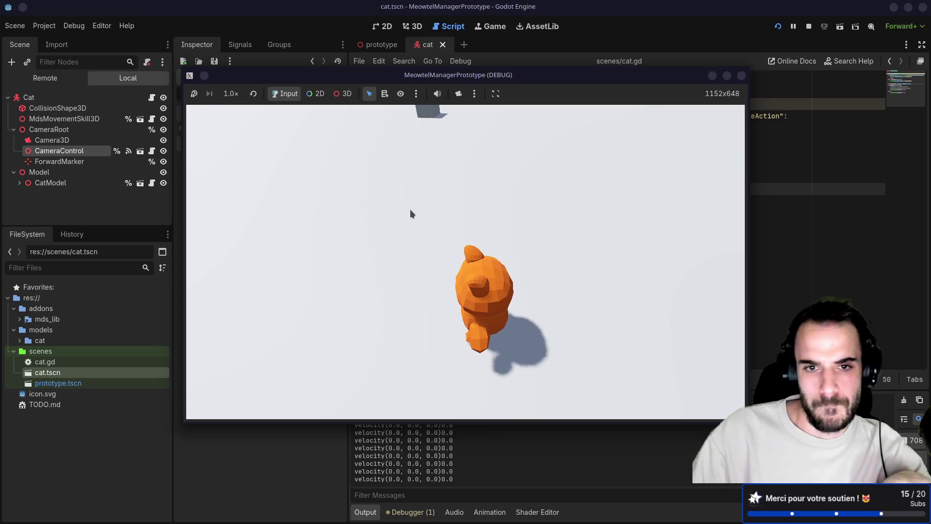
key(w)
mouse_move(410, 206)
mouse_down()
mouse_move(362, 202)
mouse_move(621, 154)
mouse_up()
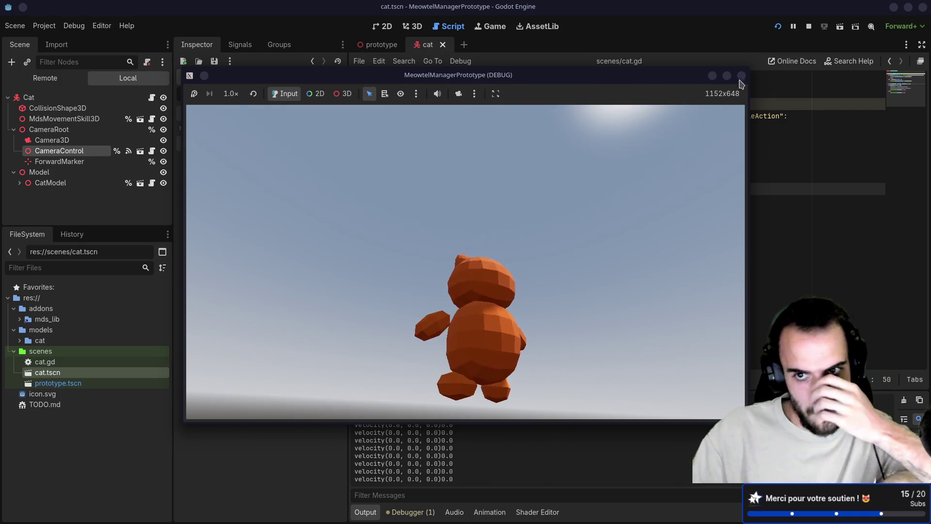
key(F8)
key(Down)
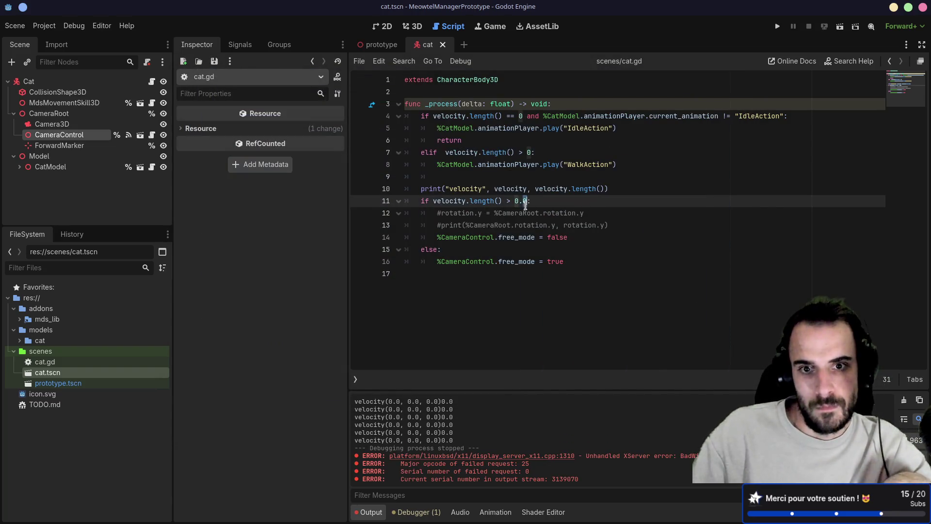
Step: Check CameraRoot and free_mode, open camera_control.gd to the line 18 mouse-motion condition, then run the game
double_click(506, 208)
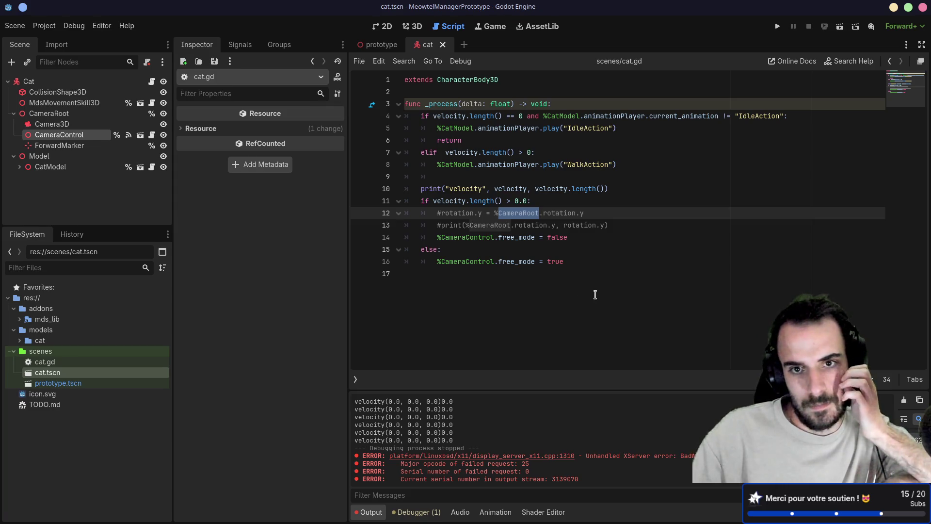
double_click(515, 238)
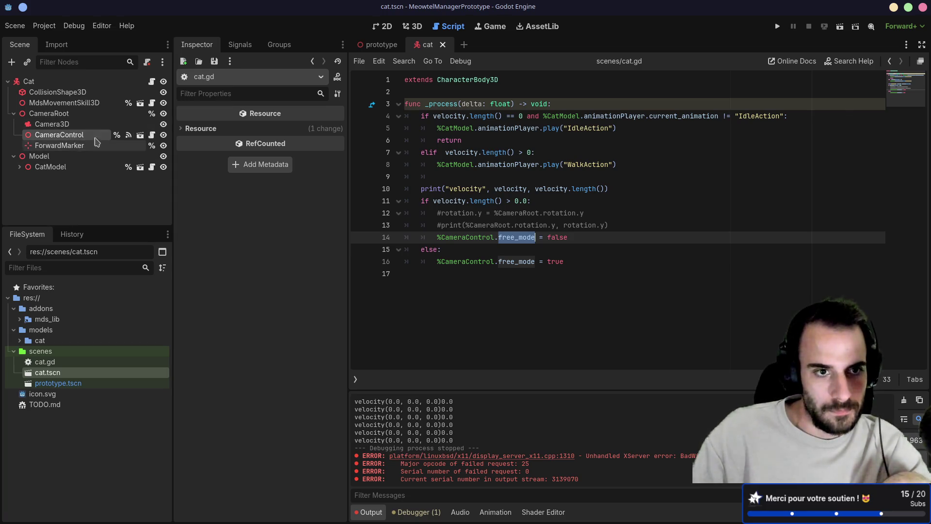
click(129, 135)
scroll(502, 242, down, 4)
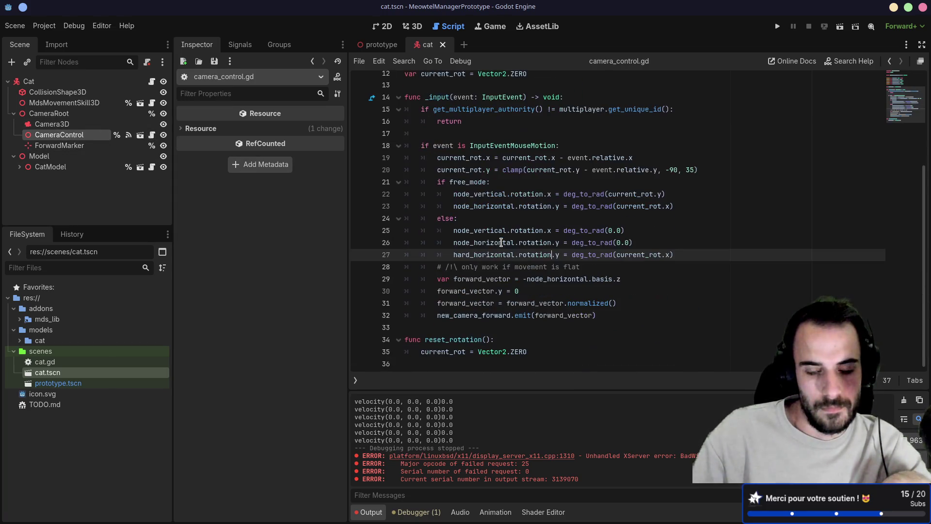
drag(420, 146, 566, 148)
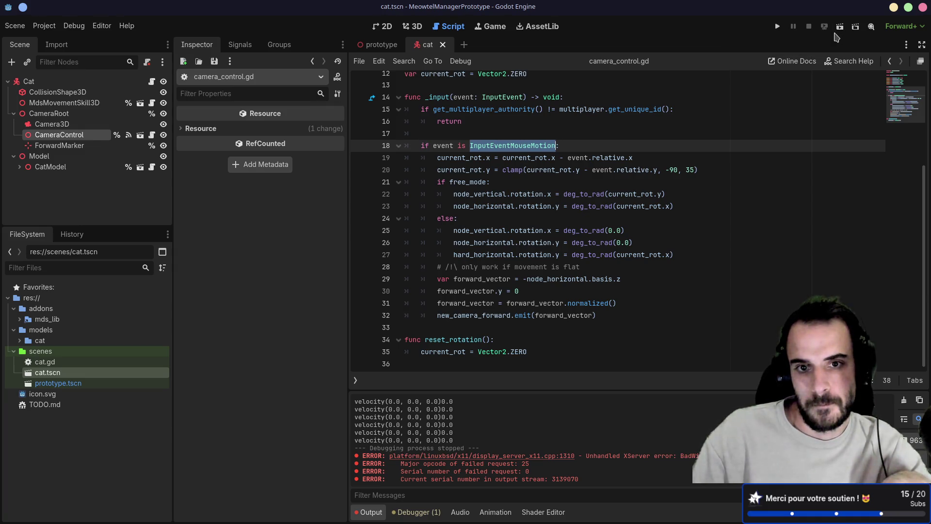
click(779, 28)
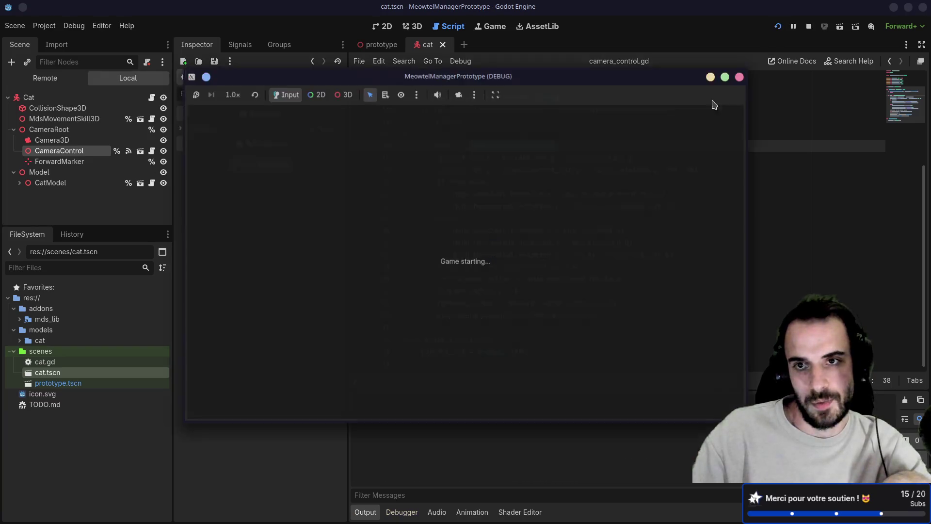
Step: Walk the cat with W and D while orbiting the camera around it, then close the game
key(w)
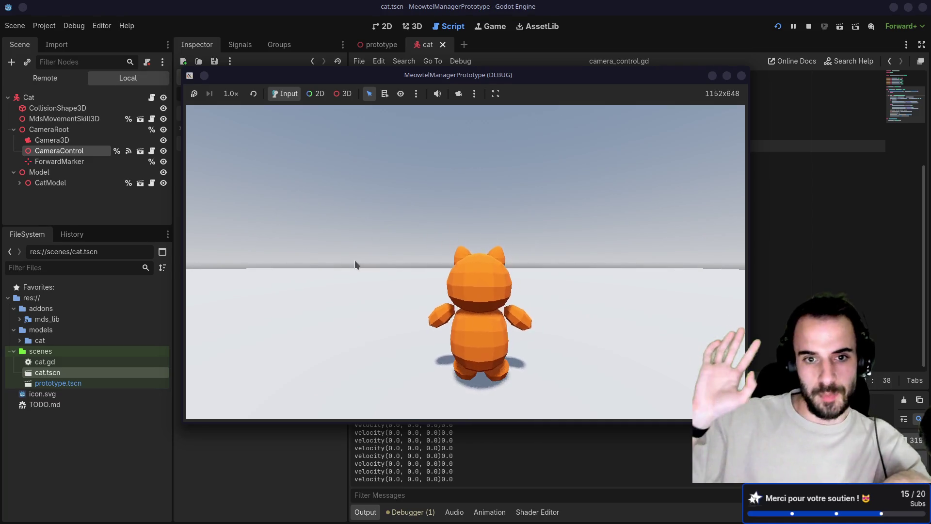
mouse_move(356, 264)
mouse_down()
mouse_move(302, 264)
mouse_move(301, 224)
mouse_up()
key(d)
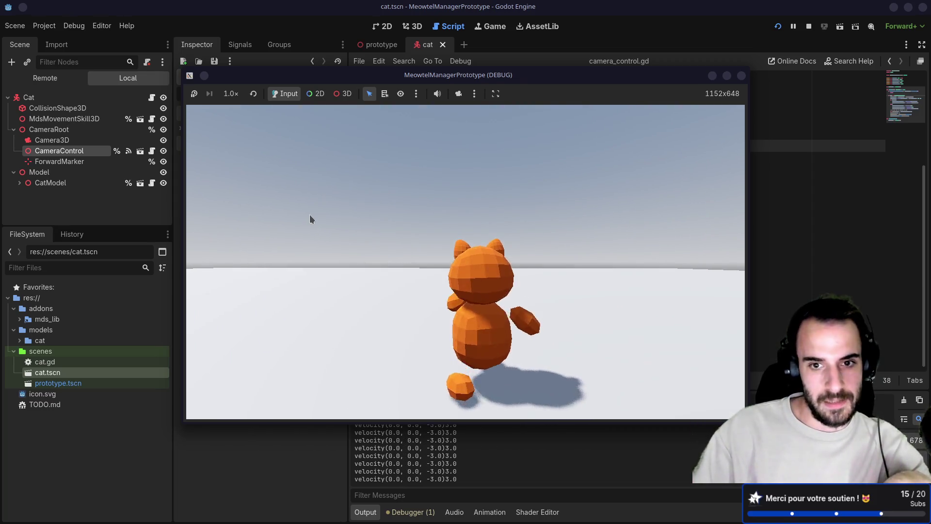
mouse_move(296, 219)
mouse_down()
mouse_move(211, 225)
mouse_move(308, 223)
mouse_move(539, 170)
mouse_move(729, 82)
mouse_up()
key(w)
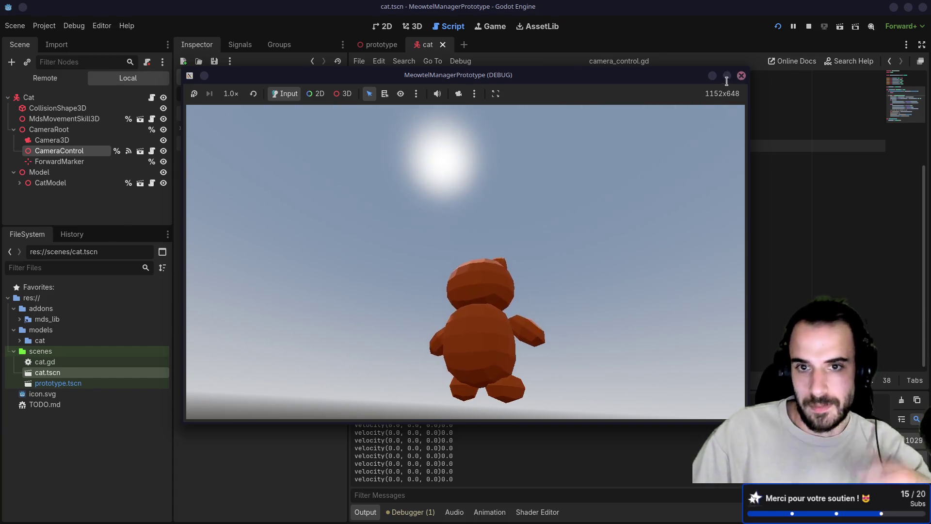
click(742, 75)
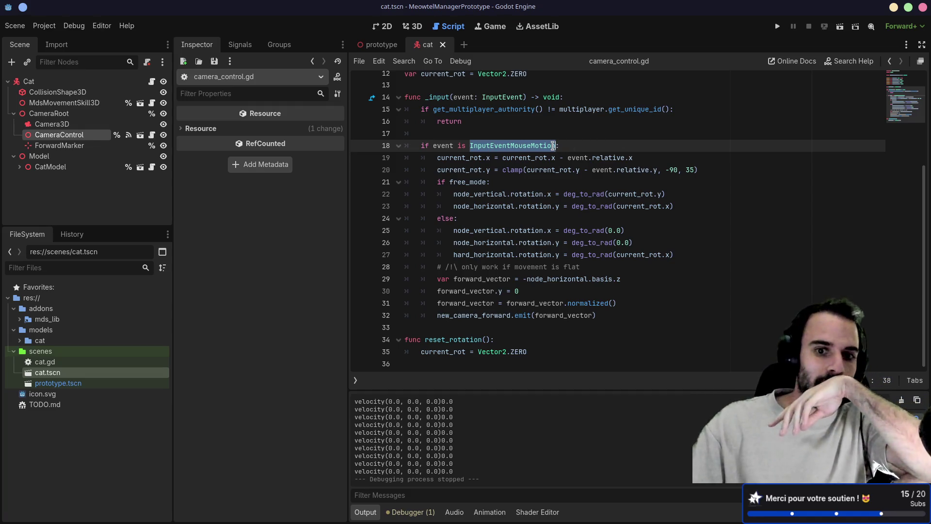
Step: Highlight current_rot on lines 19 and 20 of camera_control.gd to review the rotation code
mouse_move(553, 146)
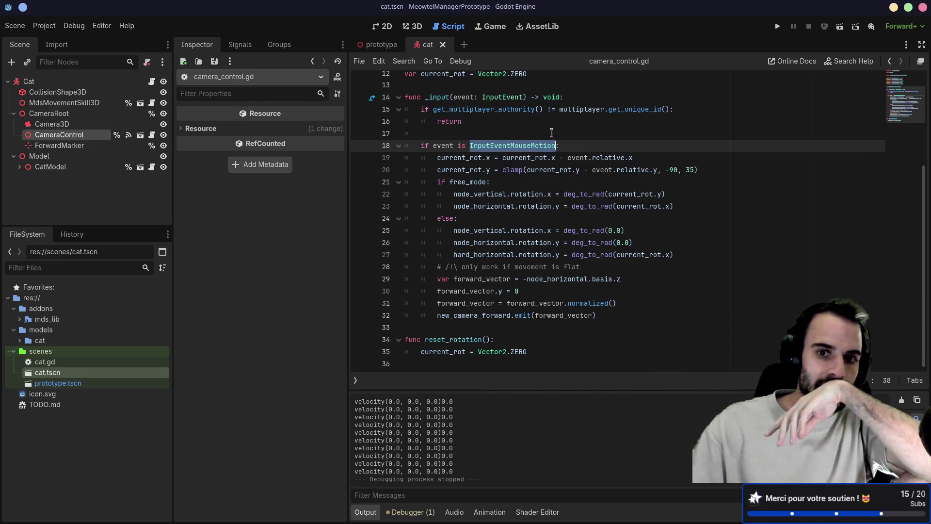
double_click(478, 159)
double_click(466, 169)
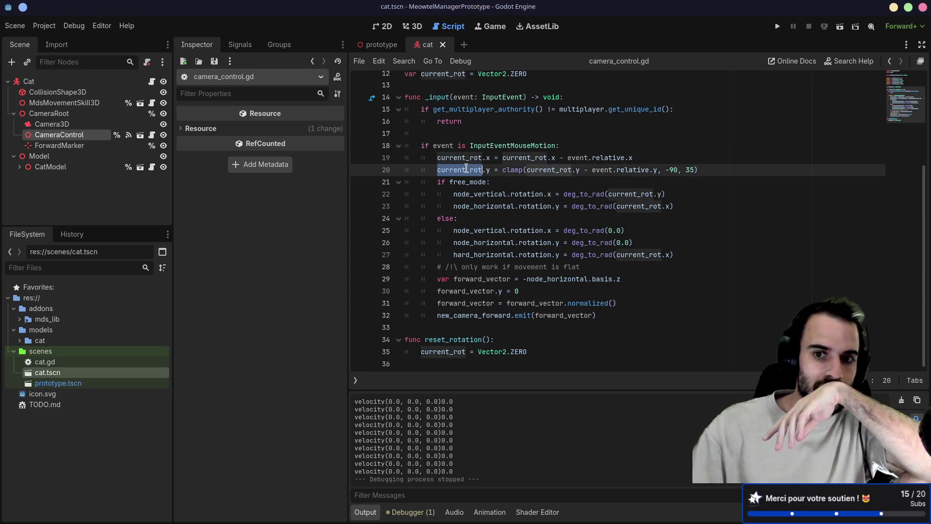
click(509, 232)
Step: Add a new func _process(delta) below the _input code in camera_control.gd
mouse_move(510, 233)
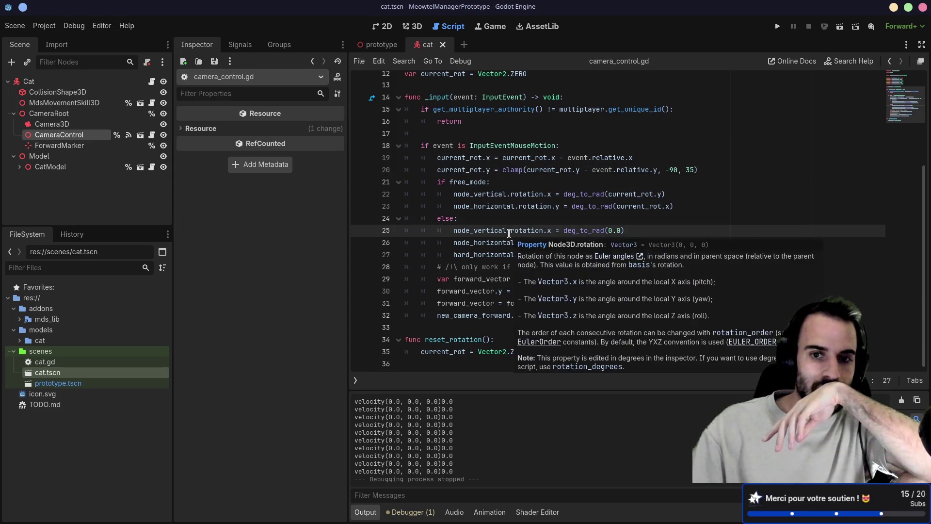
click(449, 191)
click(610, 316)
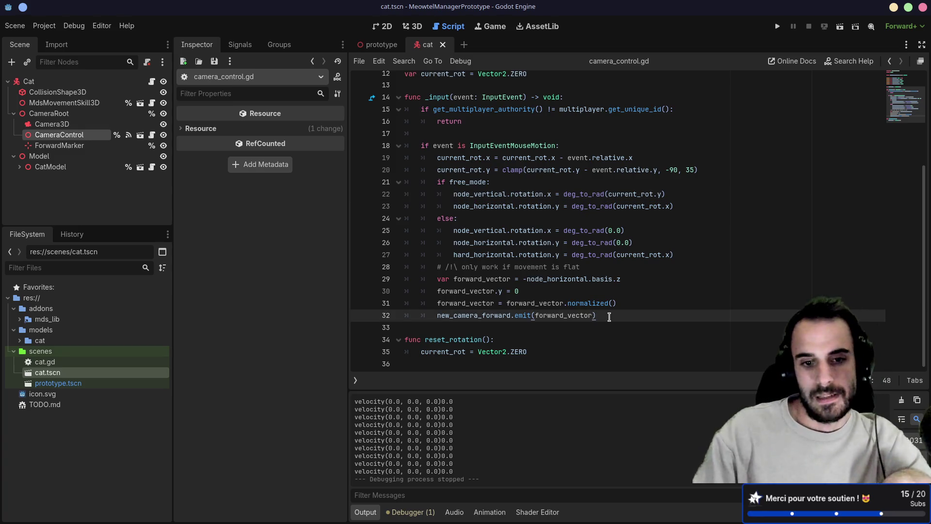
key(Return)
key(Return)
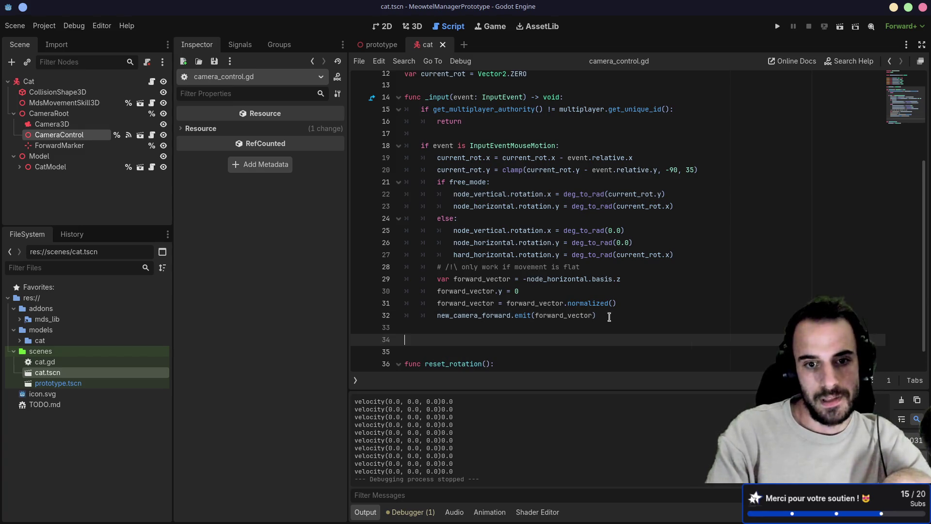
text(nc _pro)
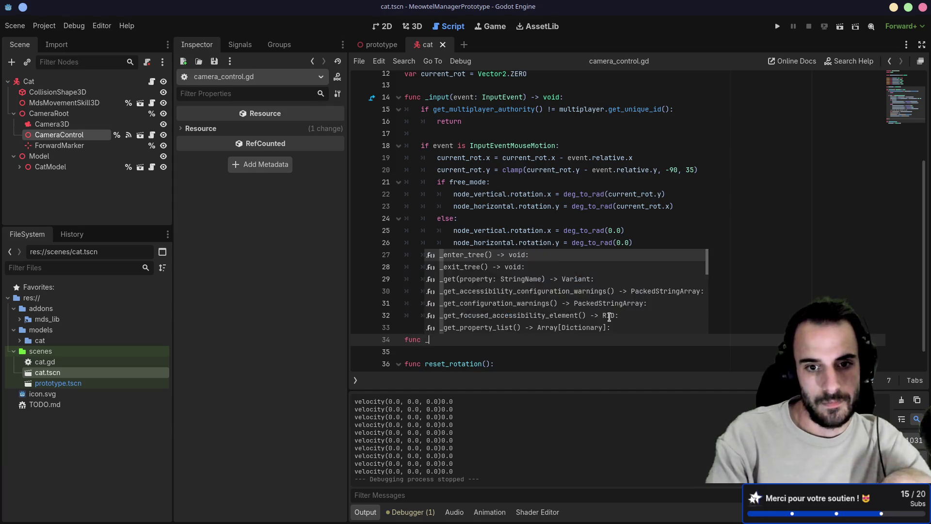
key(Return)
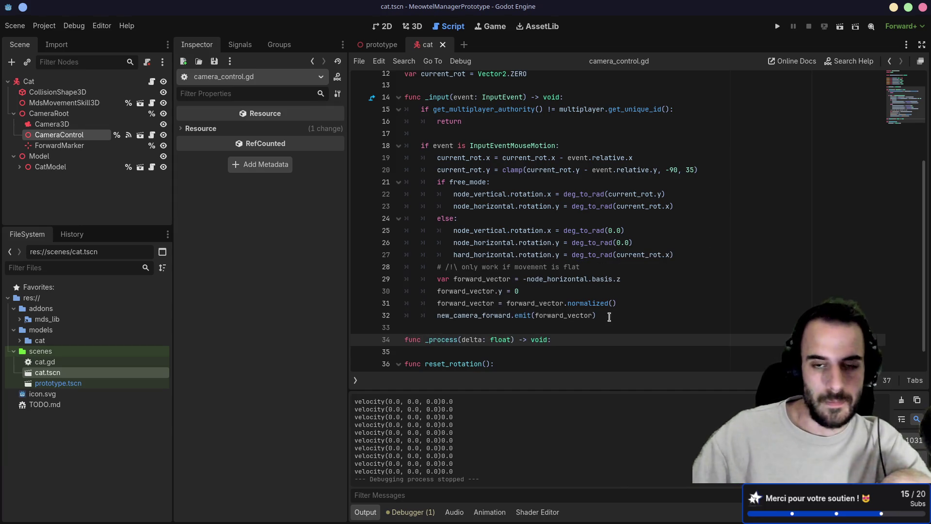
key(Return)
Step: Move the free_mode if/else rotation block from _input into _process, dedent it, and save
click(439, 165)
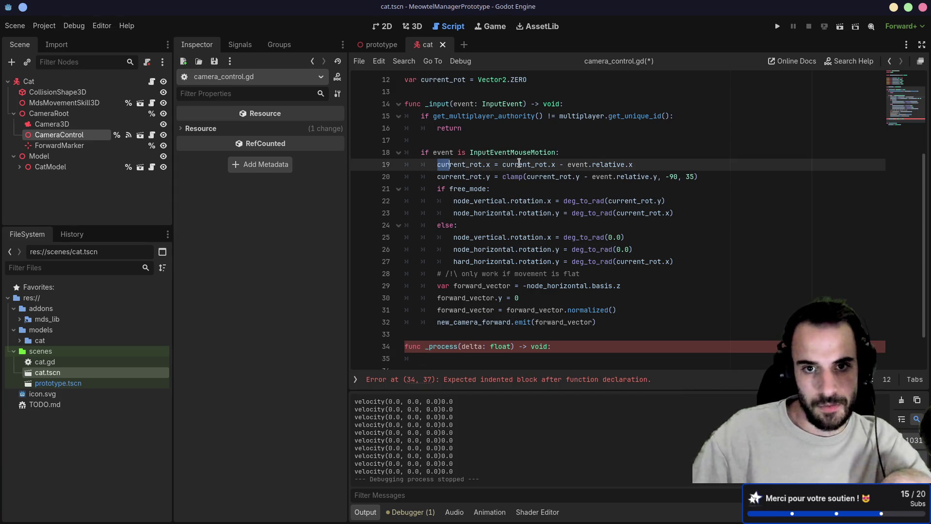
drag(437, 177, 629, 176)
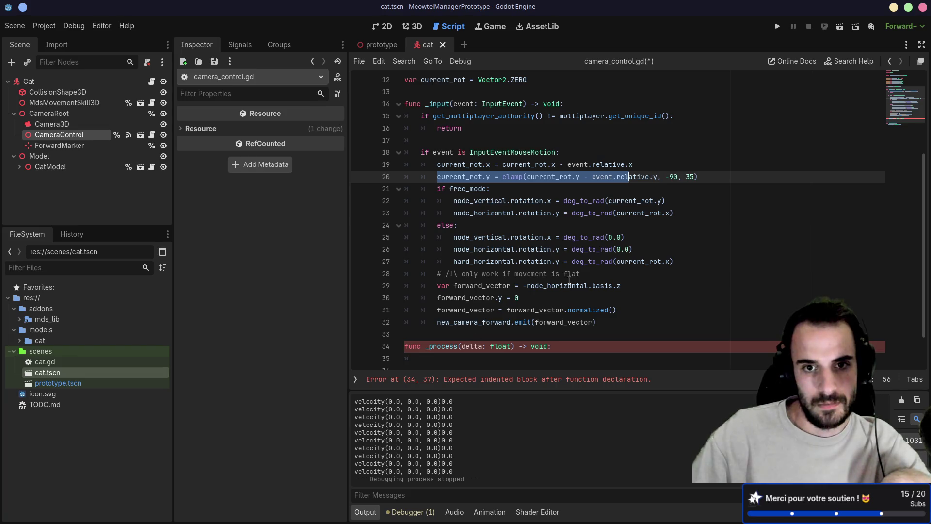
drag(685, 261, 397, 189)
key(ctrl+c)
key(BackSpace)
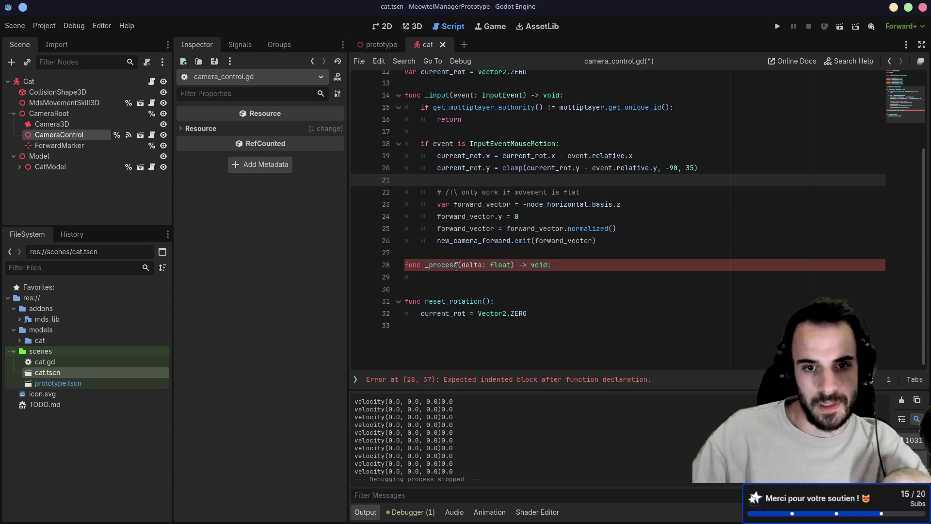
click(437, 280)
key(ctrl+v)
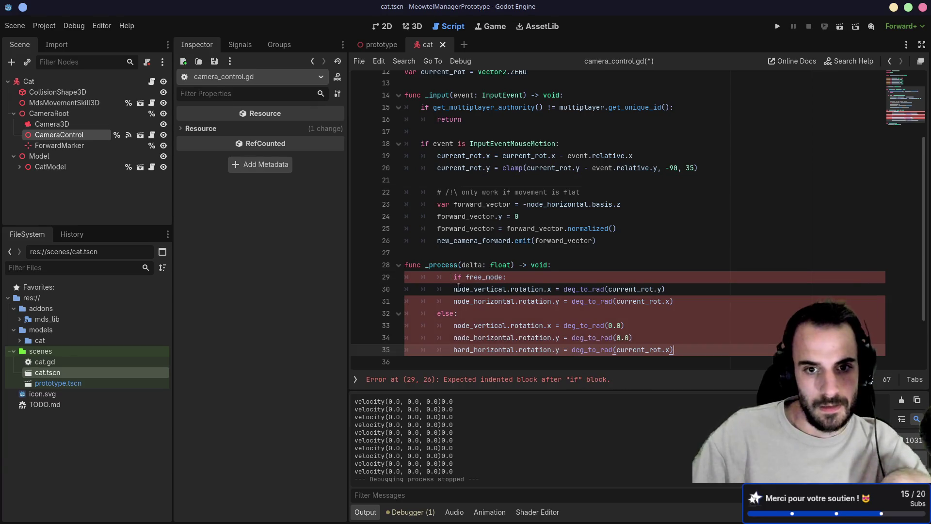
scroll(458, 288, down, 1)
drag(482, 313, 486, 242)
key(shift+Tab)
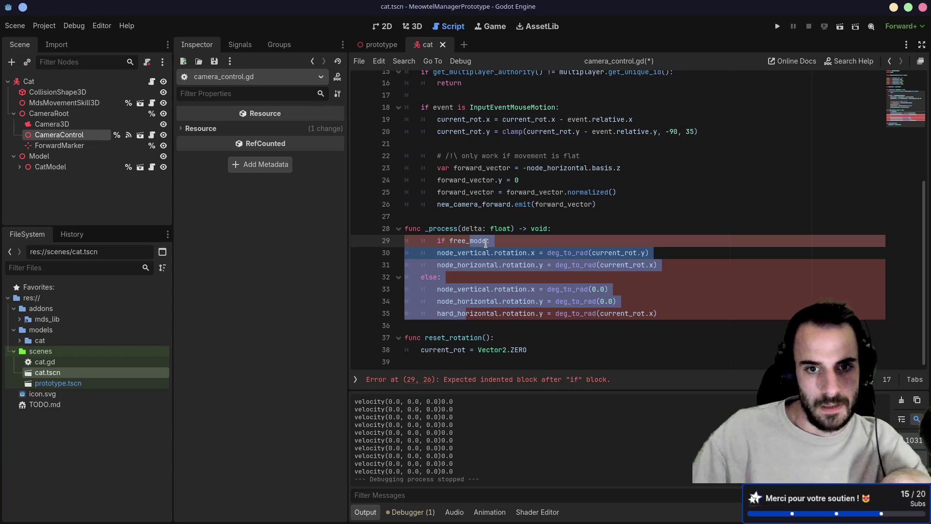
click(445, 242)
drag(499, 310, 498, 298)
key(ctrl+s)
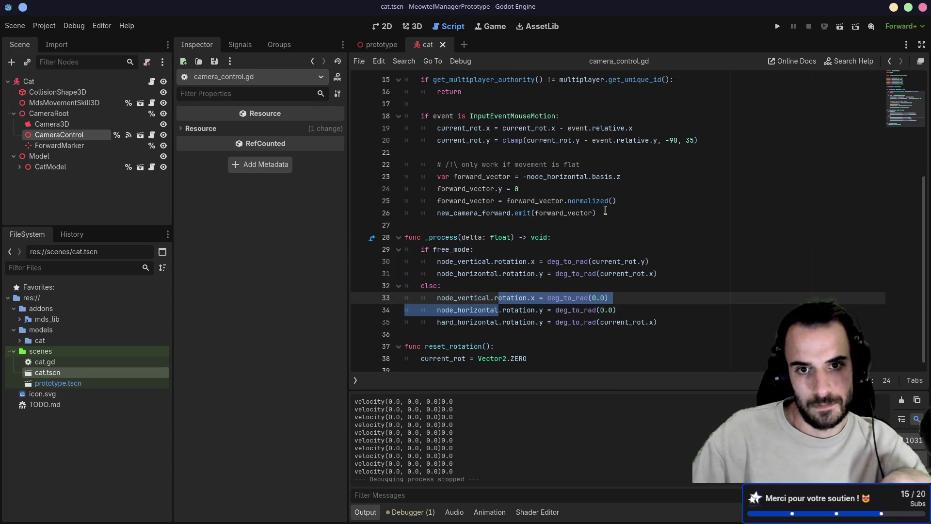
Step: Move the forward_vector code to the end of _process, remove the leftover blank line, and rerun the game
mouse_move(606, 213)
mouse_down()
mouse_move(534, 213)
mouse_move(388, 155)
mouse_up()
key(ctrl+c)
key(BackSpace)
click(668, 255)
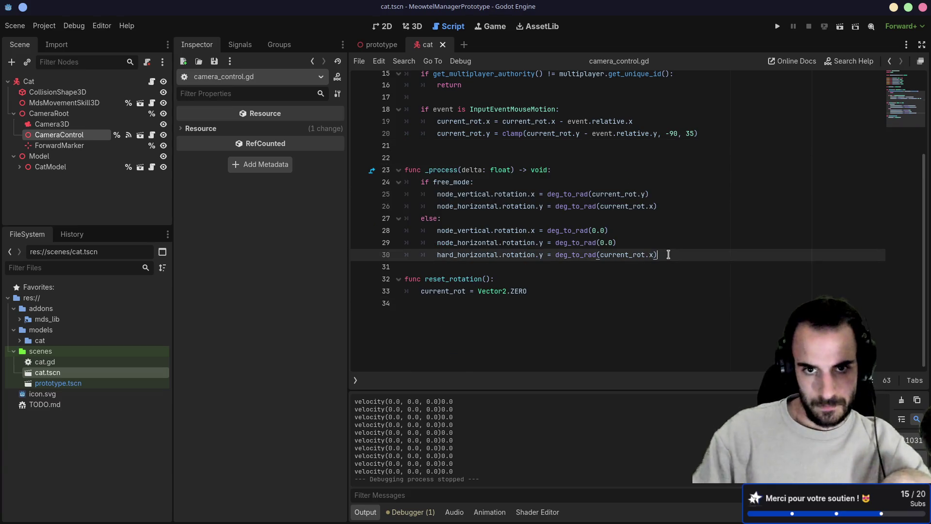
key(Return)
key(ctrl+v)
click(412, 156)
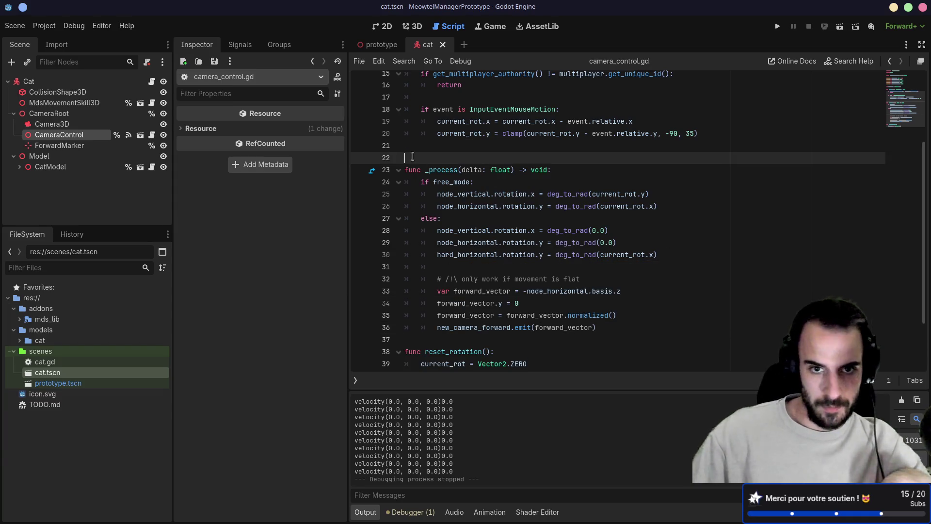
key(BackSpace)
click(428, 265)
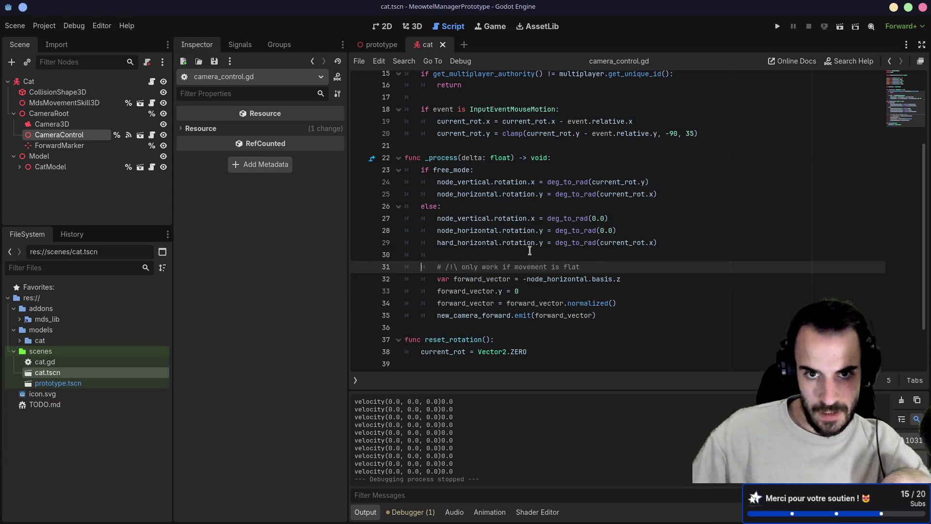
scroll(787, 84, up, 5)
click(779, 27)
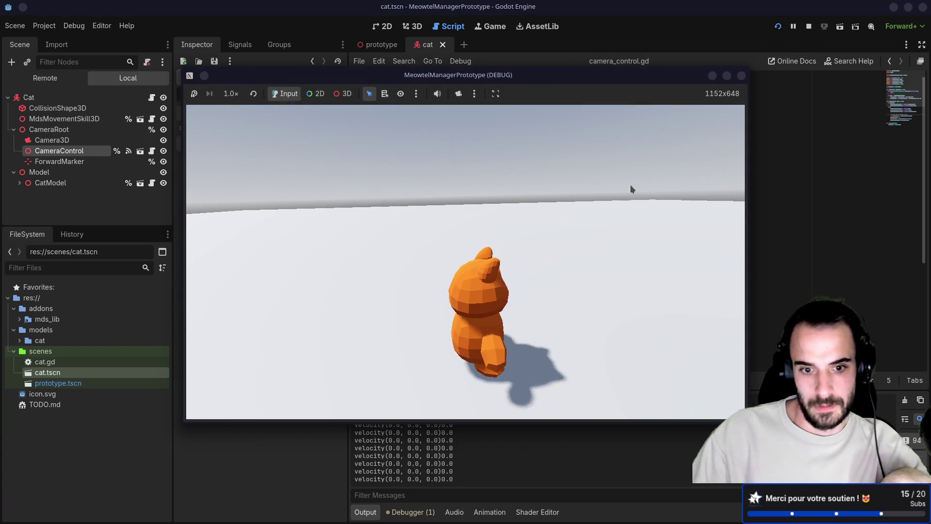
key(w)
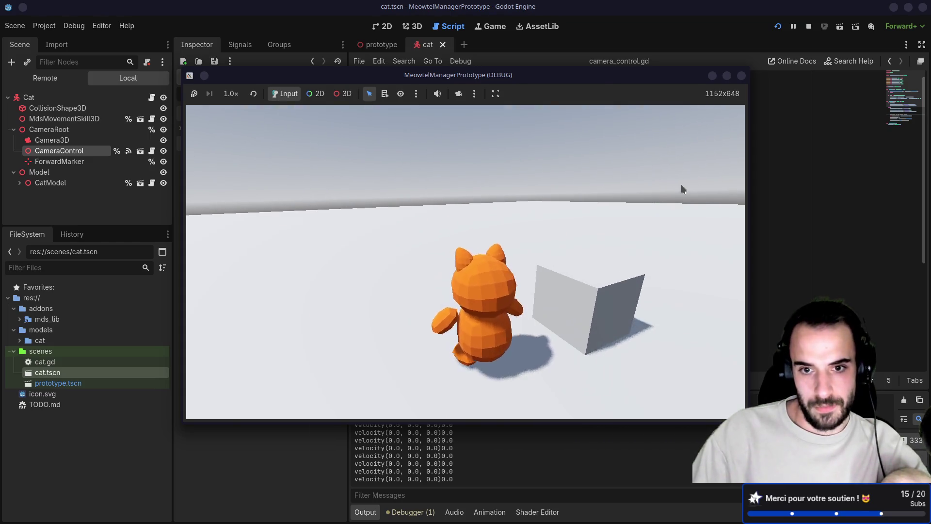
key(w)
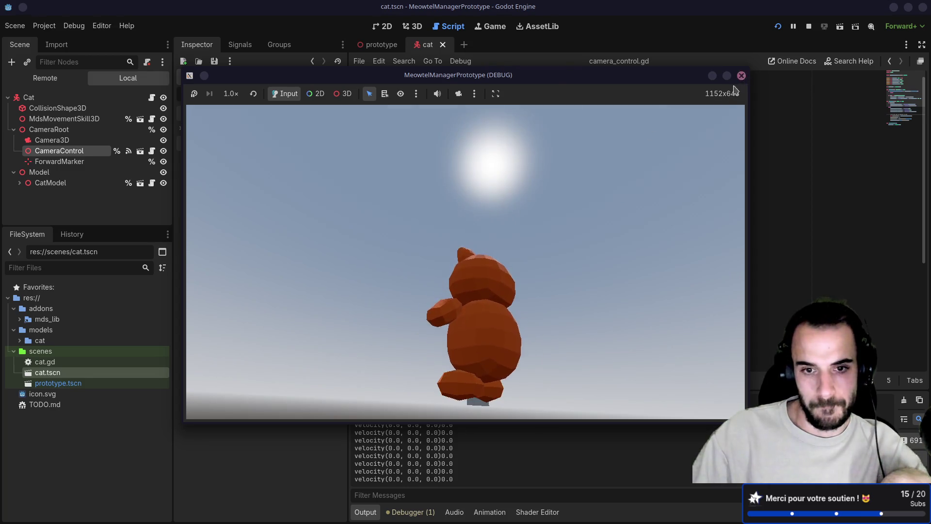
click(742, 75)
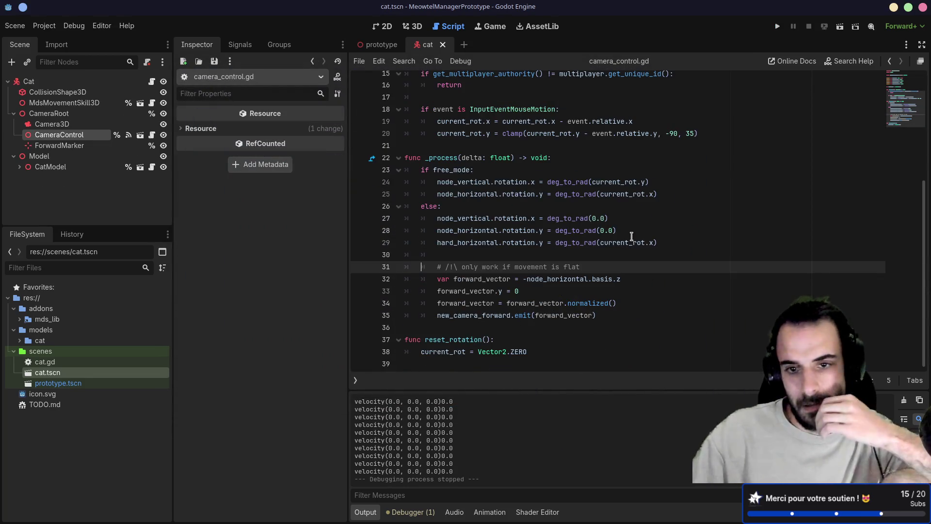
Step: Highlight forward_vector and its normalized call in _process's emit code to review them
mouse_move(632, 236)
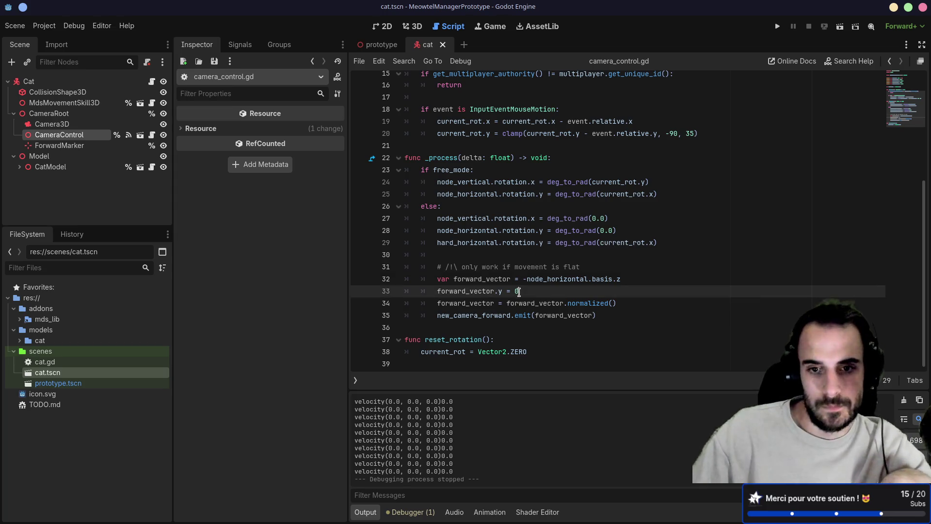
double_click(483, 304)
double_click(569, 304)
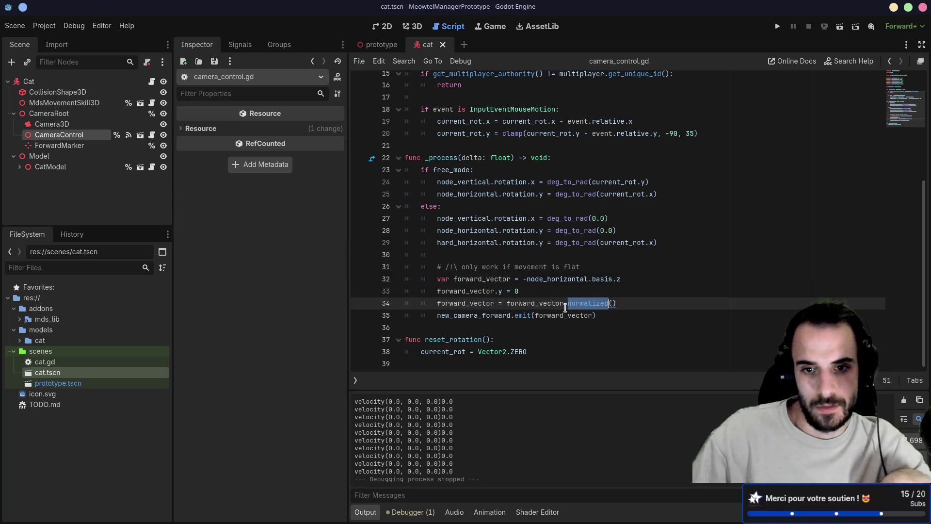
double_click(526, 315)
double_click(569, 316)
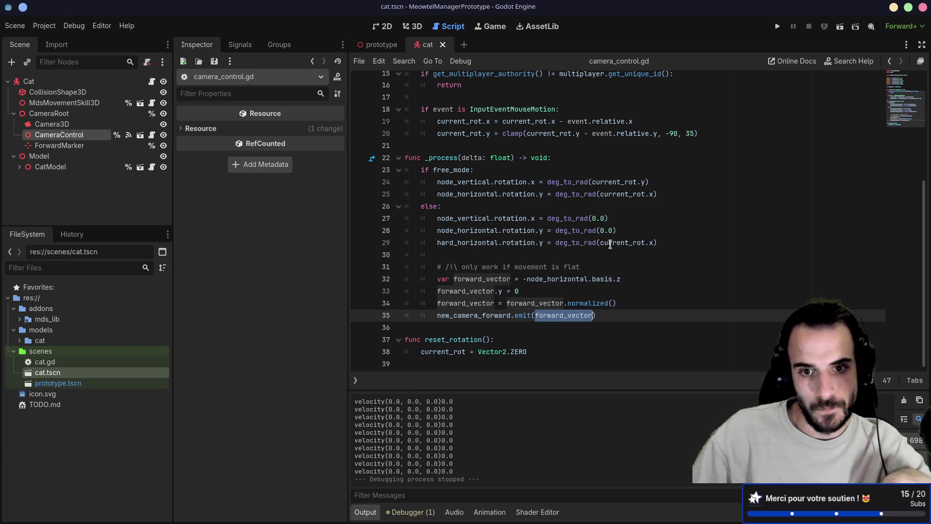
Step: Check the hard_horizontal declaration, then run the game and walk the cat forward with W
scroll(645, 205, up, 5)
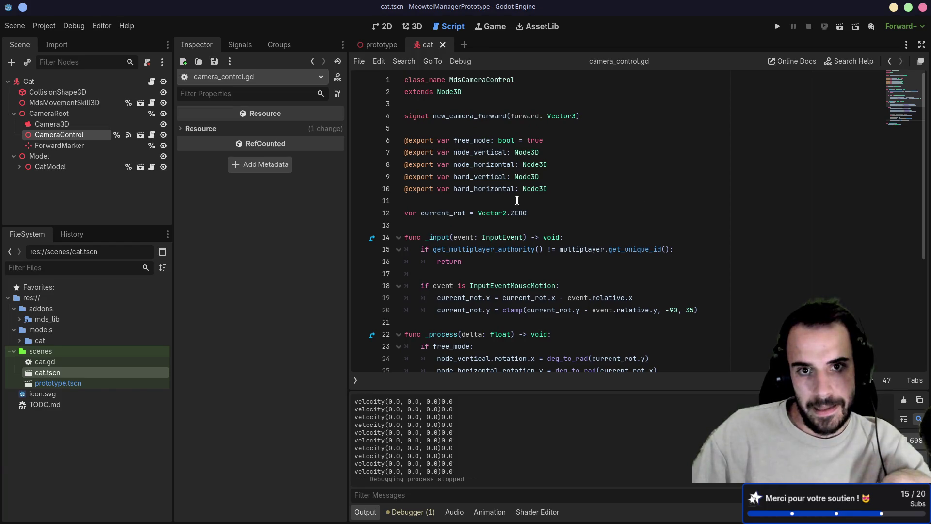
double_click(485, 189)
double_click(480, 177)
double_click(484, 189)
scroll(565, 201, down, 3)
scroll(566, 202, down, 2)
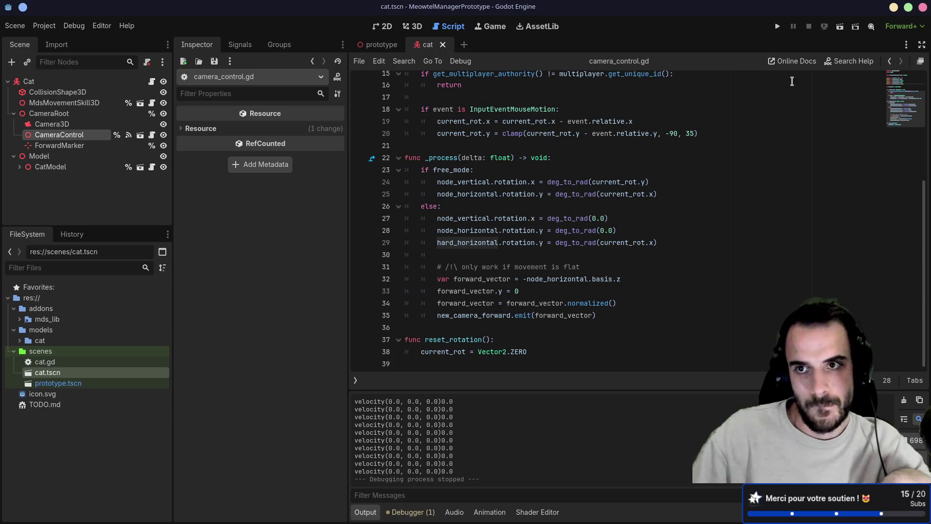
scroll(640, 122, up, 1)
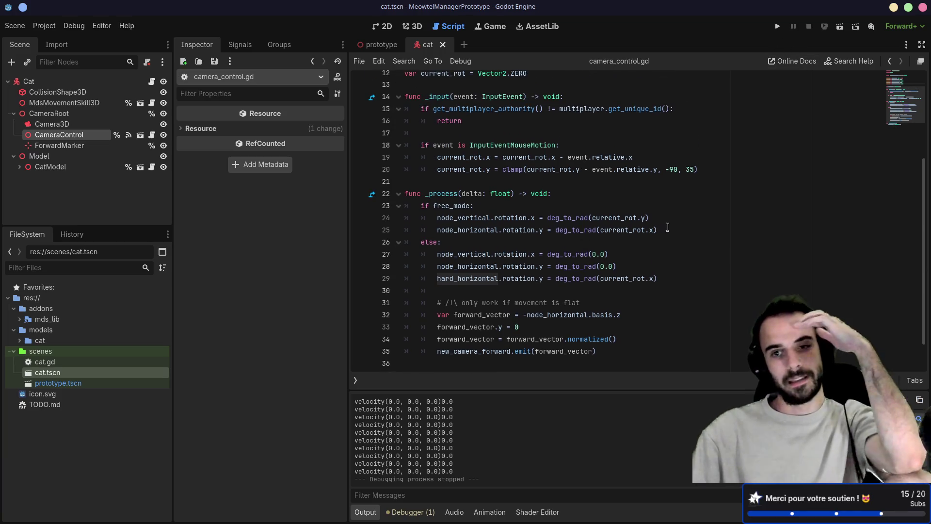
drag(656, 230, 632, 203)
click(560, 218)
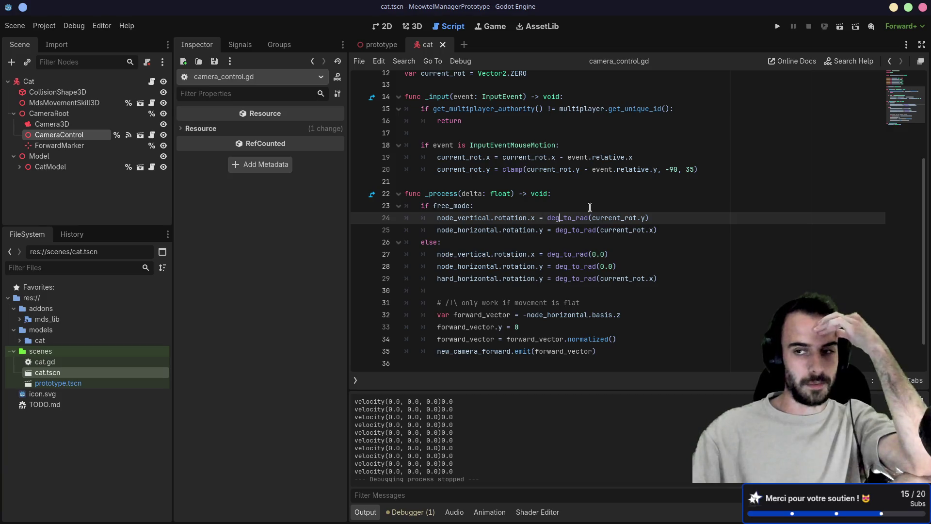
click(778, 27)
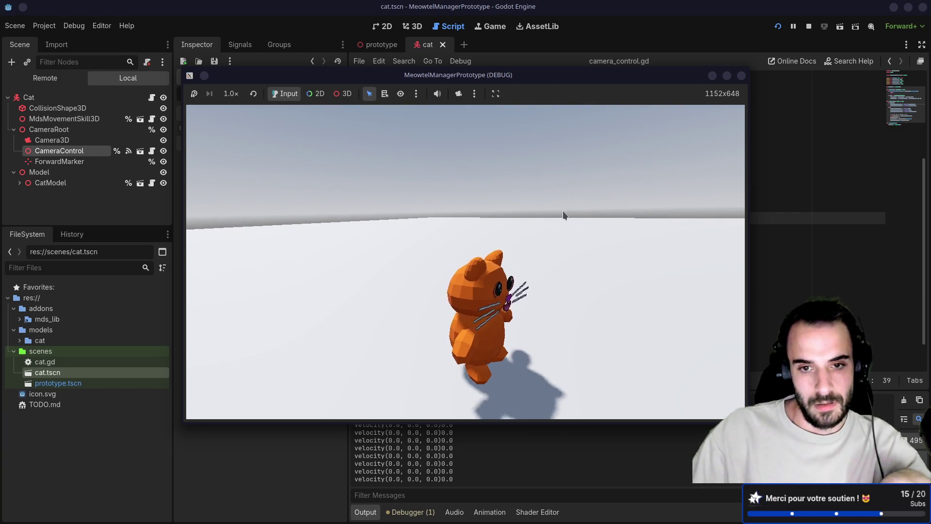
key(w)
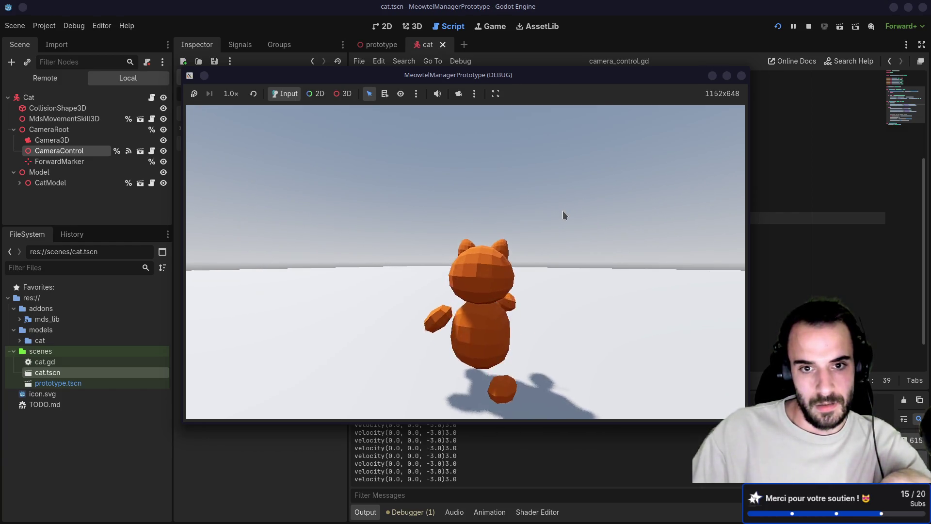